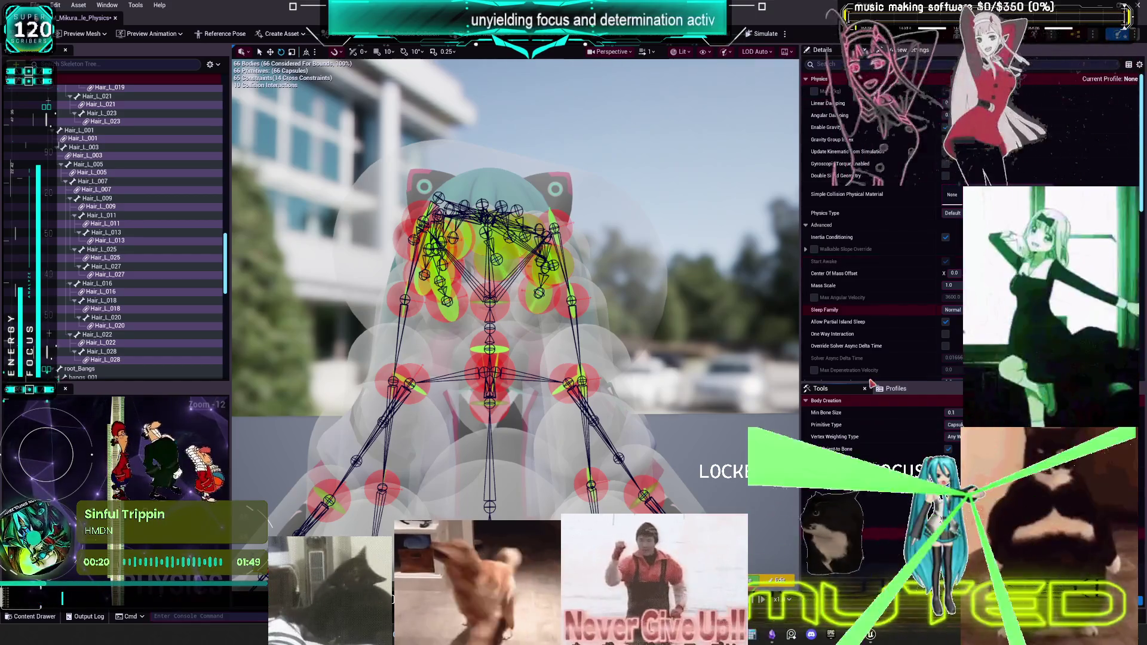
- Orbit around the rigged character, then bring up the Skeleton Tree's gear filter options
scroll(584, 374, down, 5)
scroll(584, 373, up, 5)
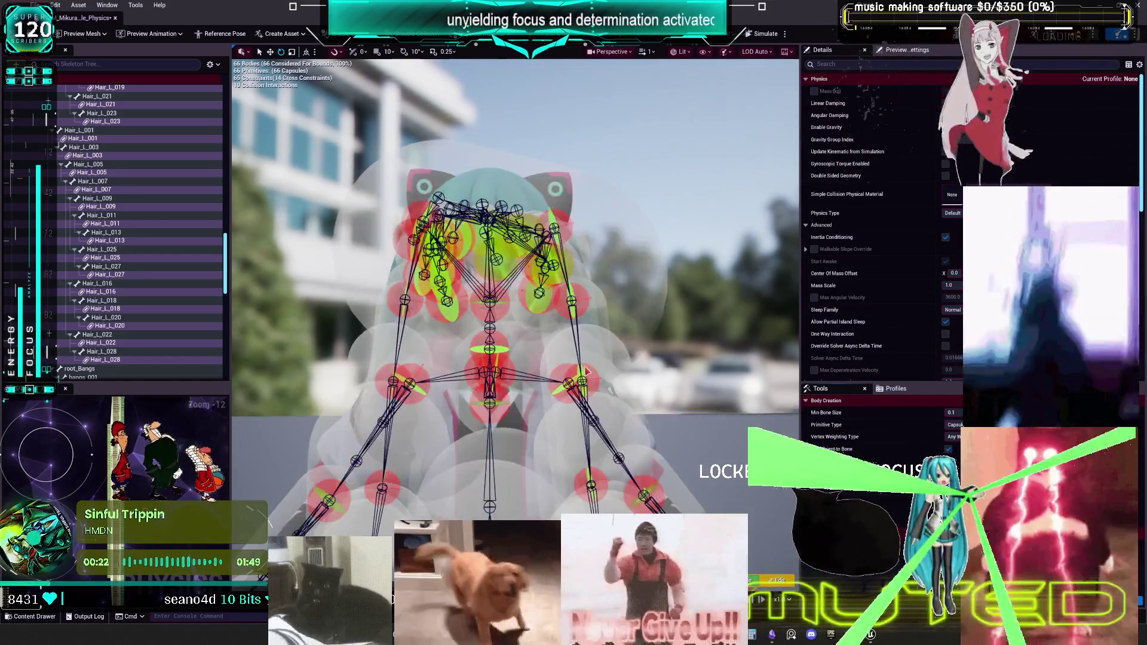
scroll(621, 354, up, 2)
scroll(621, 353, down, 6)
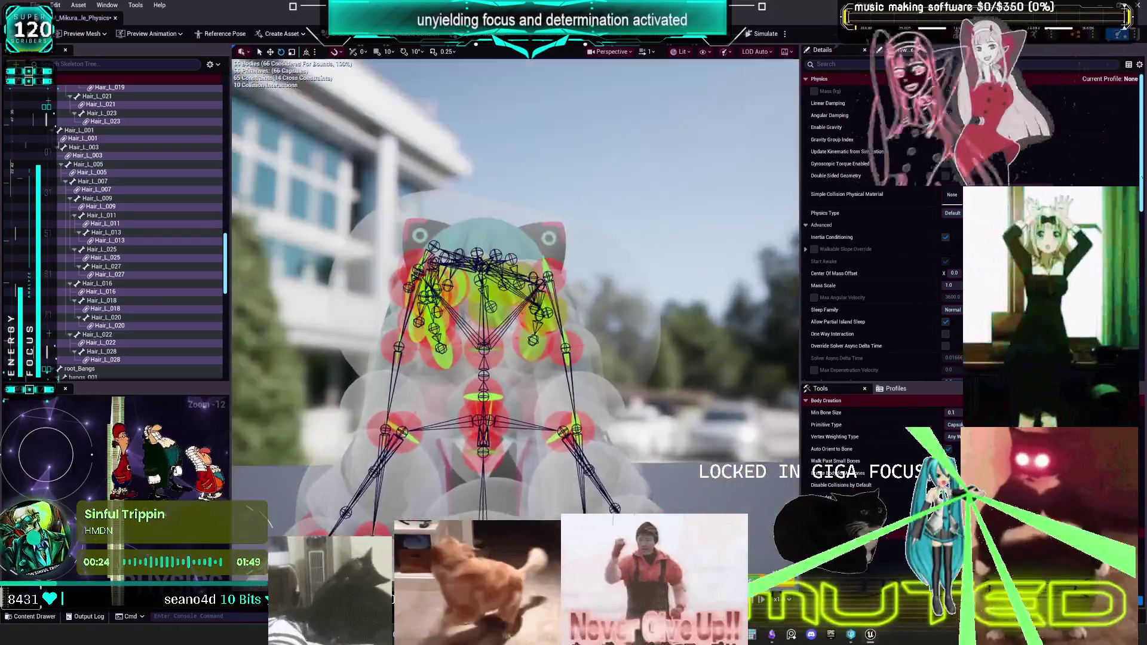
mouse_move(620, 353)
mouse_down()
mouse_move(646, 354)
mouse_move(584, 353)
mouse_move(663, 354)
mouse_up()
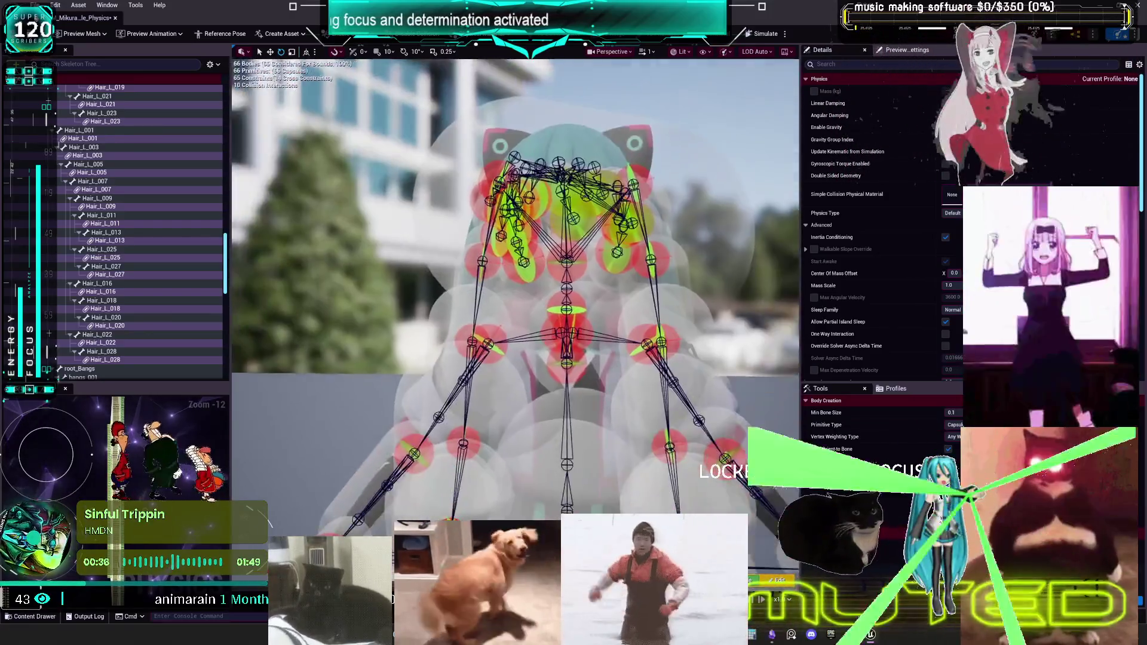
scroll(131, 263, up, 10)
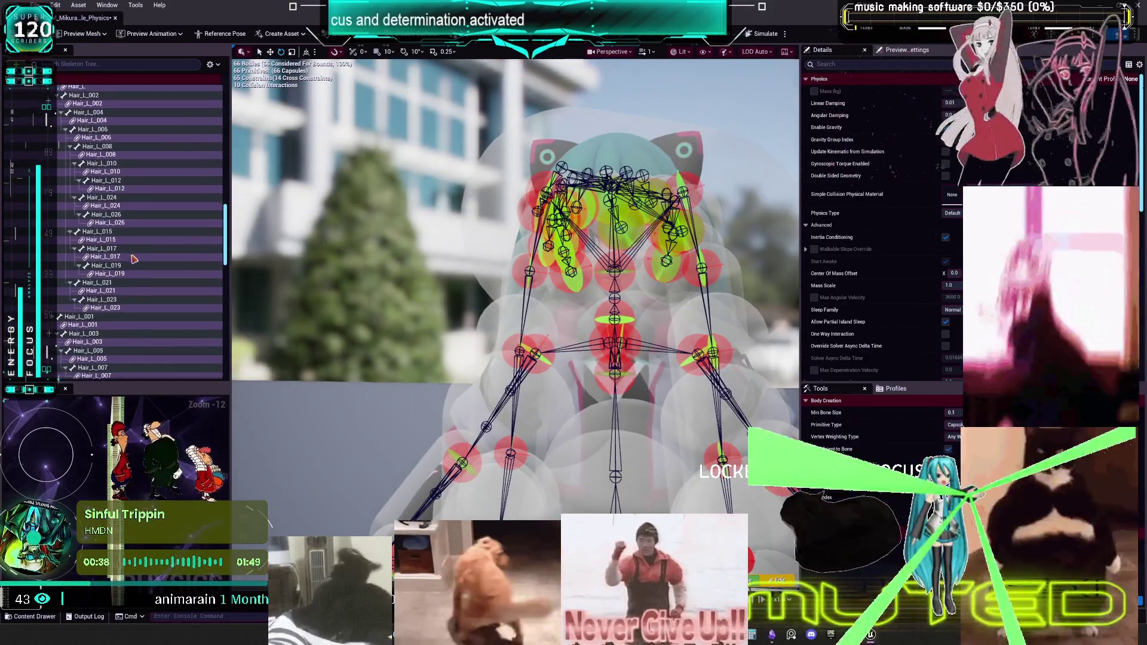
scroll(131, 264, up, 15)
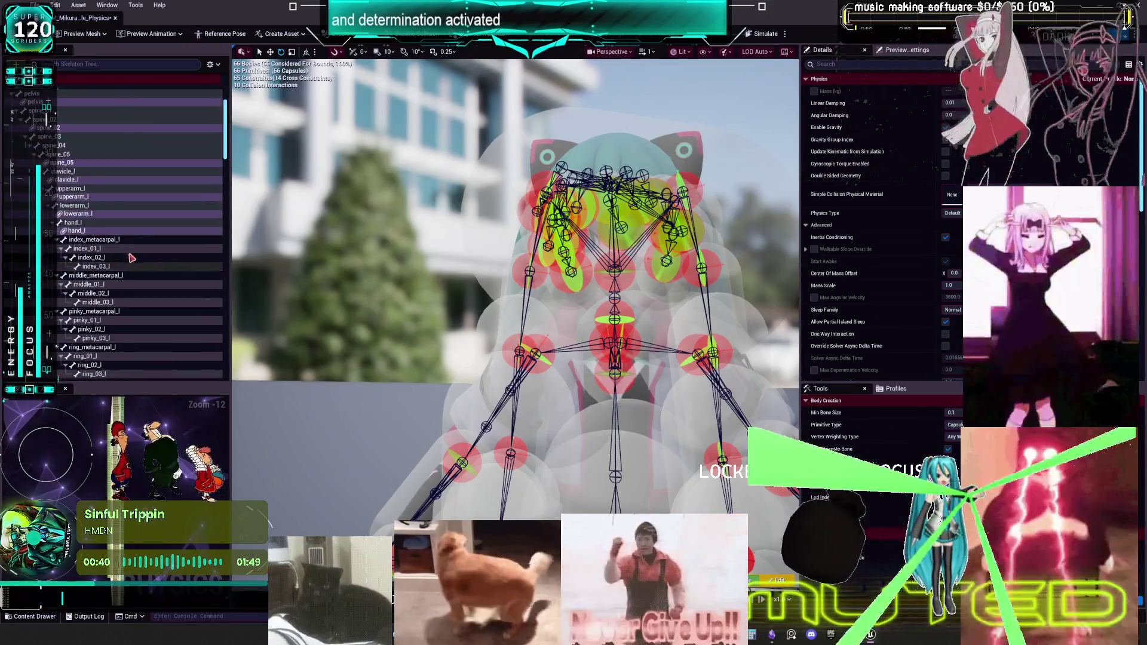
click(212, 64)
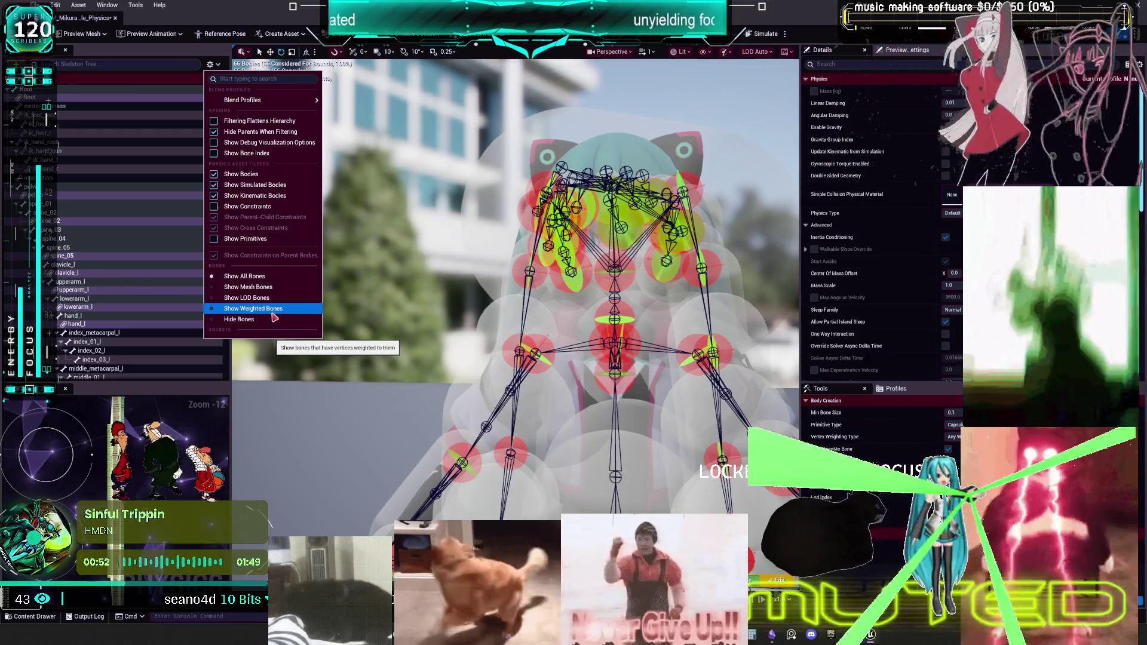
- In the Skeleton Tree filter menu, toggle Show Bodies and choose Show Mesh Bones, then review the list
click(245, 238)
click(209, 64)
click(209, 64)
click(245, 174)
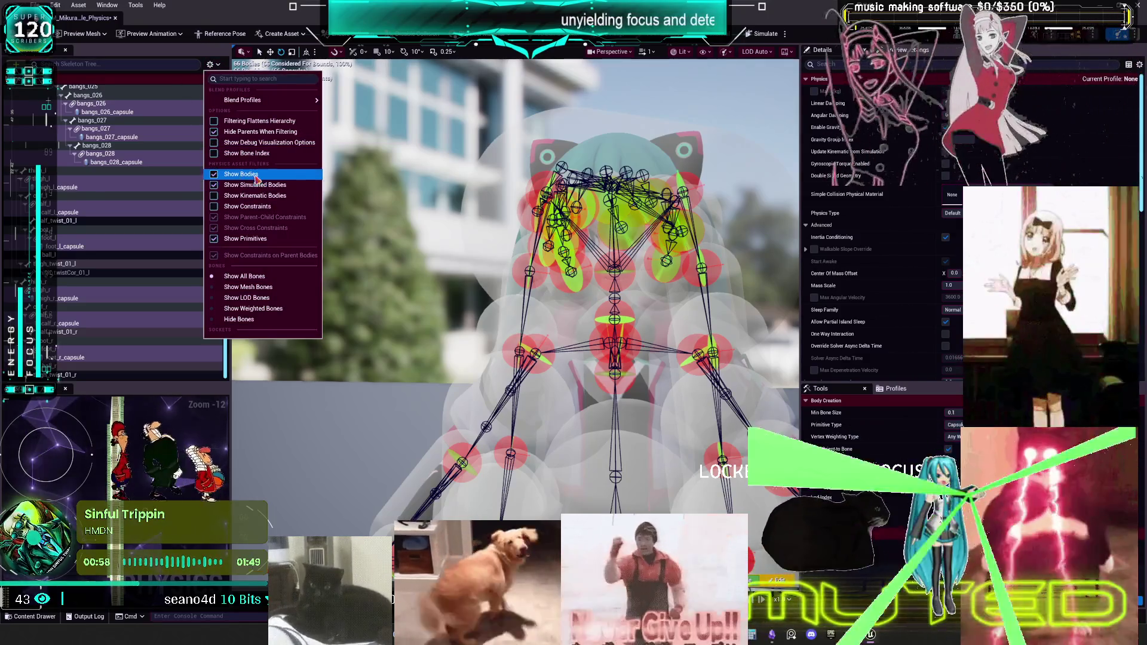
click(210, 64)
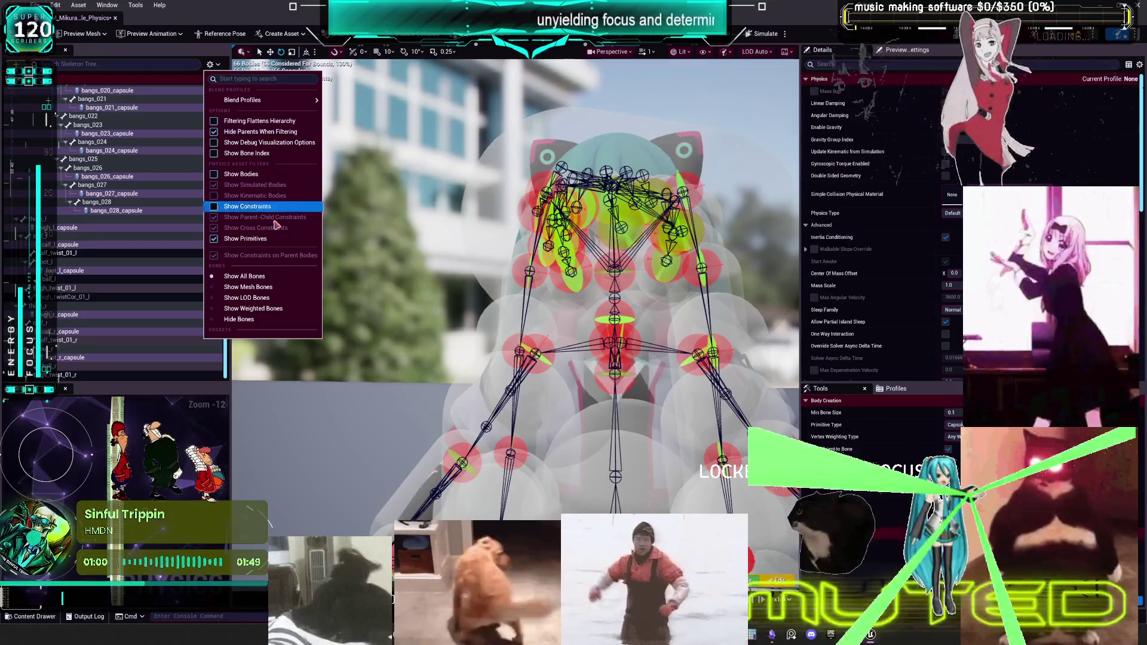
click(283, 288)
click(210, 64)
click(271, 318)
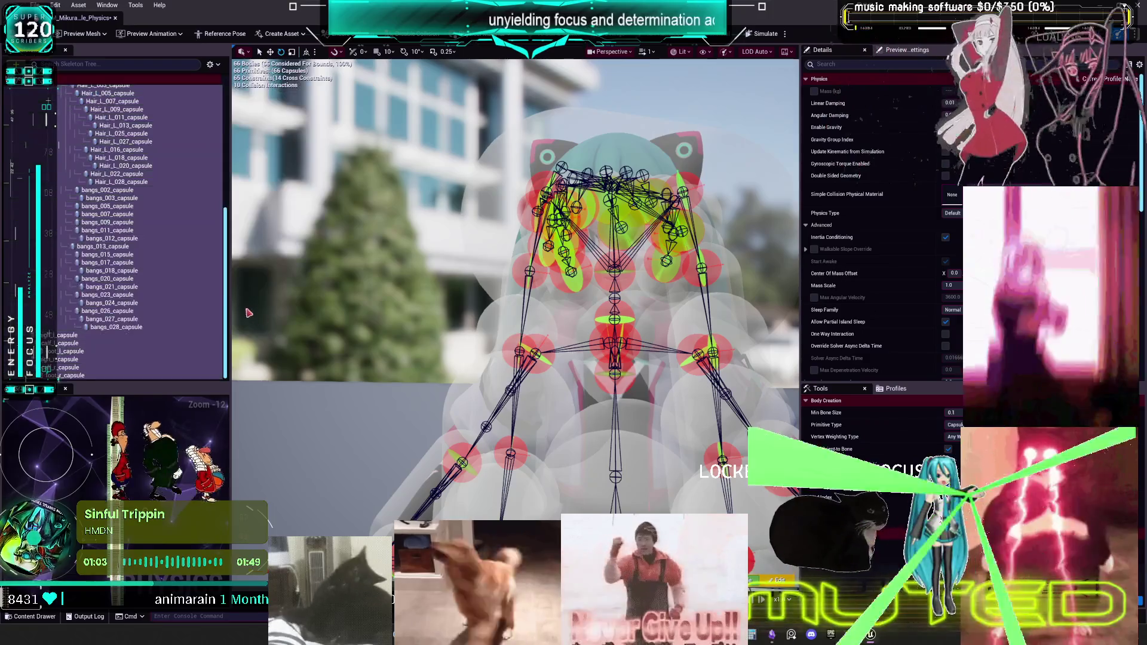
scroll(175, 277, up, 5)
scroll(175, 277, down, 4)
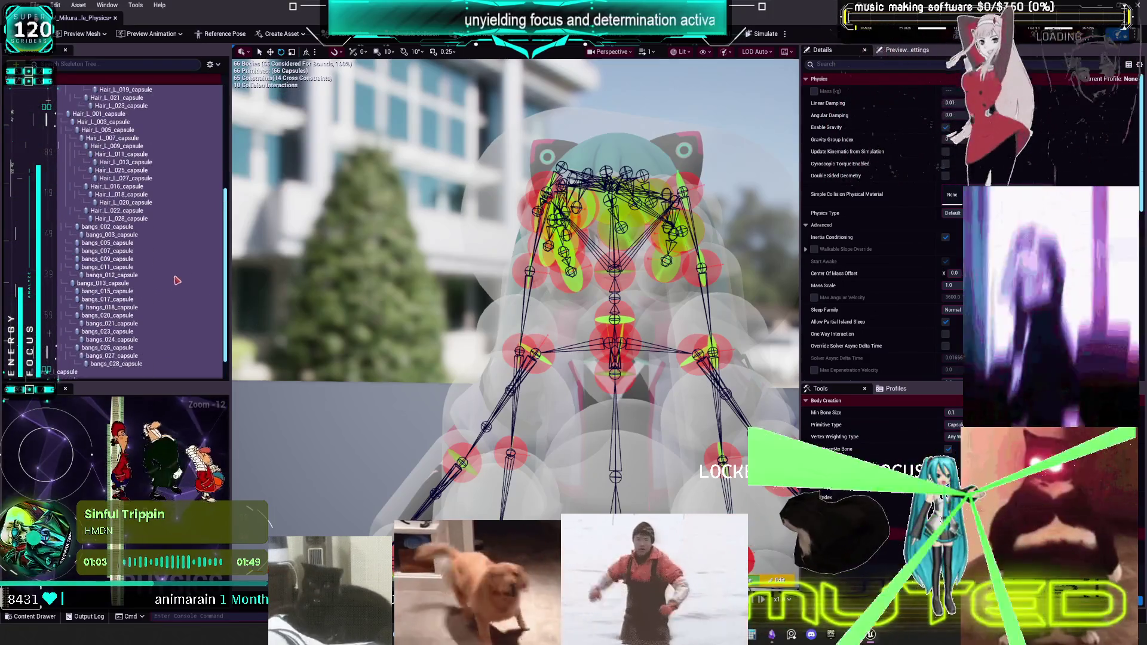
scroll(174, 291, down, 2)
scroll(173, 290, up, 5)
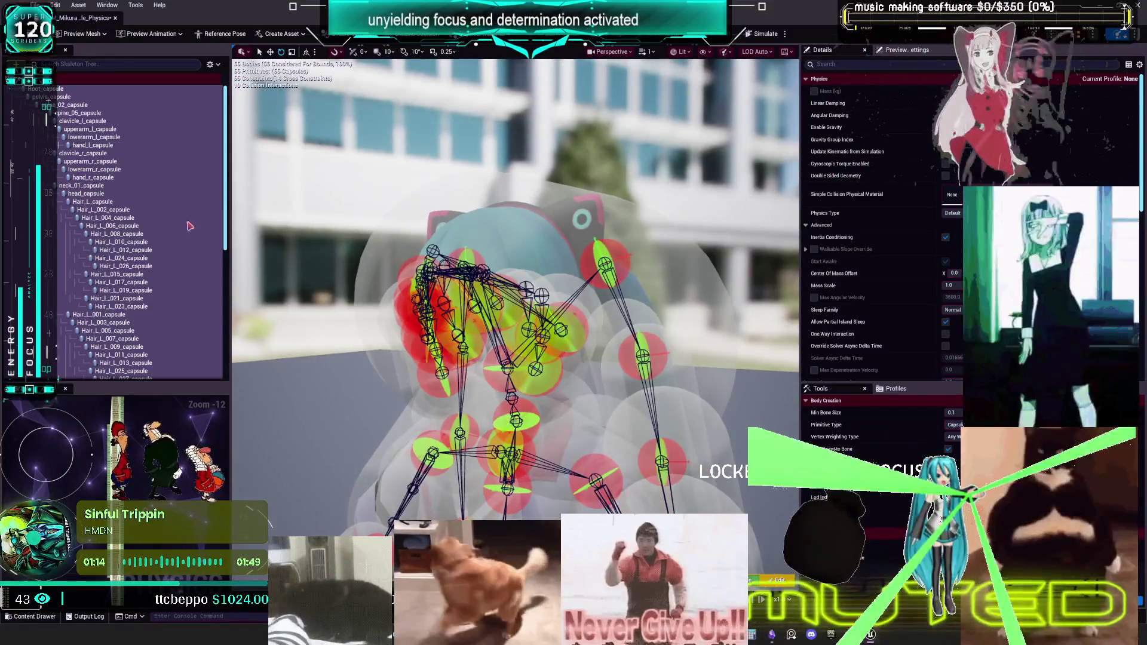
- Scroll the Skeleton Tree and select thigh_l_capsule
scroll(161, 222, down, 1)
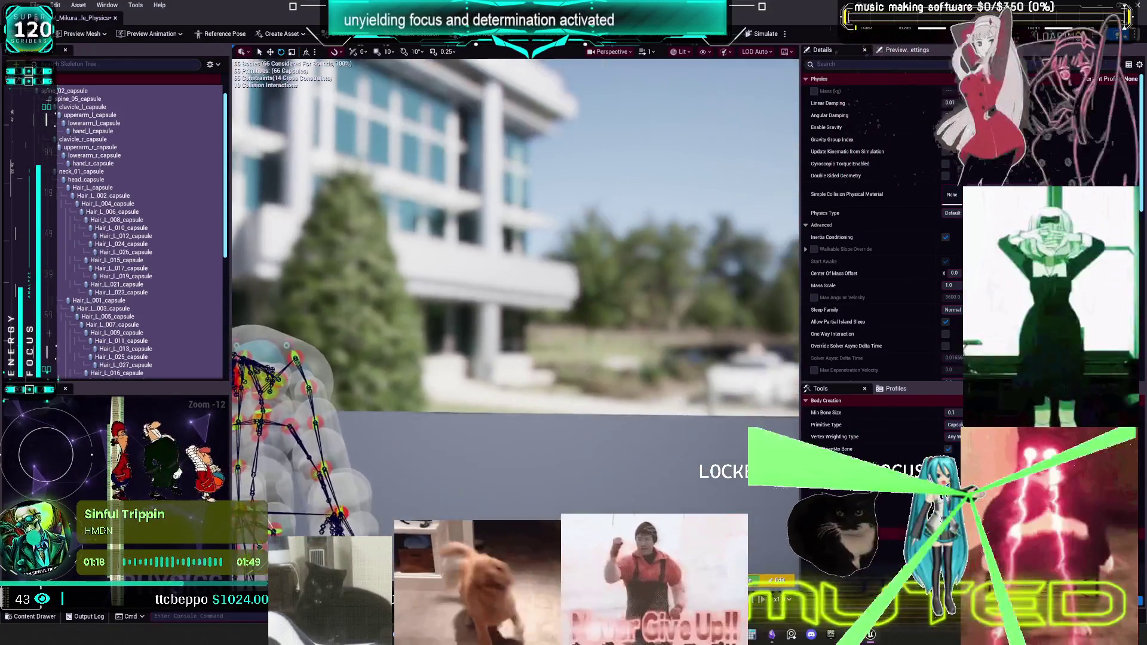
scroll(121, 213, down, 8)
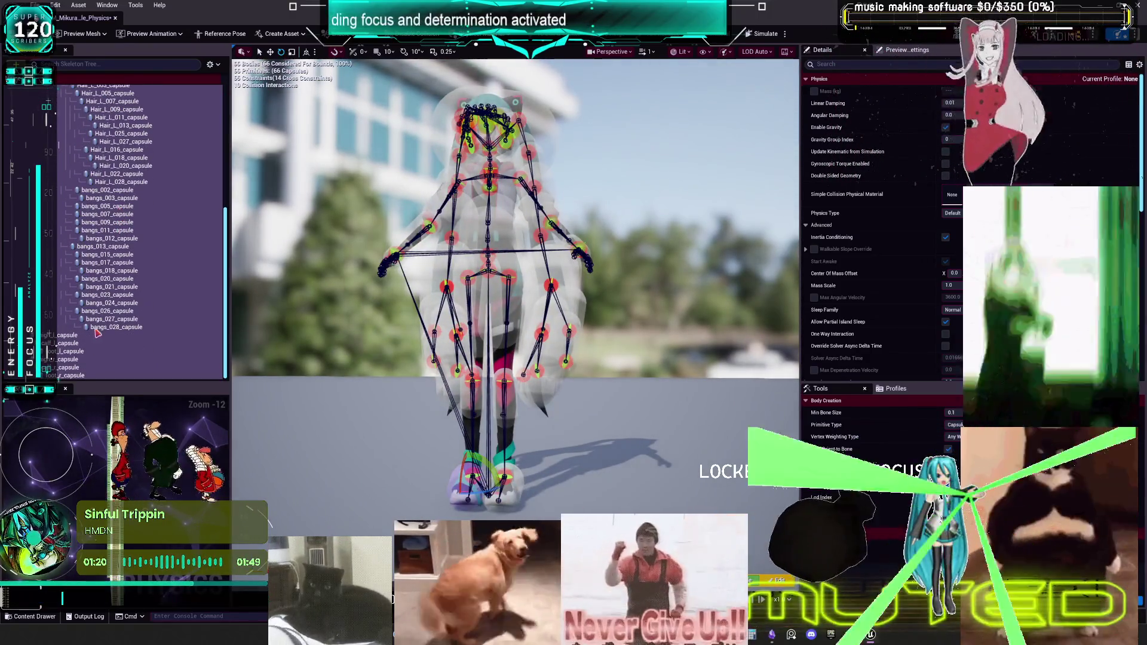
click(95, 335)
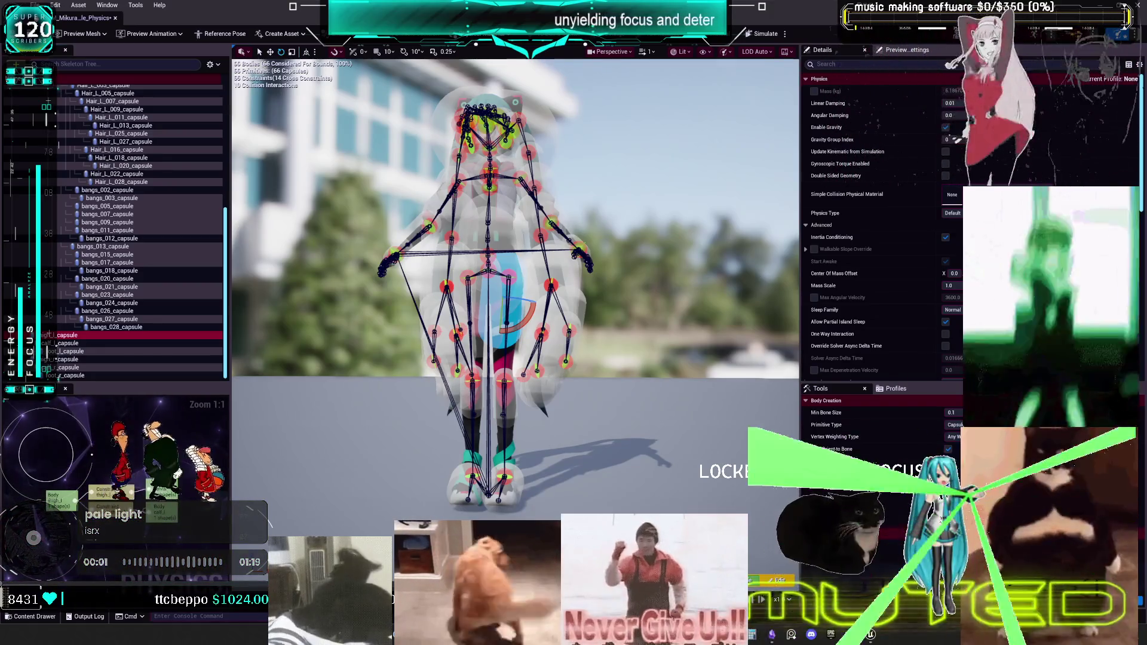
- Check the Obsidian mass chart, then select both foot capsules and inspect their physics properties
click(771, 636)
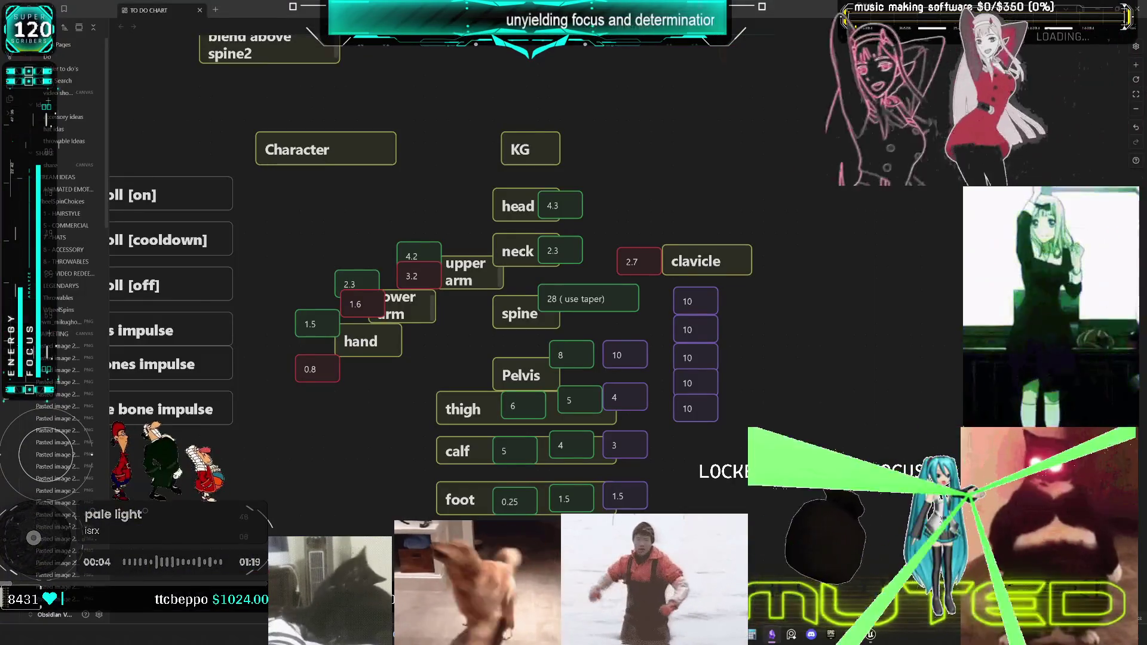
key(alt+Tab)
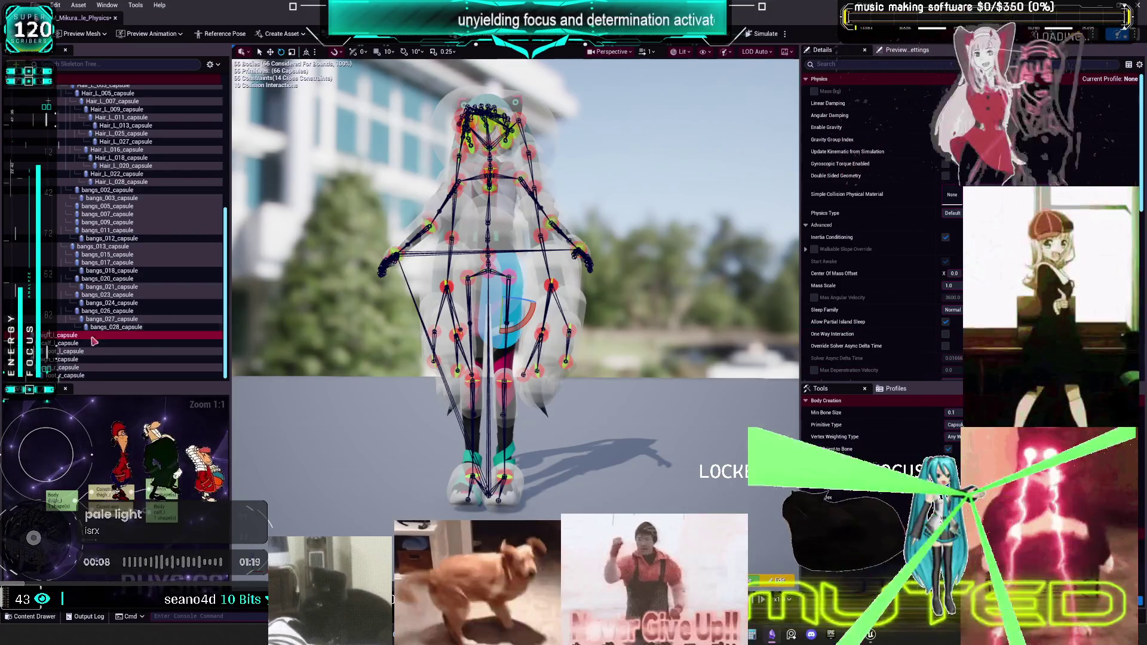
click(73, 375)
ctrl+click(72, 351)
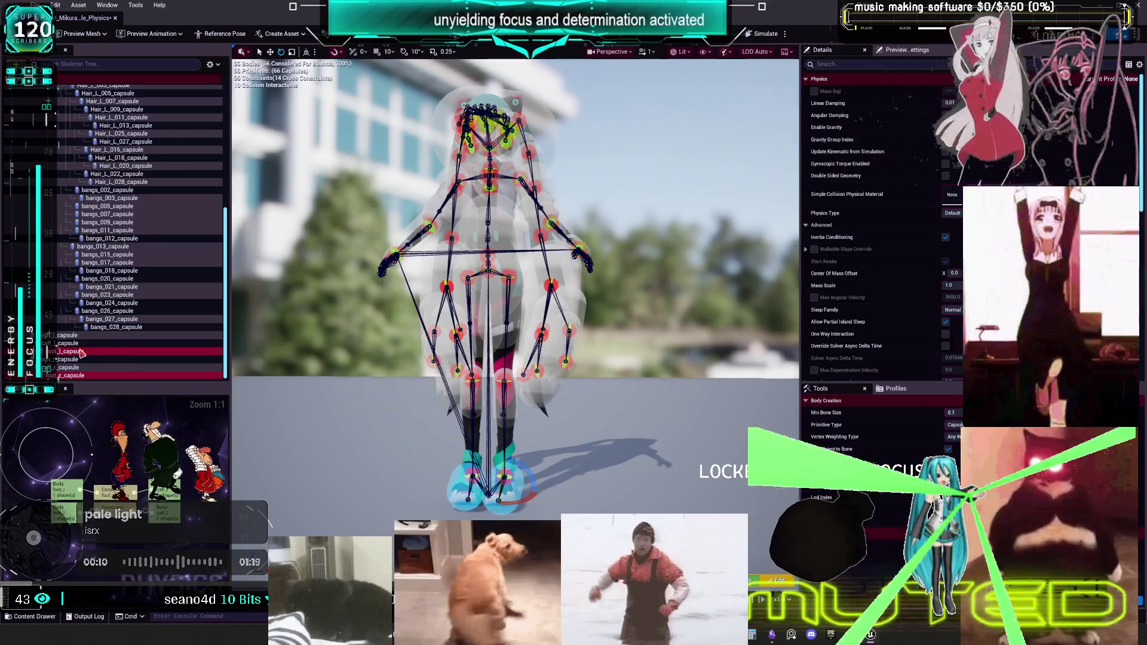
click(903, 105)
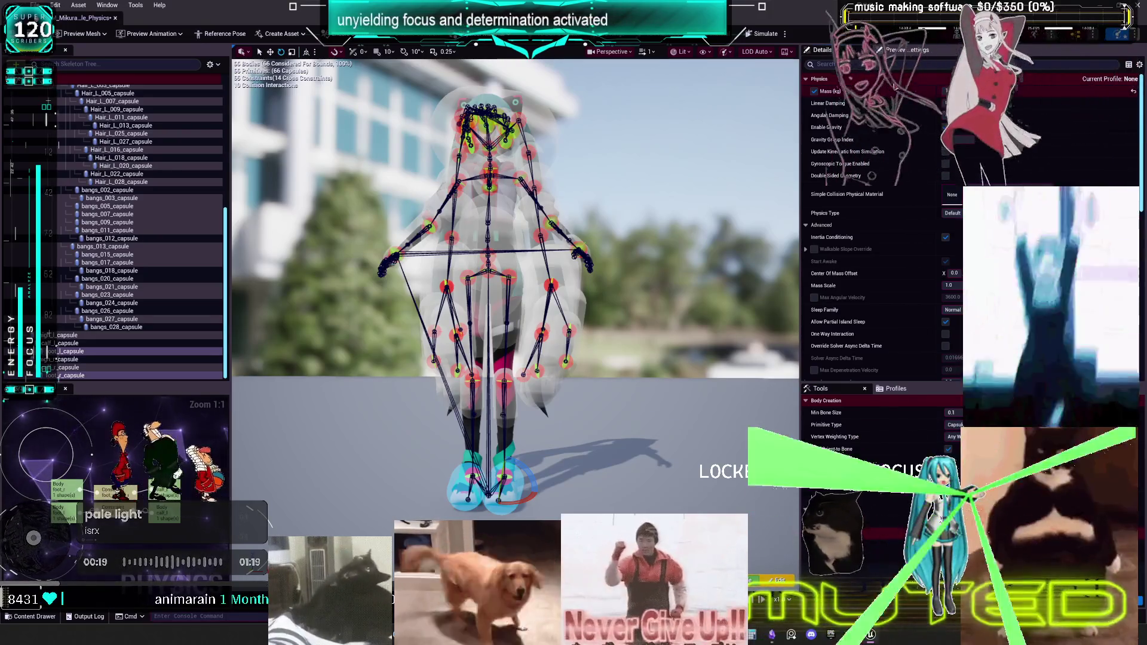
- Select both calf capsules and look at their mass settings
click(68, 367)
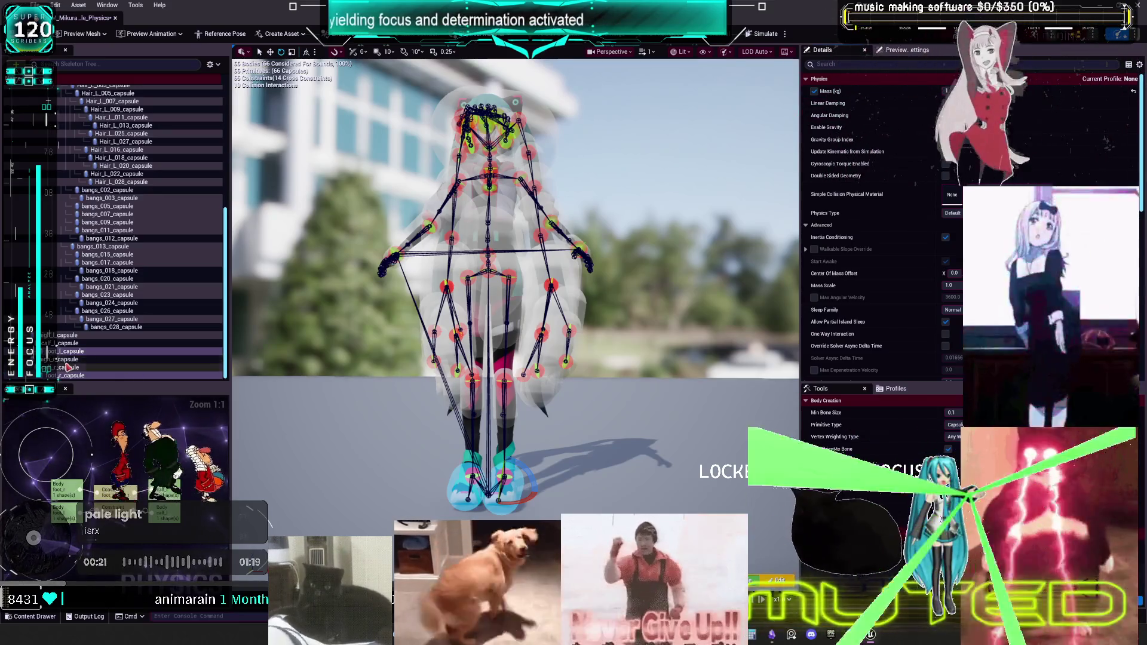
ctrl+click(68, 343)
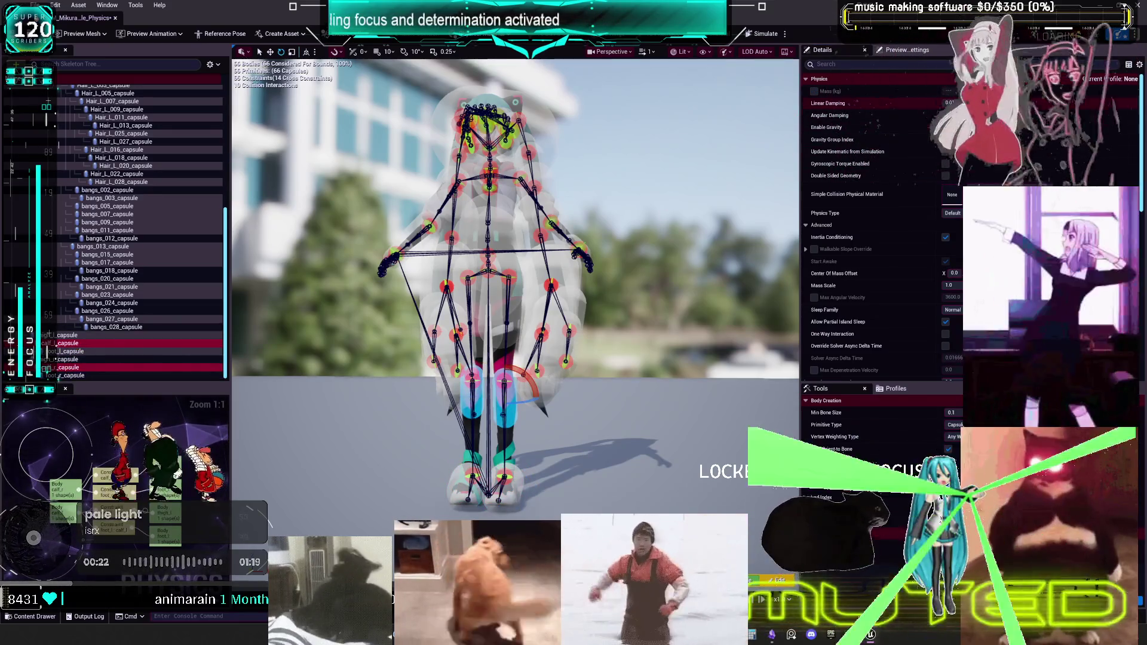
click(838, 93)
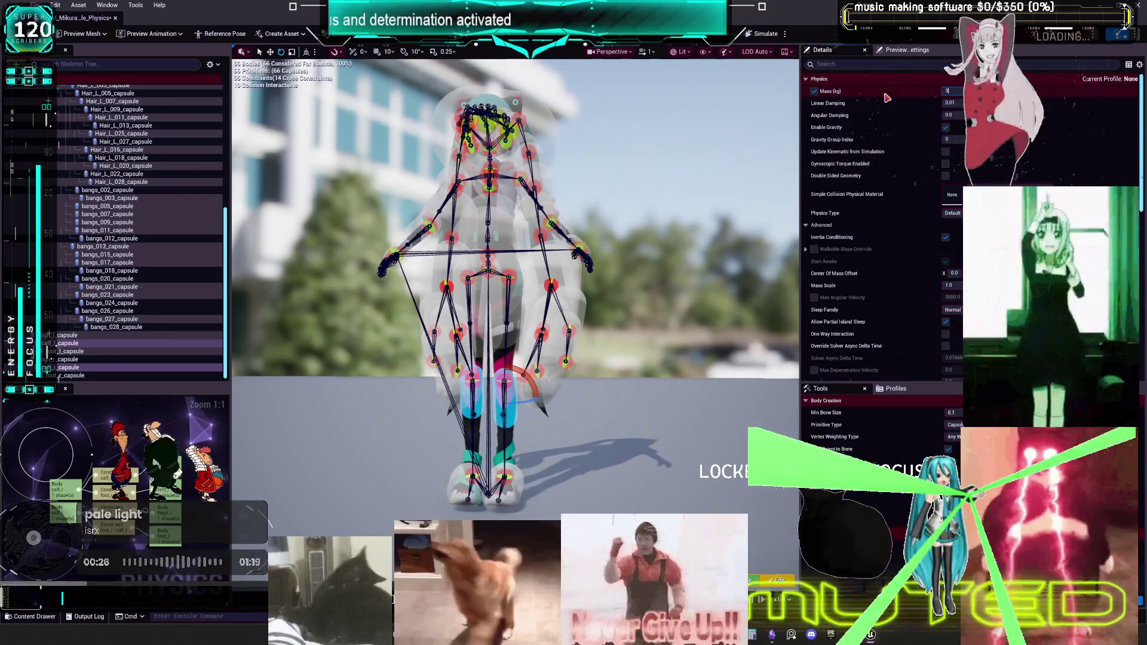
- Select both thigh capsules and give them a 4.0 kg mass override
click(142, 494)
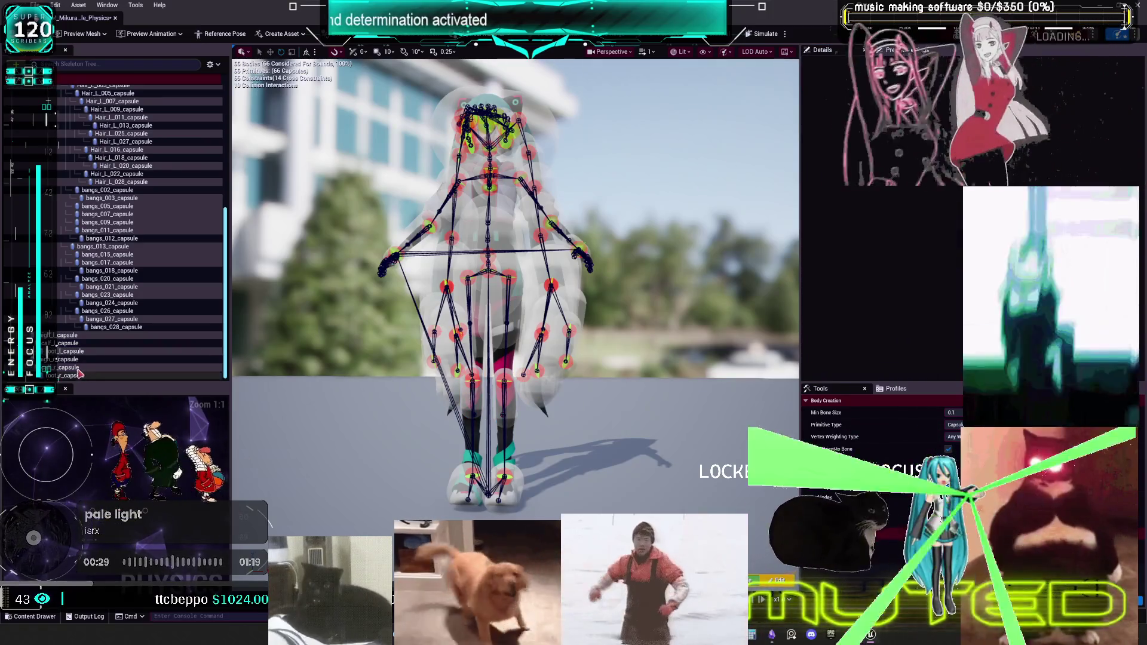
click(75, 359)
ctrl+click(77, 336)
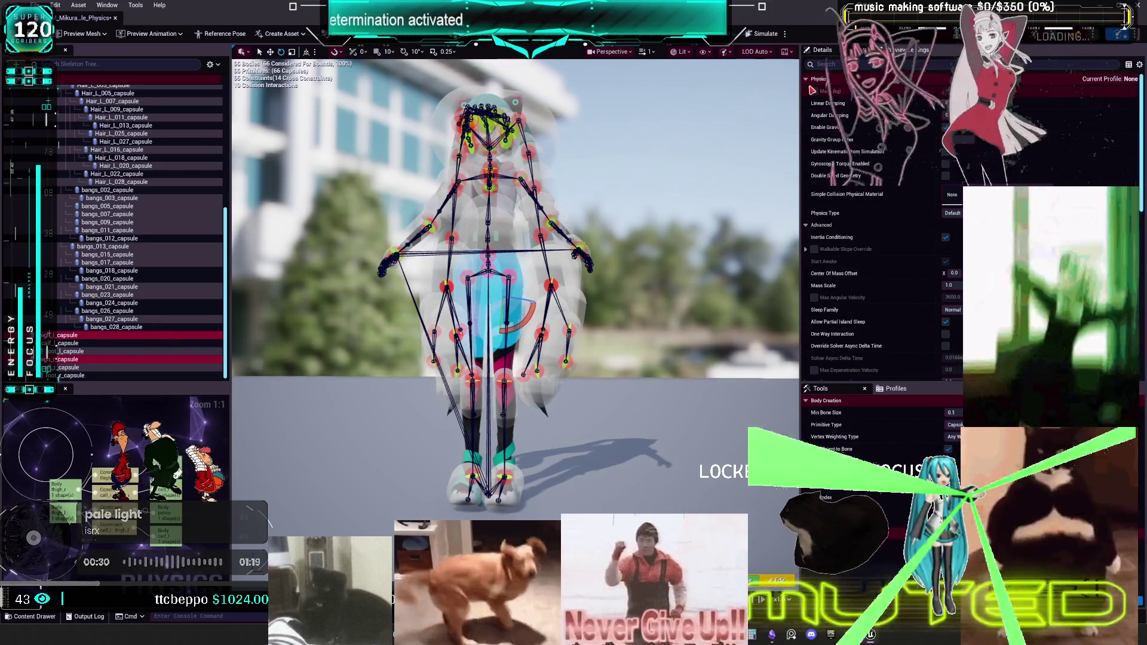
click(814, 91)
click(950, 91)
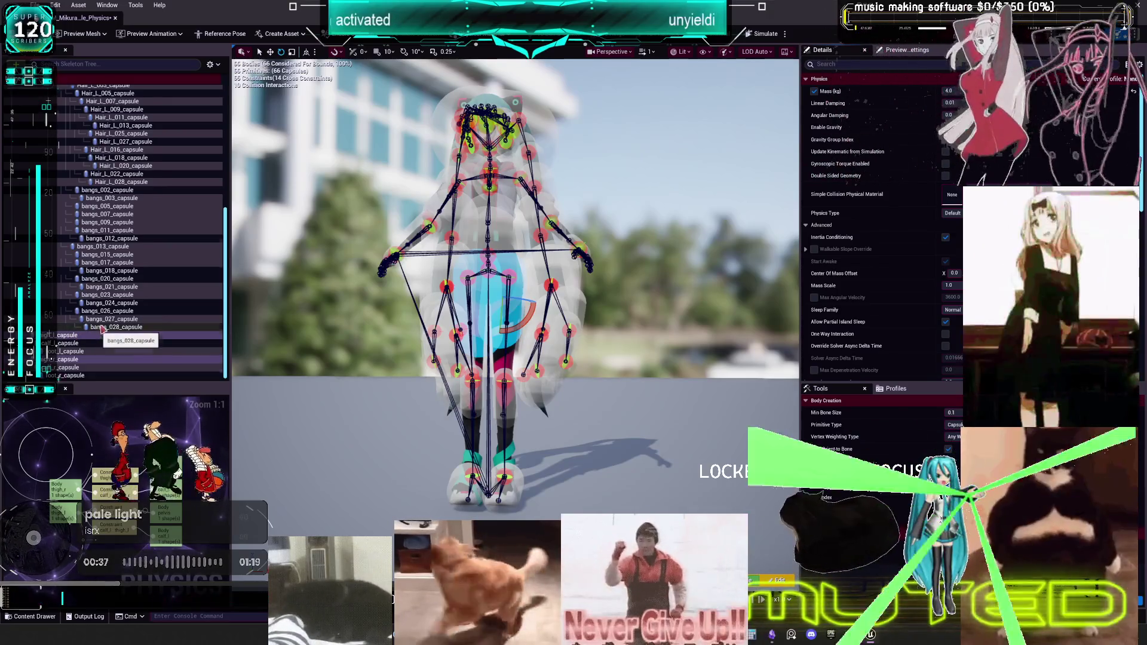
scroll(99, 333, up, 5)
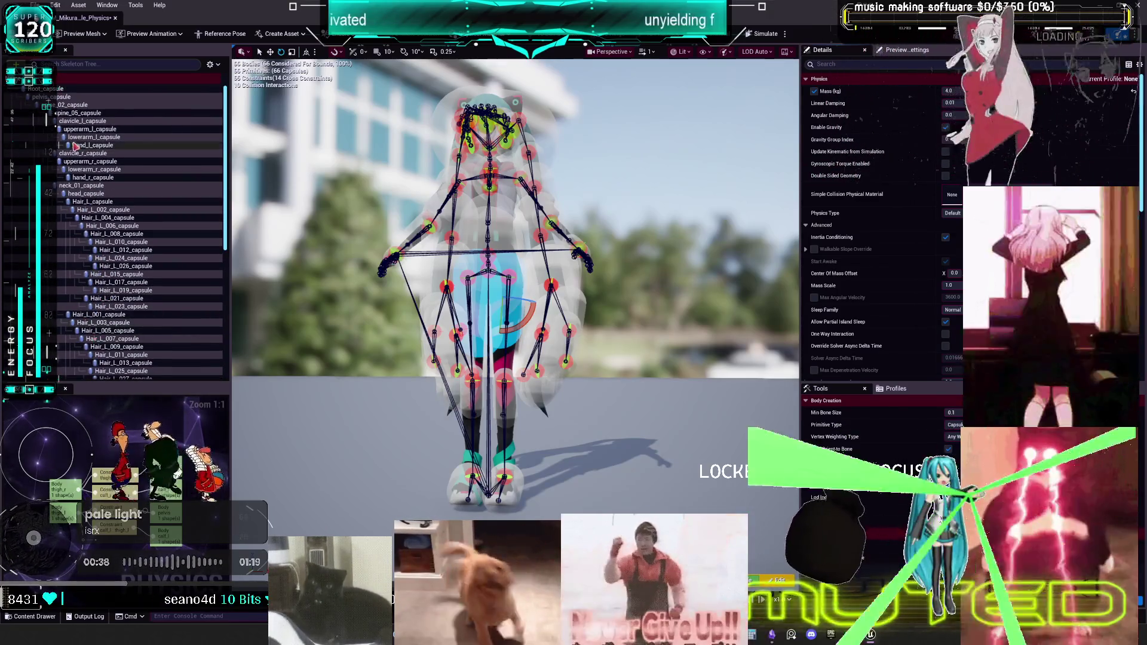
- Give the spine_02 capsule a mass override of 14 kg
click(68, 98)
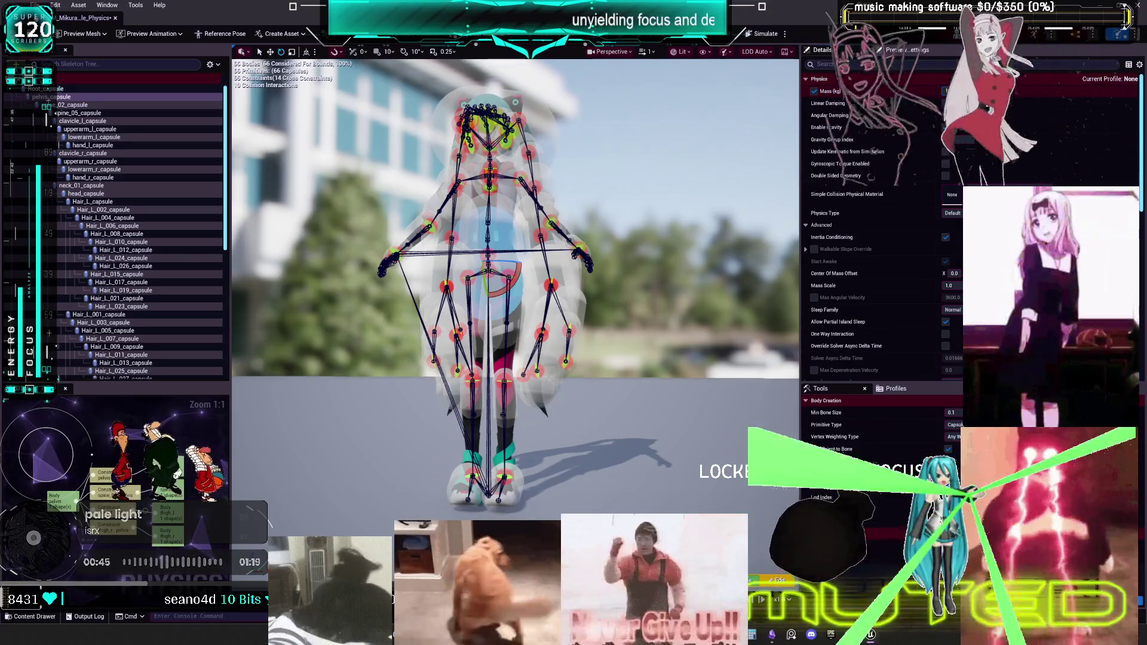
click(72, 105)
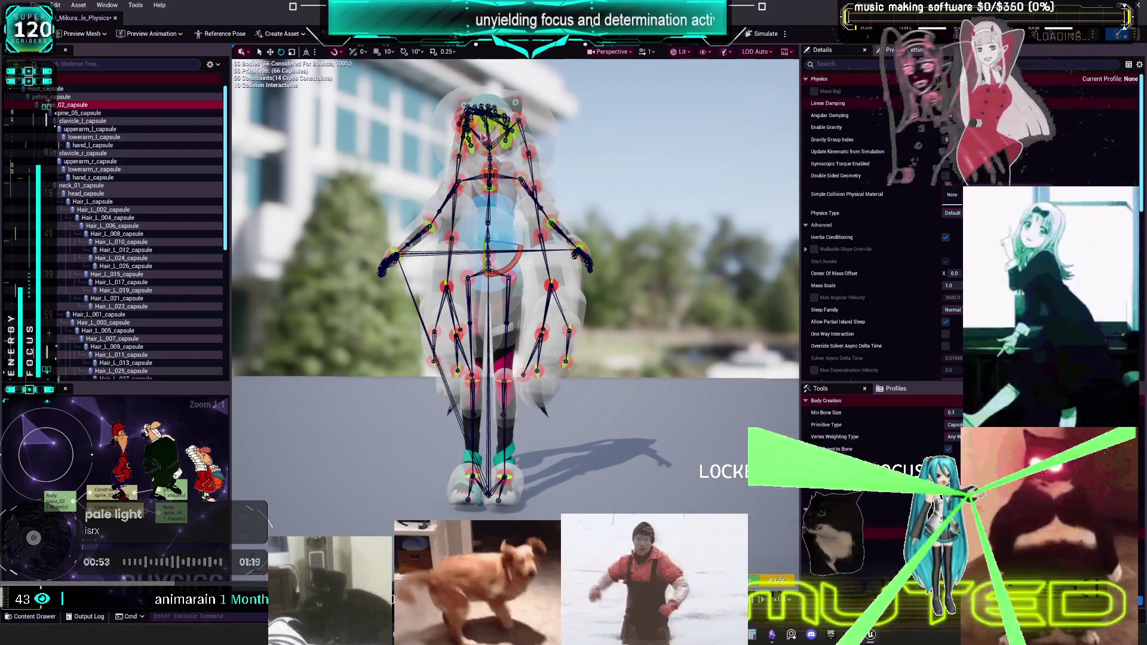
click(814, 91)
text(14)
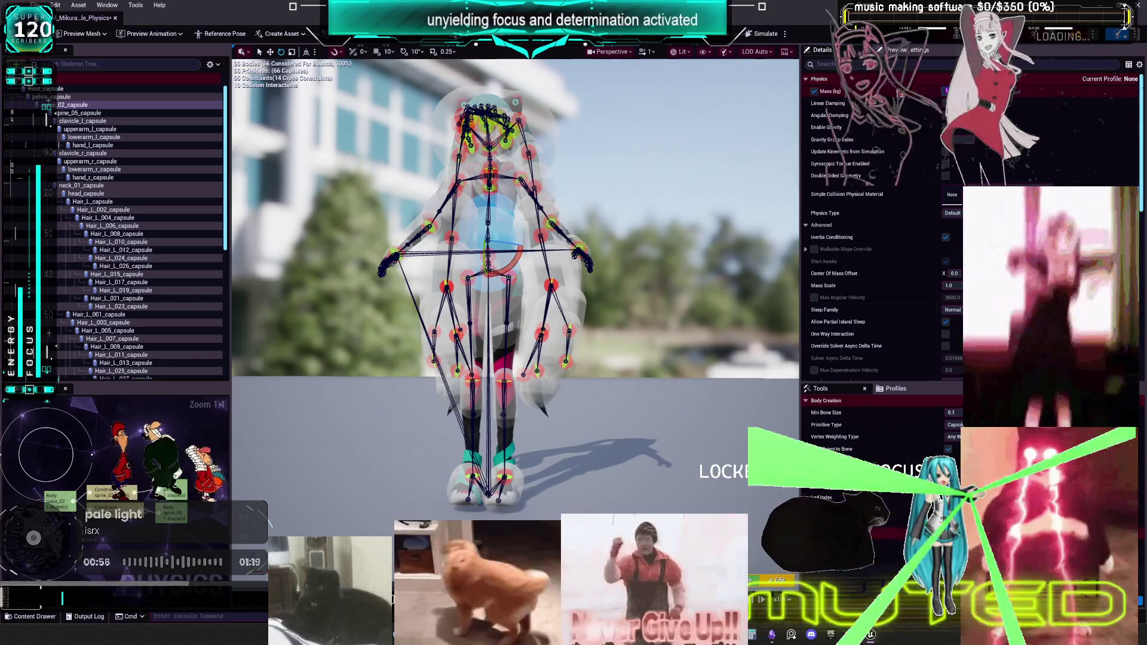
- Enable a mass override on spine_05, then switch to the Obsidian TO DO CHART
click(81, 113)
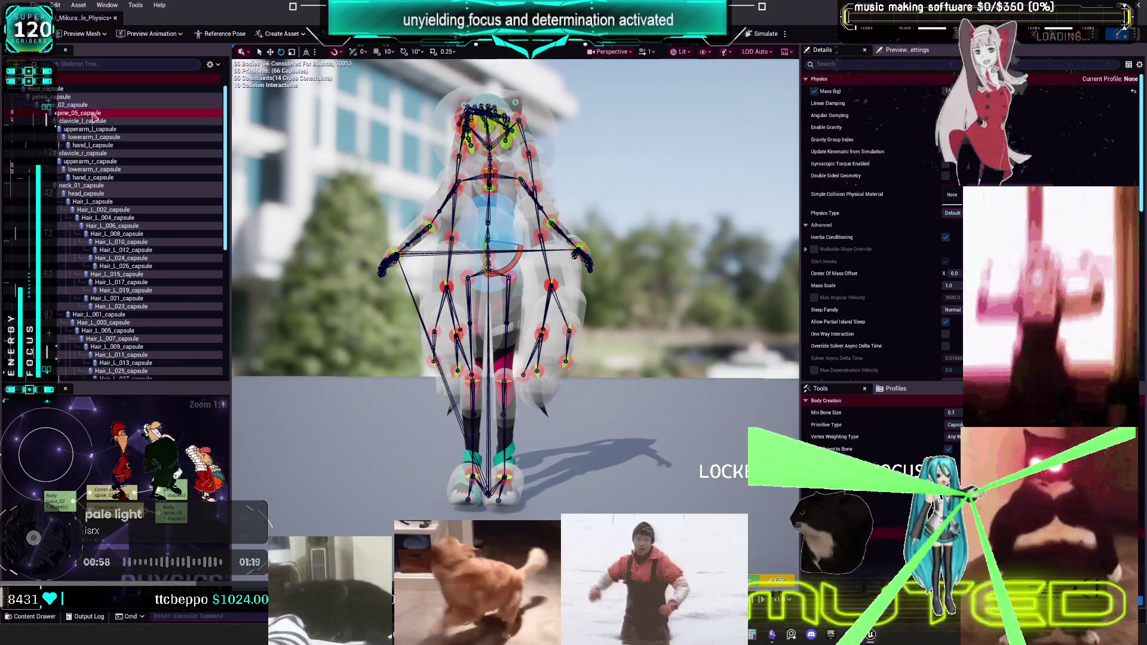
click(814, 91)
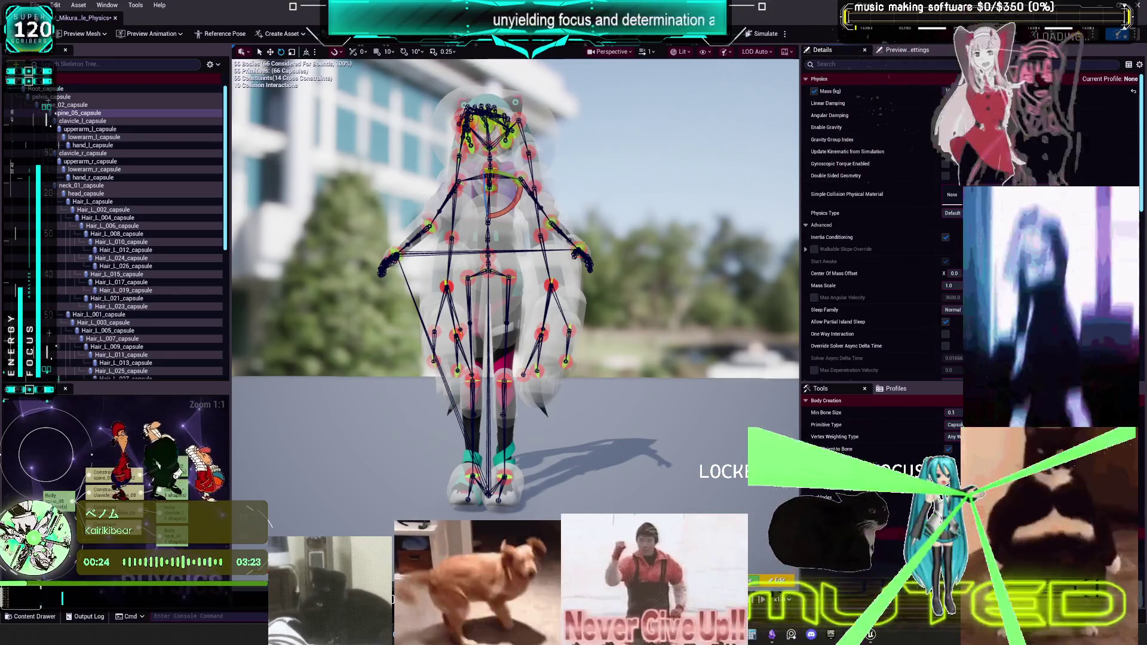
scroll(93, 197, down, 10)
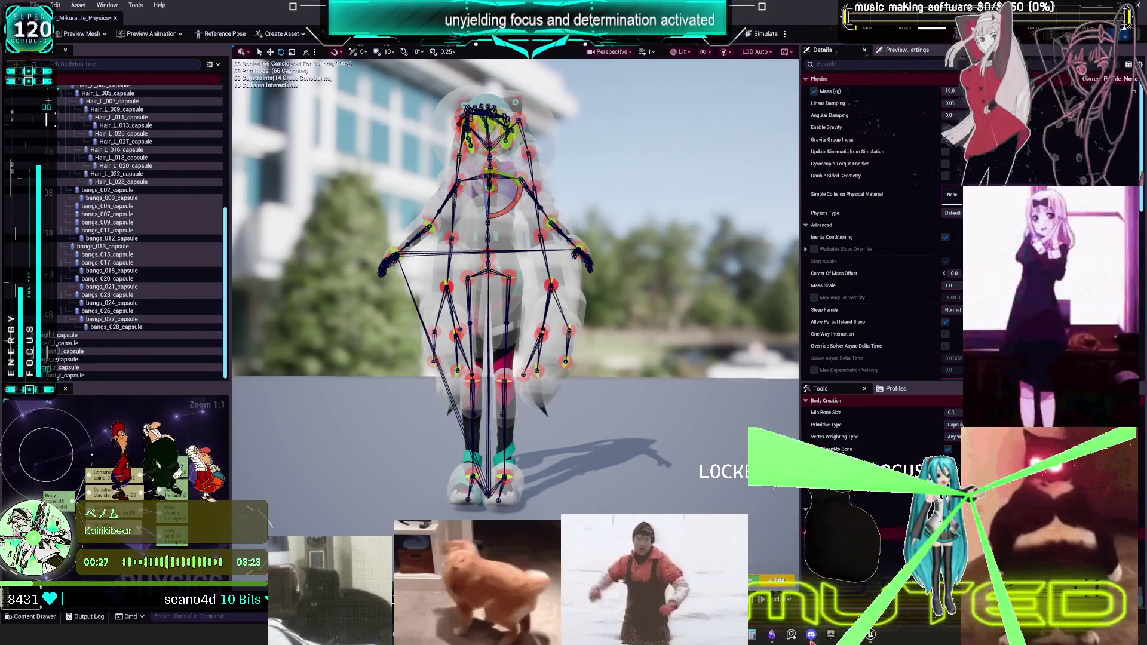
click(772, 634)
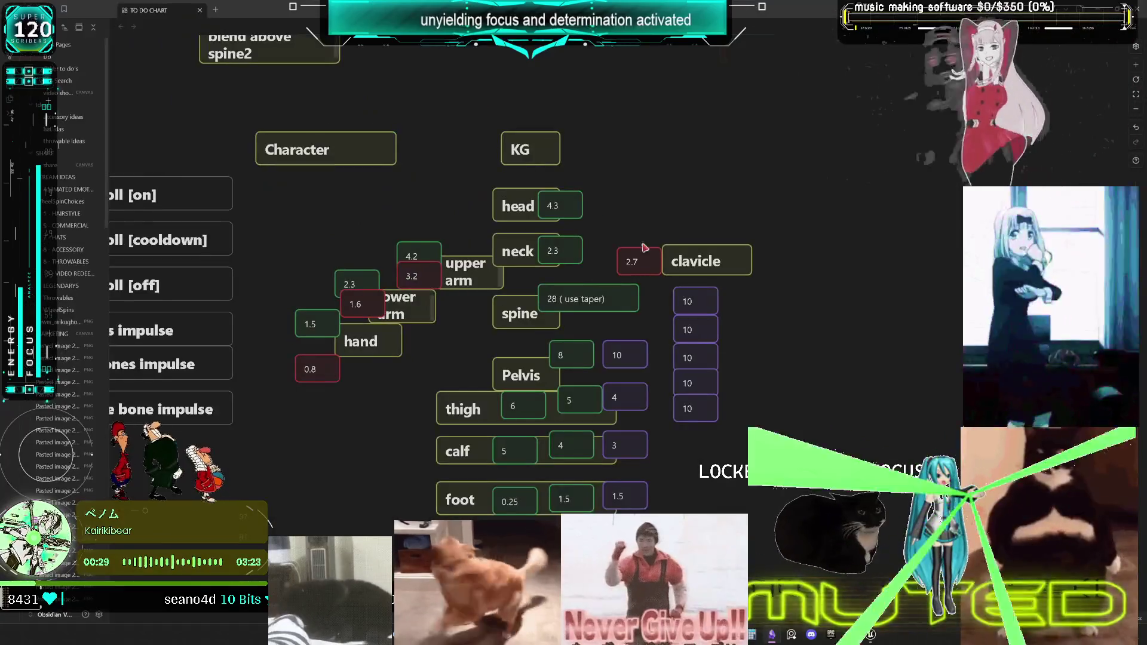
- Delete the three 10 cards under clavicle
scroll(662, 319, down, 2)
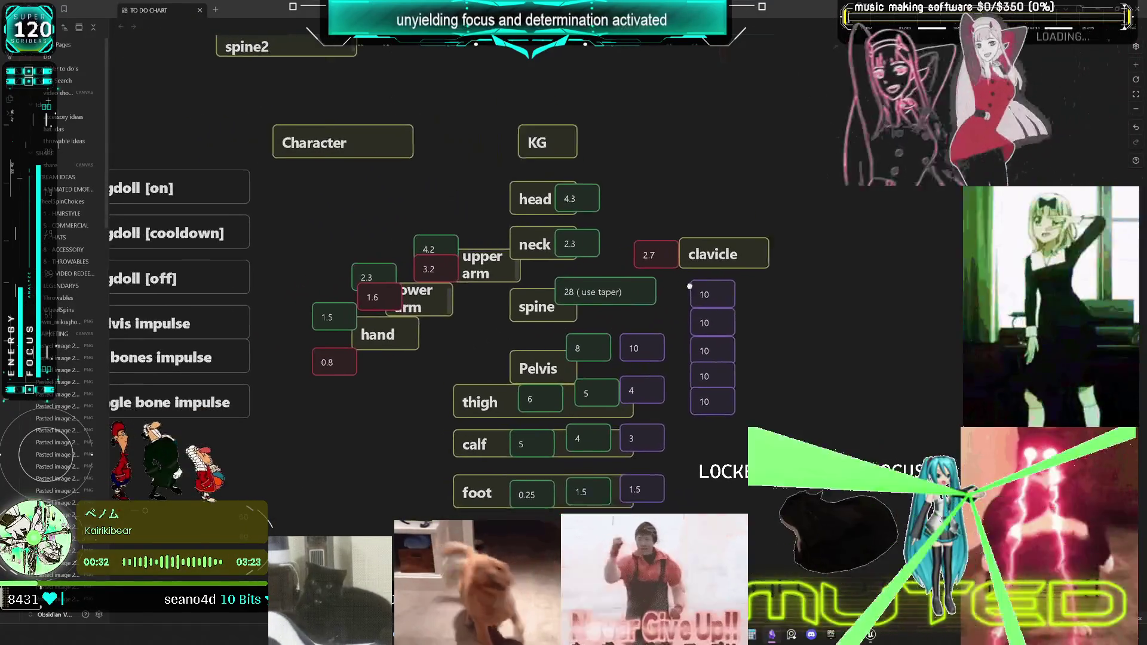
scroll(603, 269, down, 2)
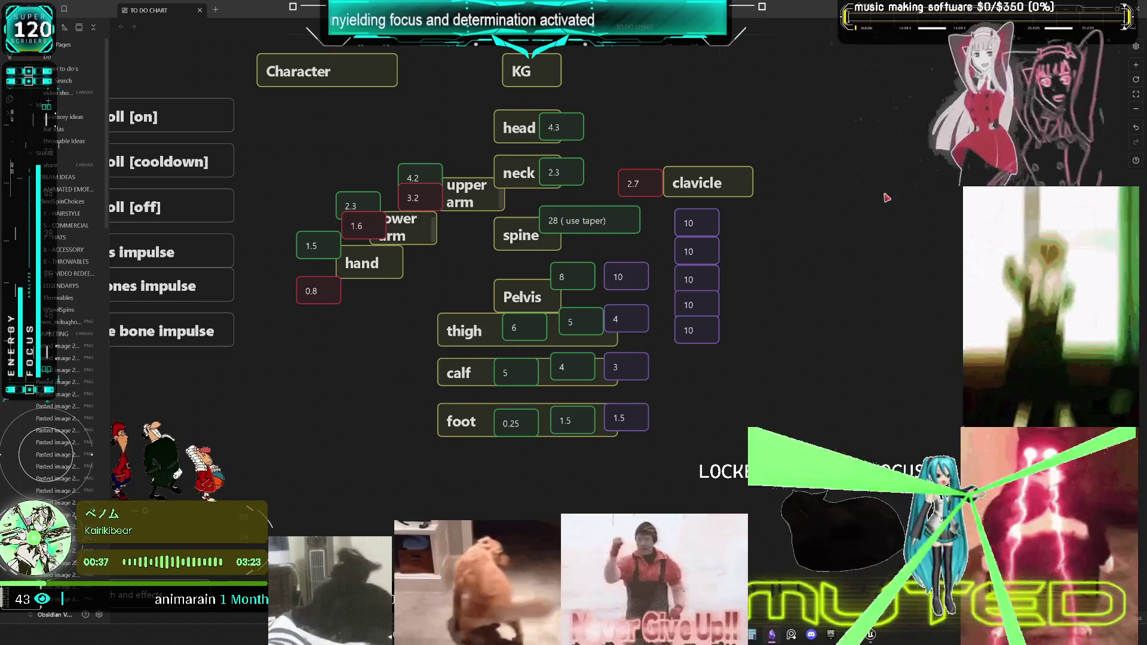
click(709, 333)
key(Delete)
click(699, 304)
key(Delete)
click(699, 251)
key(Delete)
- Move the '28 (use taper)' note aside and rename the spine card to spine02
mouse_move(552, 225)
mouse_down()
mouse_move(823, 138)
mouse_move(549, 210)
mouse_up()
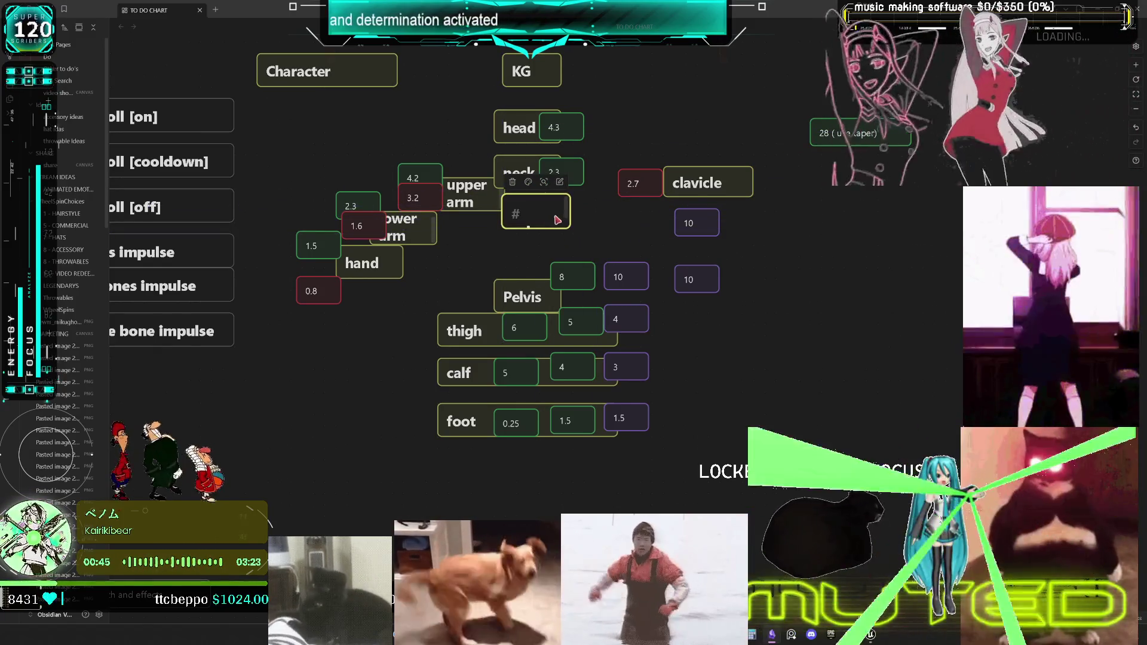
key(ctrl+z)
key(ctrl+z)
key(ctrl+z)
key(ctrl+z)
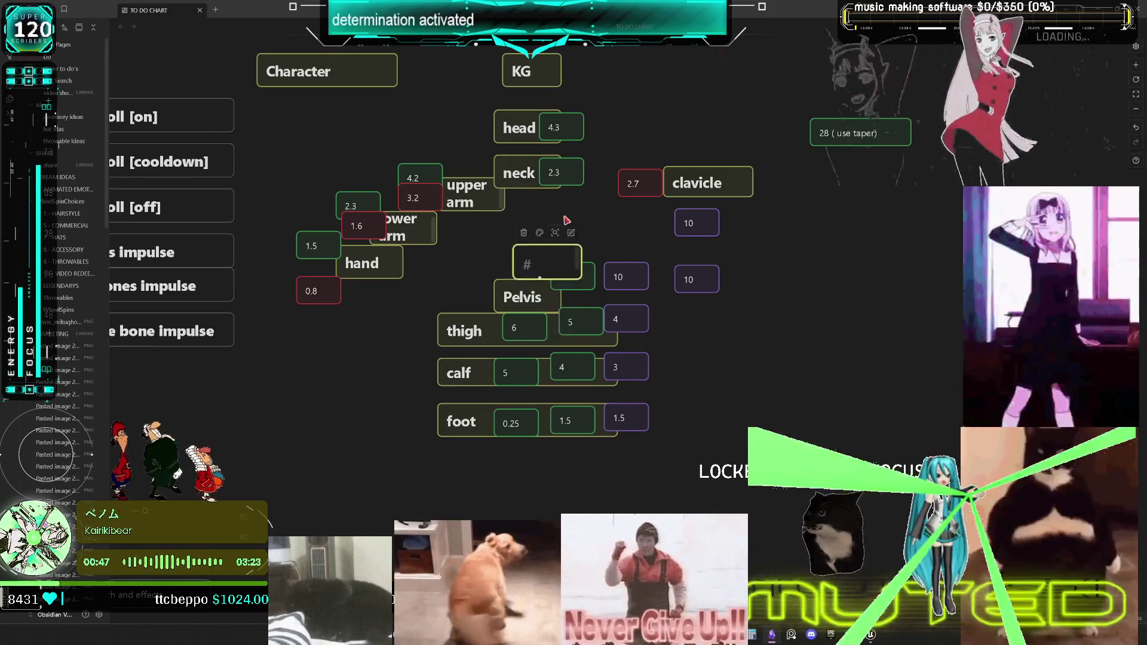
key(ctrl+z)
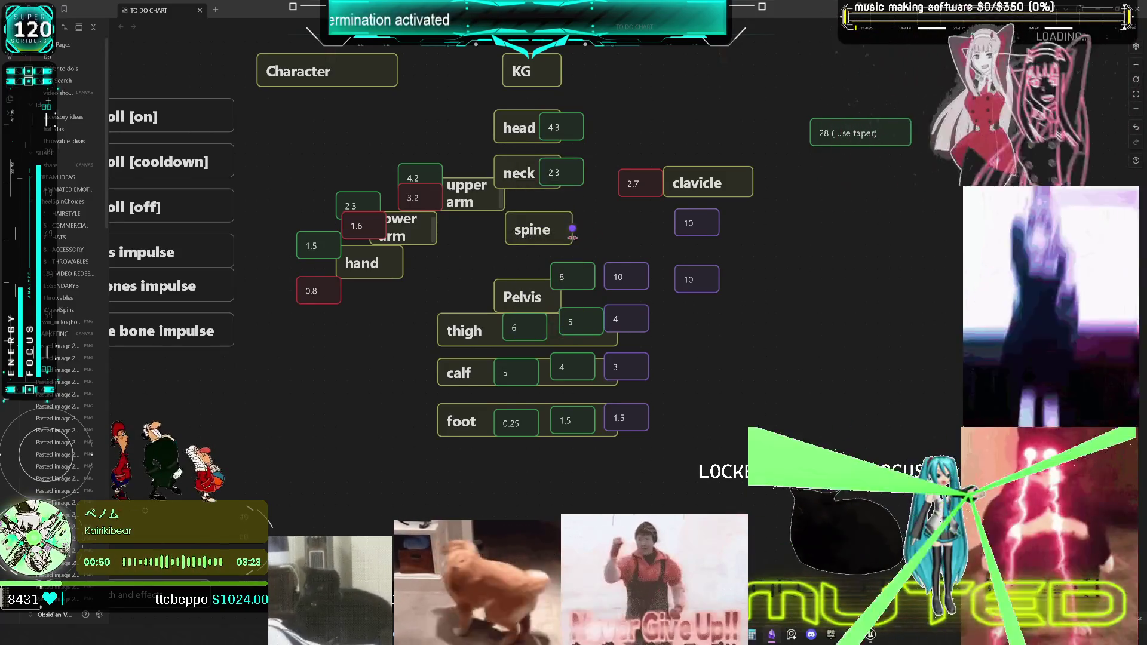
double_click(561, 237)
double_click(561, 236)
click(561, 236)
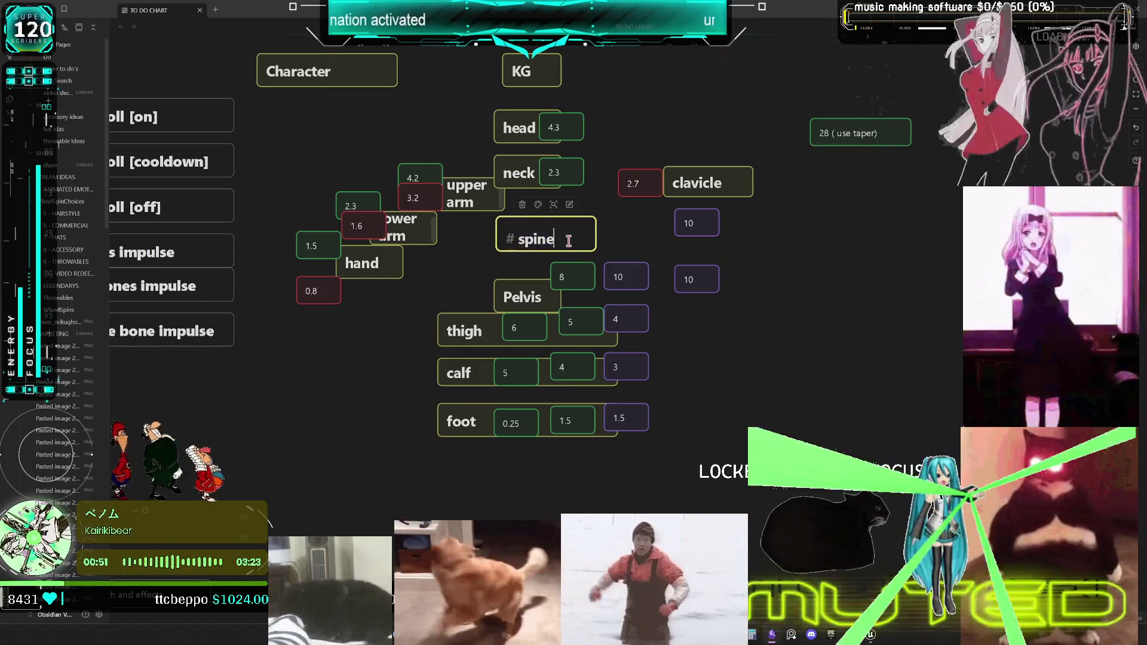
text(02)
key(Escape)
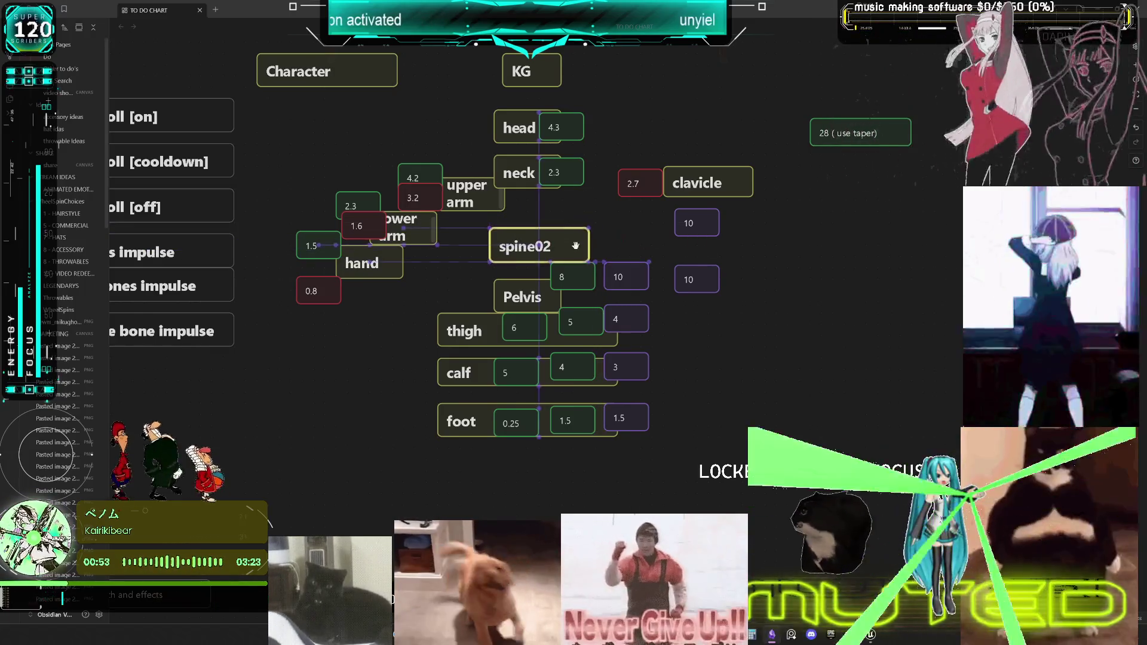
- Duplicate the spine02 card, place it above as spine05, and look over the chart
key(ctrl+c)
key(ctrl+v)
drag(639, 335, 551, 209)
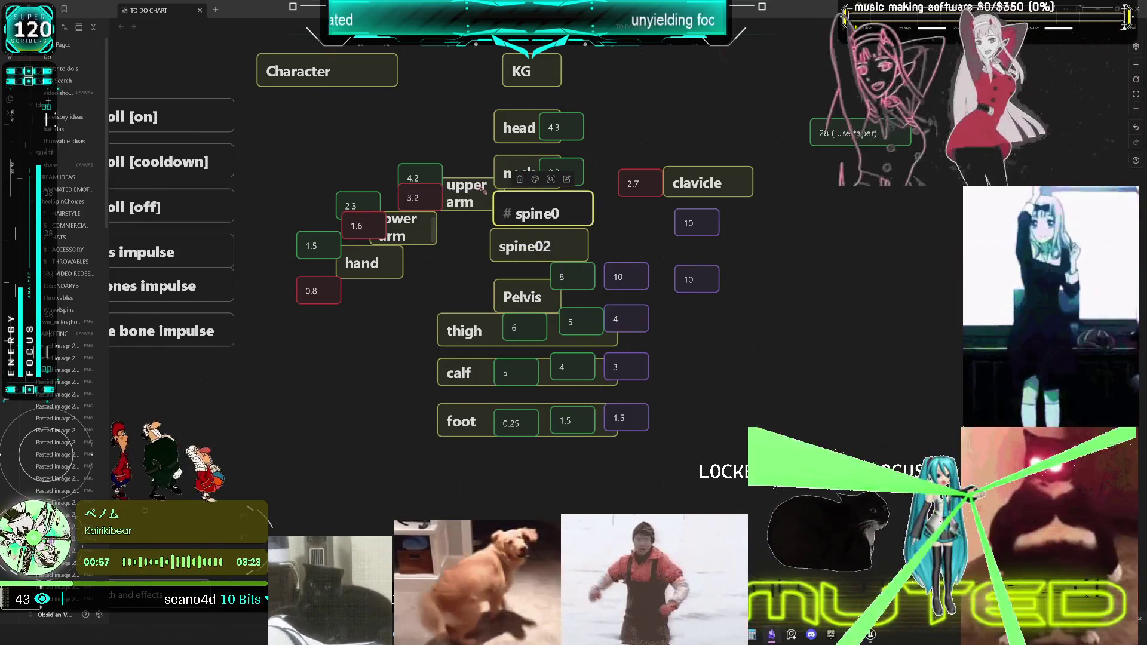
text(5)
click(672, 245)
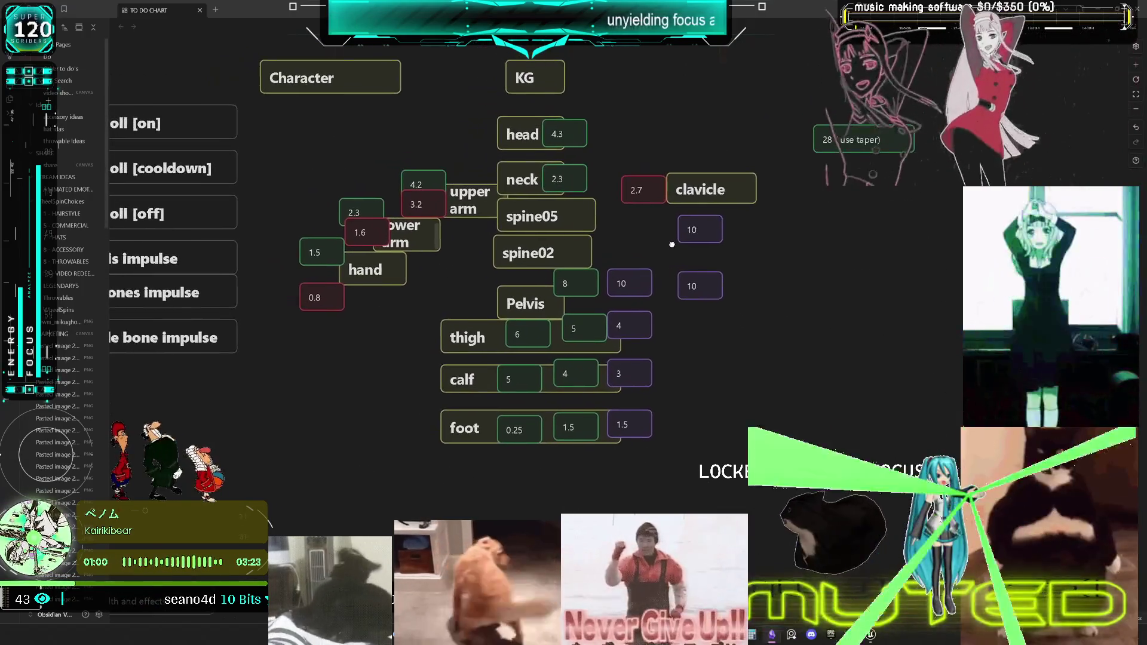
mouse_move(679, 242)
mouse_down()
mouse_move(561, 284)
mouse_move(648, 228)
mouse_move(703, 228)
mouse_move(610, 274)
mouse_move(526, 292)
mouse_move(447, 269)
mouse_move(550, 228)
mouse_move(463, 306)
mouse_move(624, 269)
mouse_move(560, 224)
mouse_move(885, 265)
mouse_move(817, 241)
mouse_move(651, 299)
mouse_move(764, 276)
mouse_move(630, 255)
mouse_up()
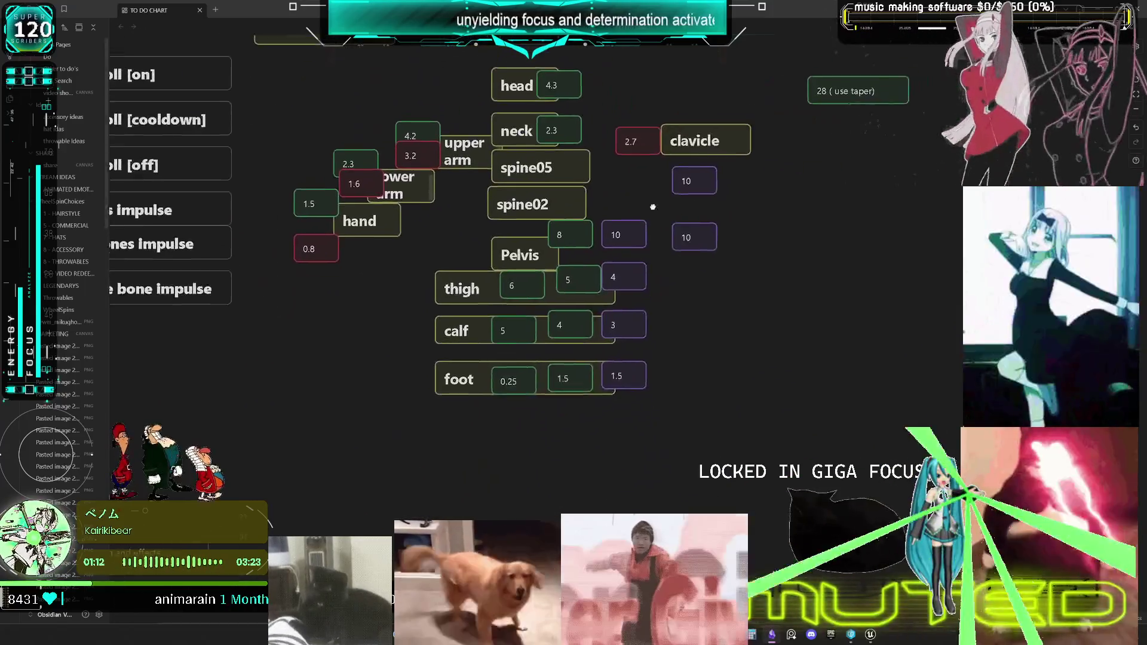
mouse_move(652, 207)
mouse_down()
mouse_move(784, 194)
mouse_move(540, 183)
mouse_move(804, 123)
mouse_up()
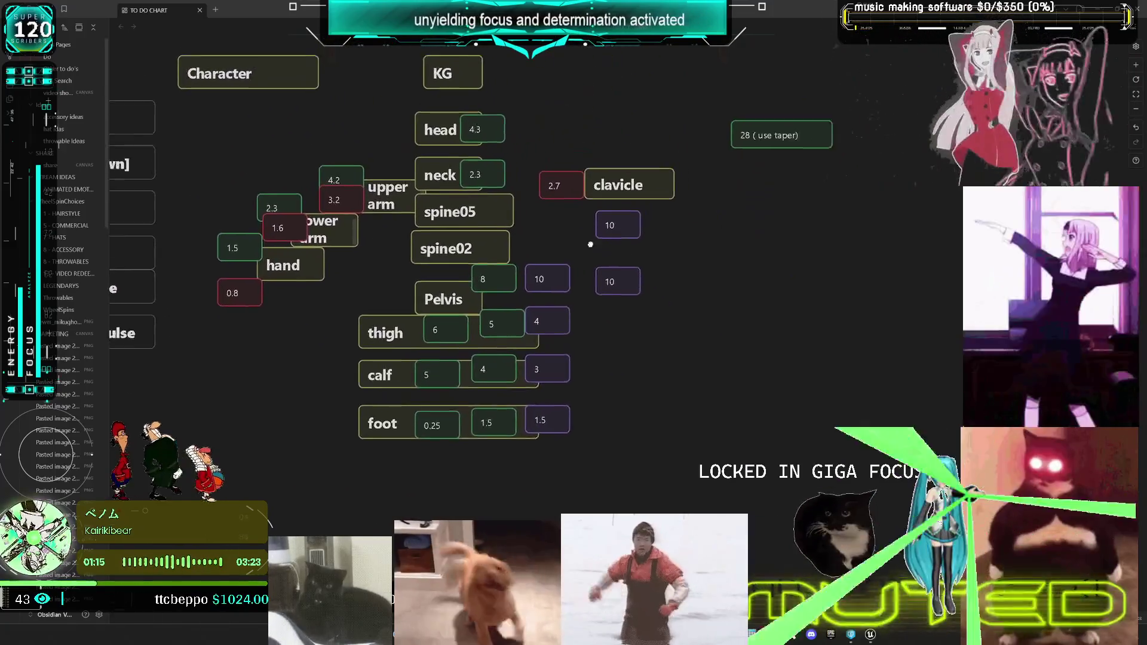
mouse_move(590, 244)
mouse_down()
mouse_move(854, 273)
mouse_move(872, 252)
mouse_move(985, 240)
mouse_move(947, 200)
mouse_move(752, 267)
mouse_move(695, 232)
mouse_up()
mouse_move(782, 224)
mouse_down()
mouse_move(620, 259)
mouse_move(545, 248)
mouse_move(693, 207)
mouse_move(606, 277)
mouse_move(654, 279)
mouse_move(707, 244)
mouse_move(798, 229)
mouse_move(871, 261)
mouse_move(770, 287)
mouse_move(854, 238)
mouse_move(722, 266)
mouse_move(797, 300)
mouse_move(727, 230)
mouse_move(746, 294)
mouse_up()
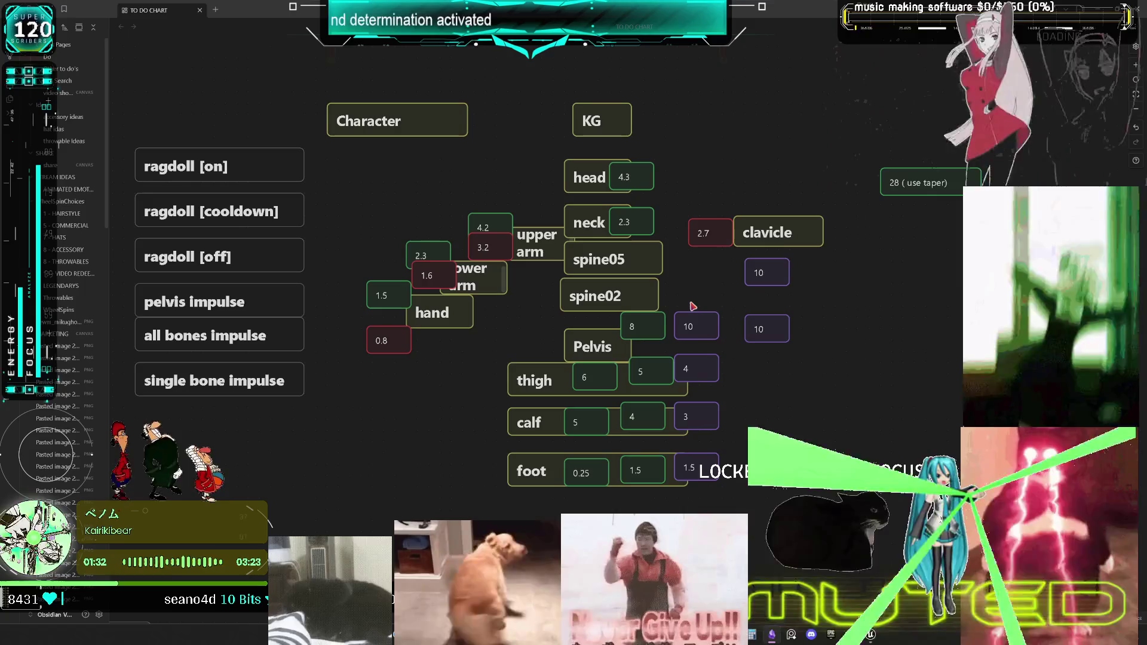
scroll(689, 232, right, 3)
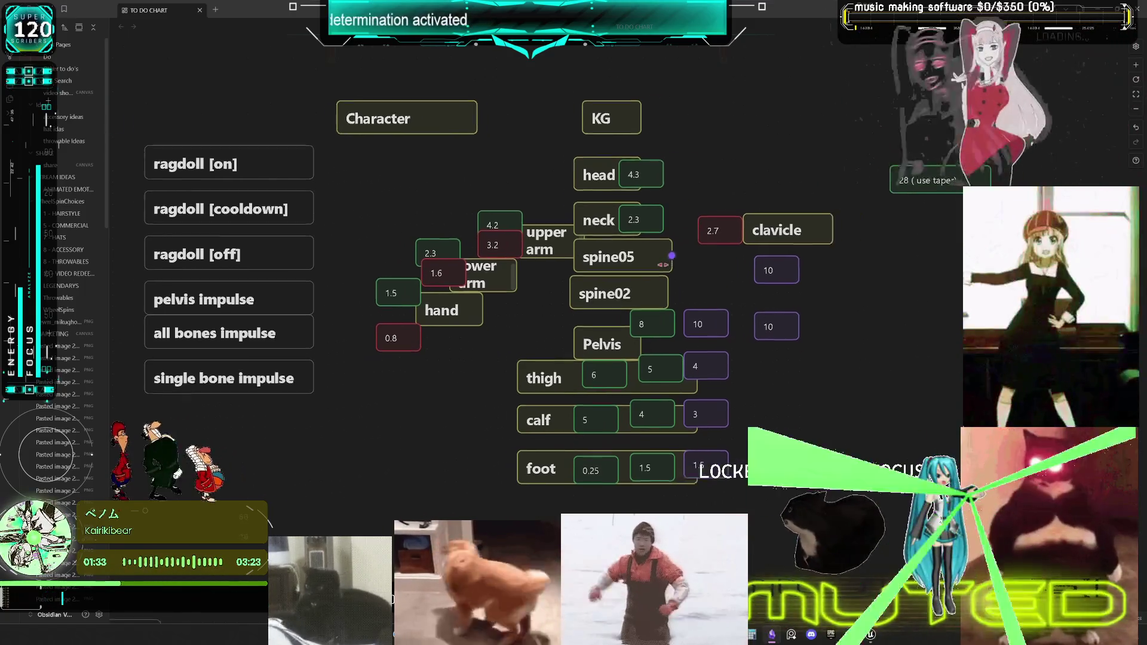
scroll(621, 269, right, 2)
scroll(622, 272, left, 3)
scroll(618, 280, up, 5)
scroll(621, 284, down, 5)
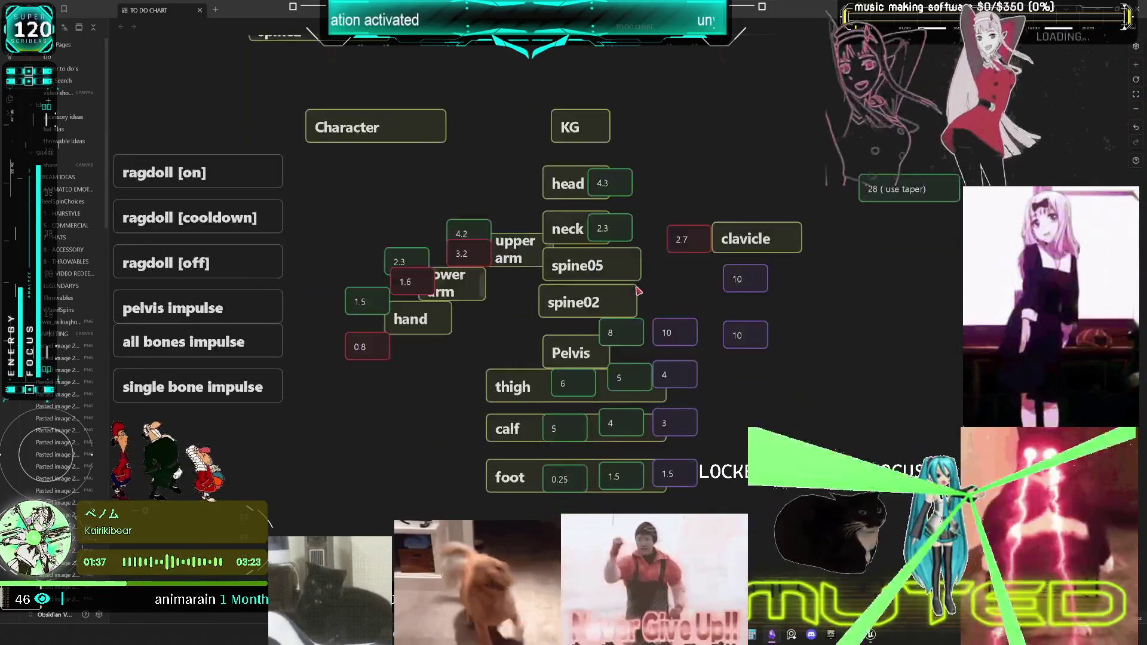
scroll(629, 282, up, 10)
scroll(688, 286, up, 10)
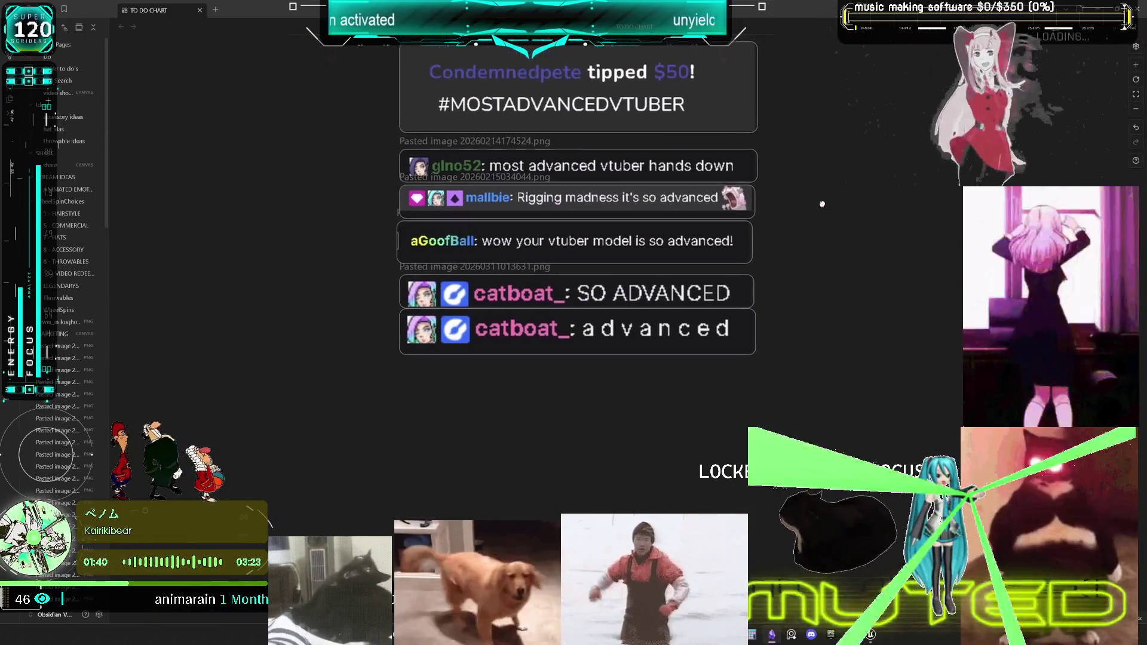
- Shift a chat screenshot into line with the column and select the purple card above
scroll(836, 281, up, 12)
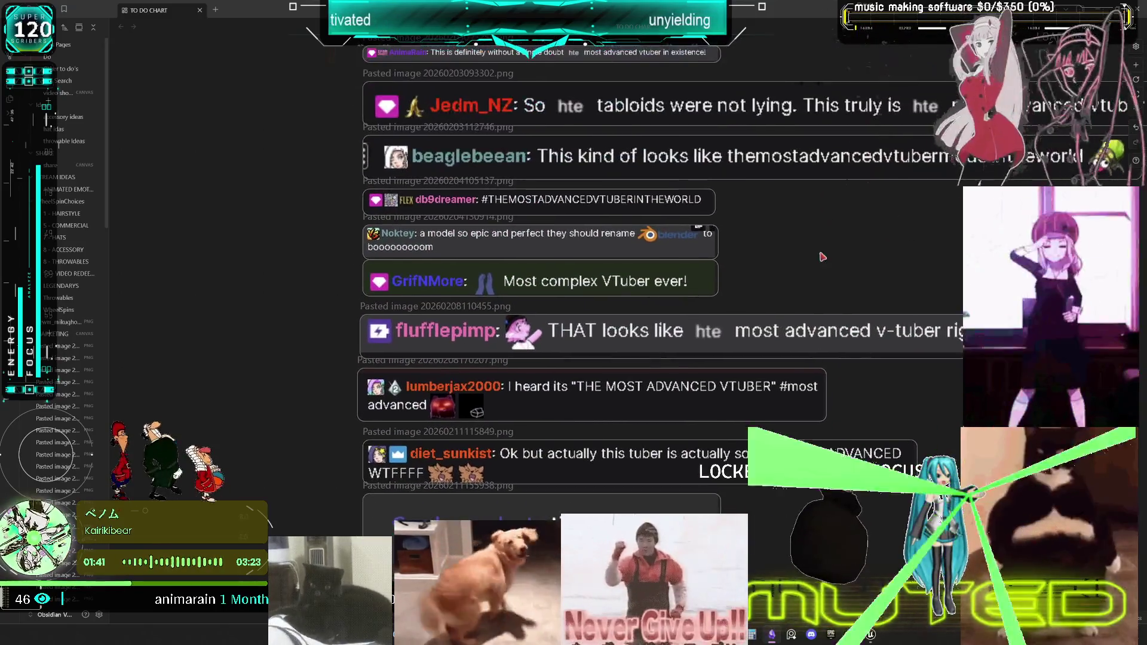
scroll(813, 265, up, 6)
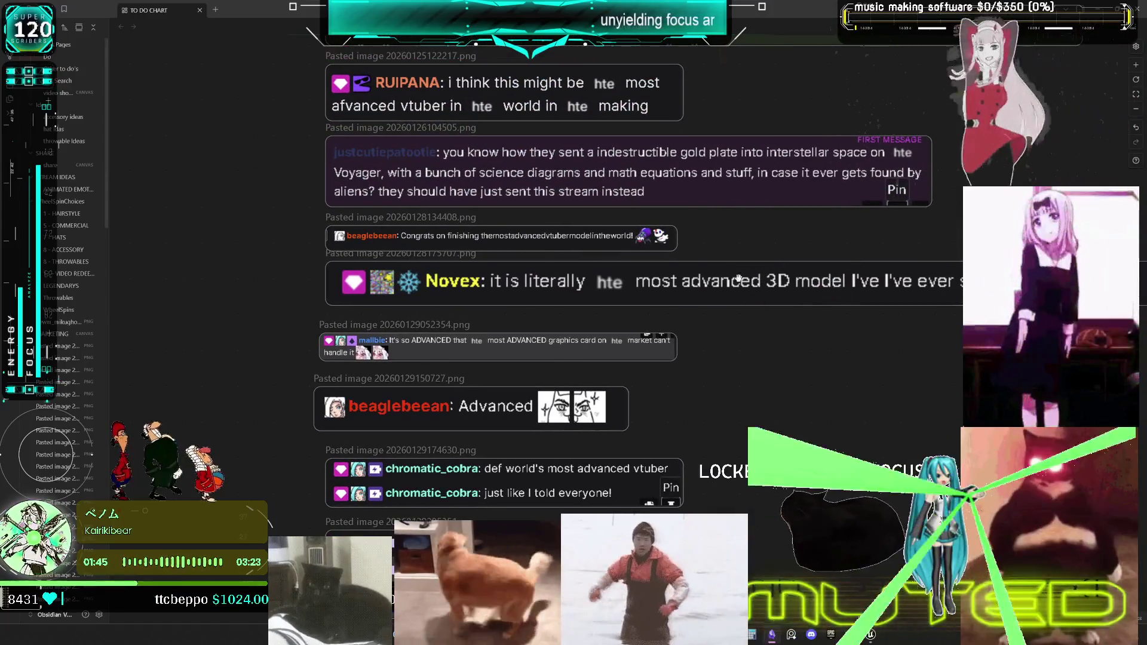
scroll(804, 294, up, 7)
drag(801, 261, 587, 273)
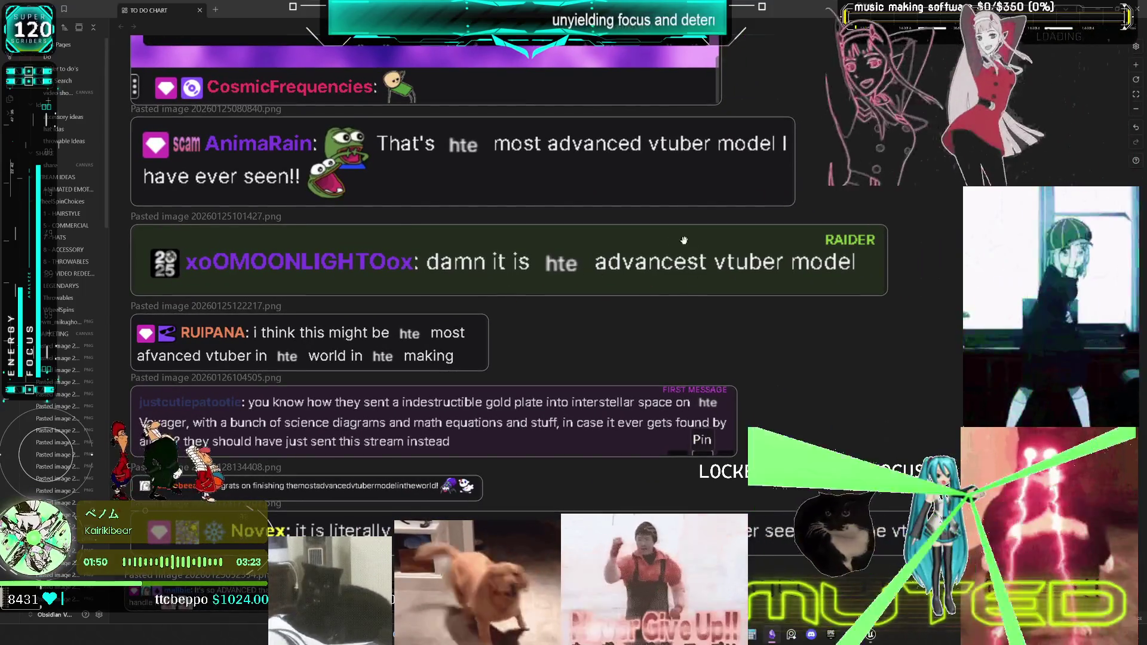
mouse_move(691, 241)
mouse_down()
mouse_move(761, 259)
mouse_move(706, 269)
mouse_move(791, 329)
mouse_up()
scroll(792, 329, up, 2)
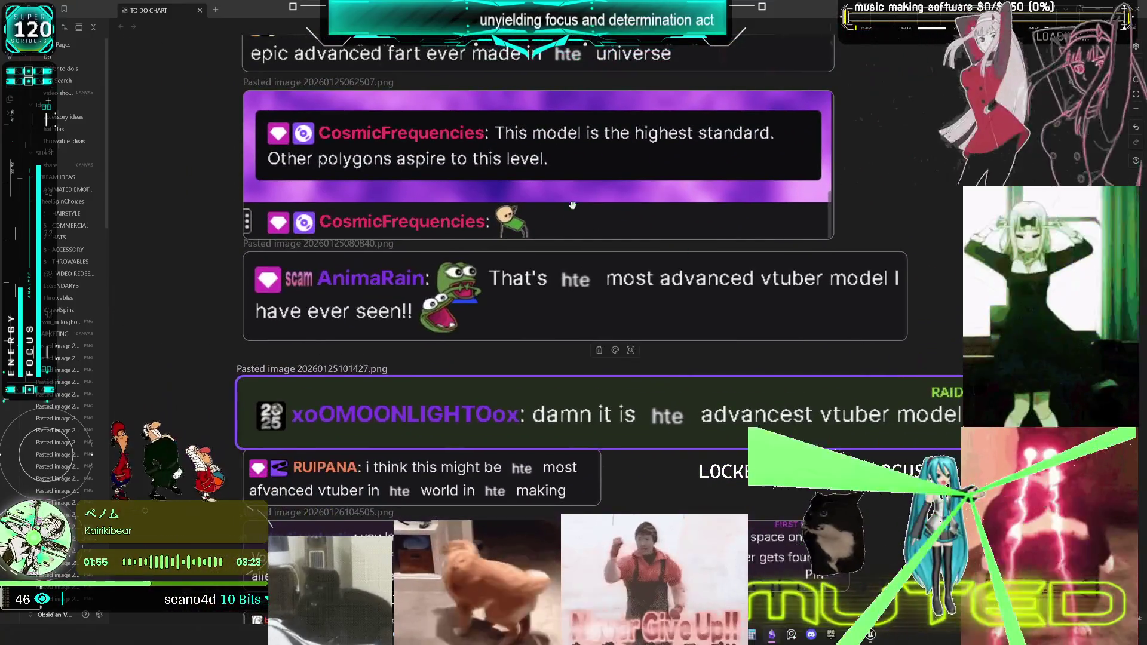
click(572, 200)
- Move the newest 'so advanced' chat screenshot up beneath the others
scroll(595, 169, up, 8)
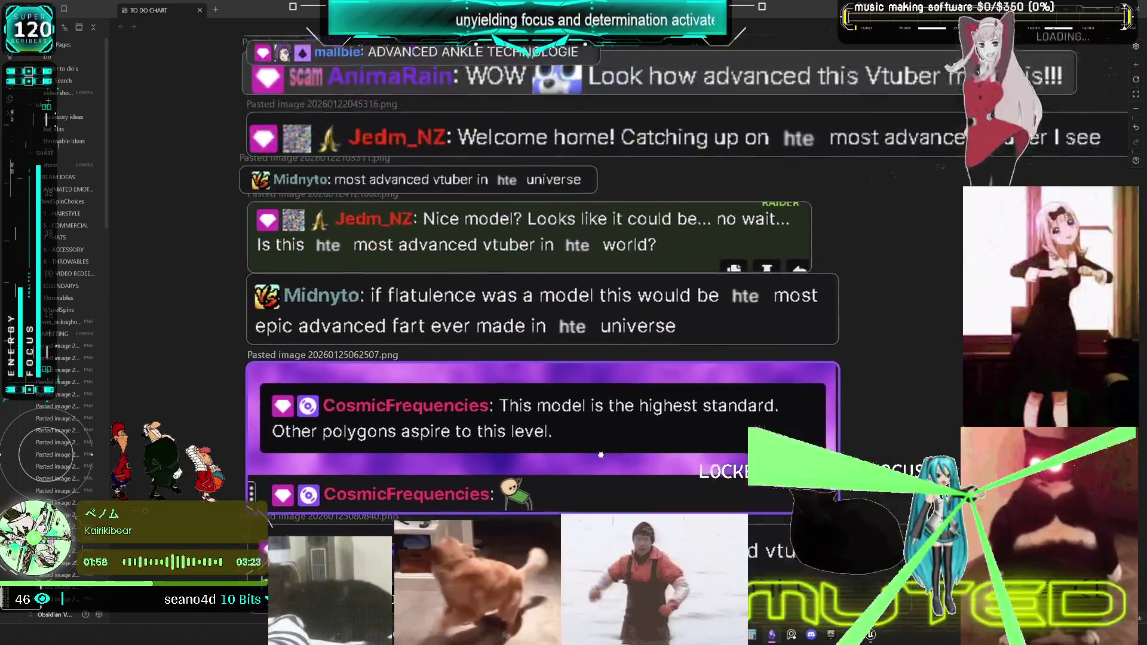
scroll(718, 279, up, 3)
scroll(719, 280, up, 3)
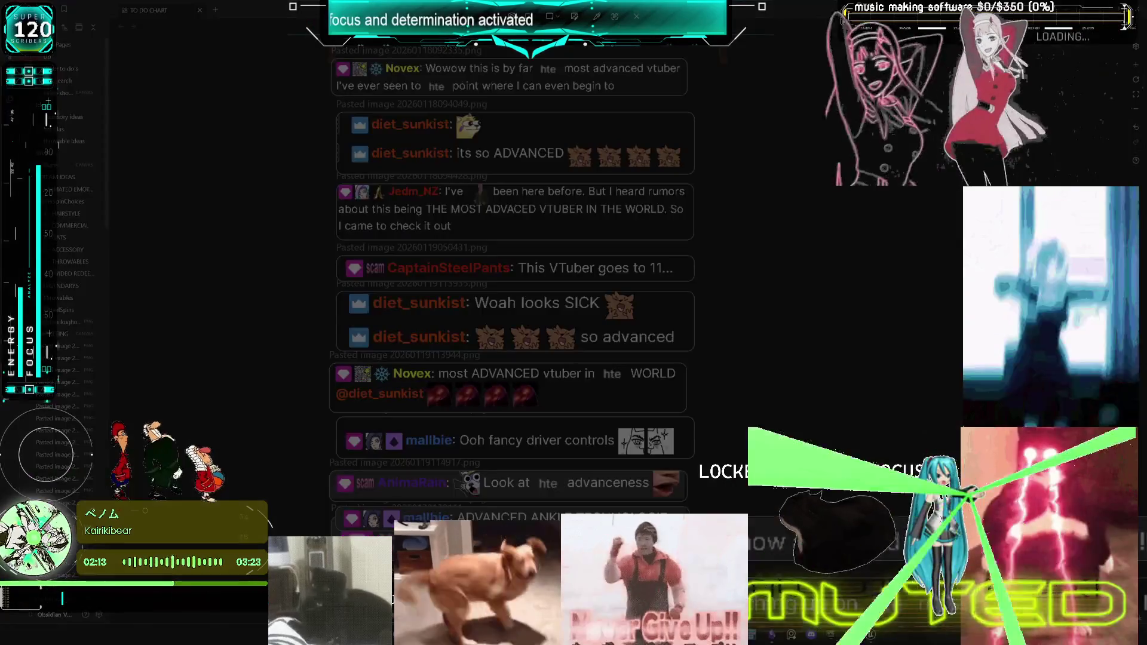
scroll(594, 352, down, 20)
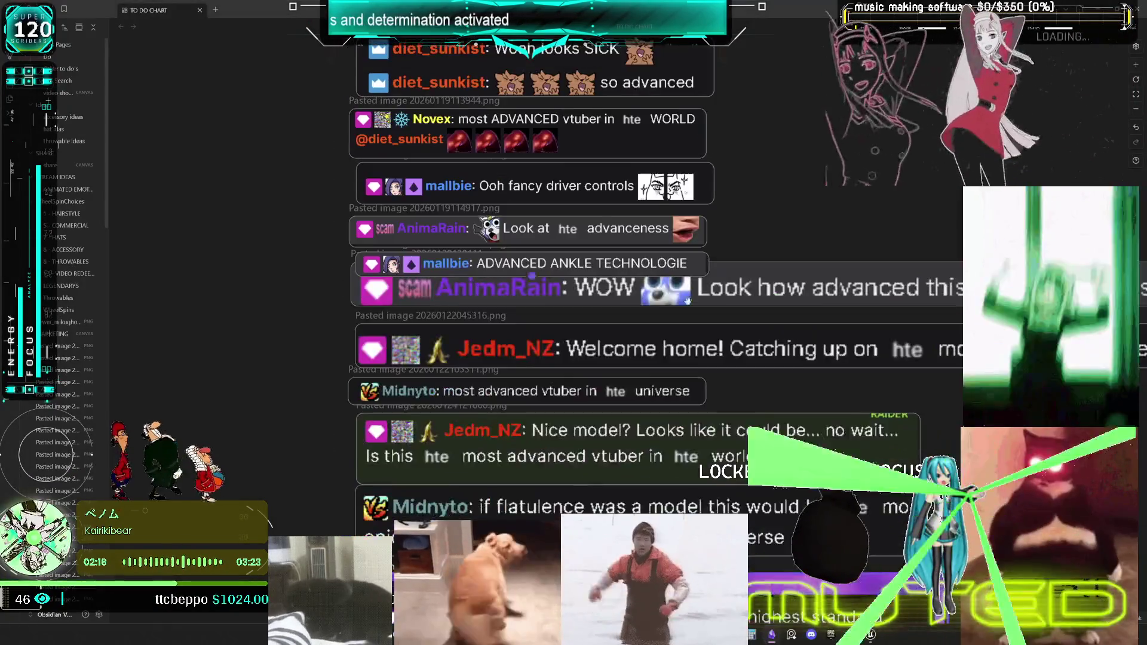
scroll(594, 352, down, 10)
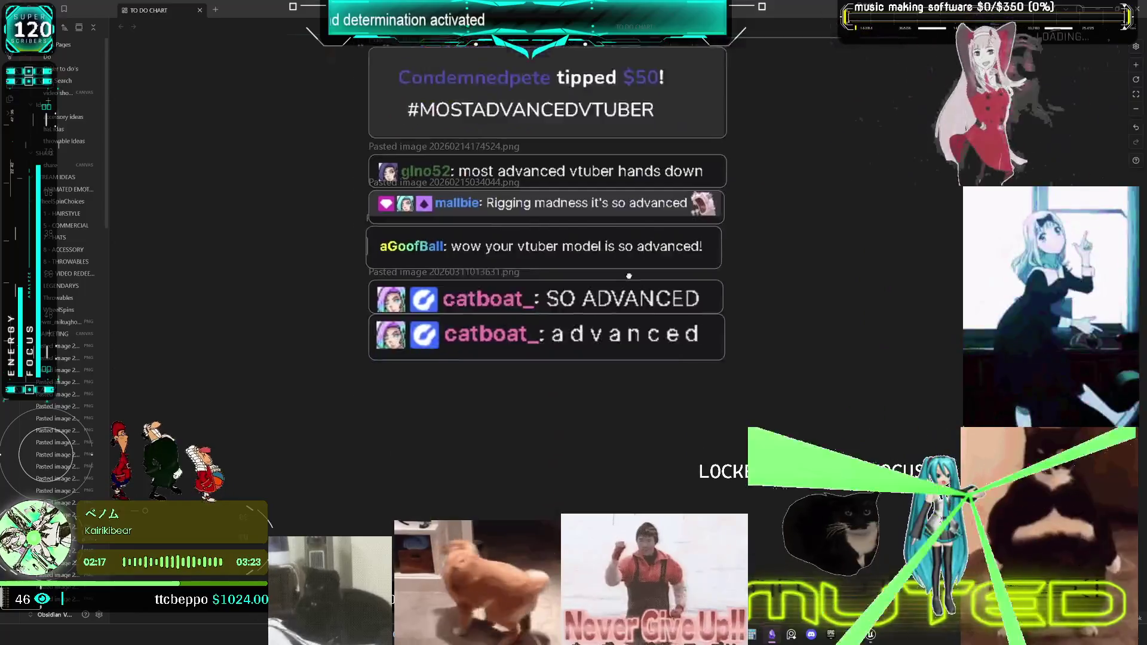
drag(697, 340, 444, 311)
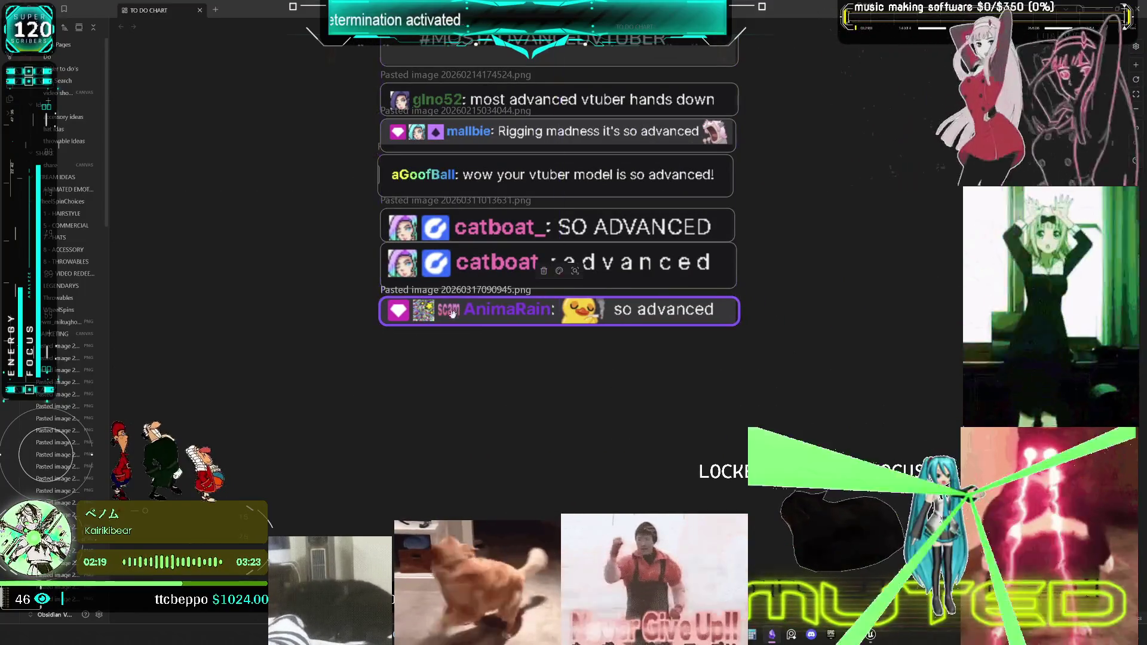
click(481, 423)
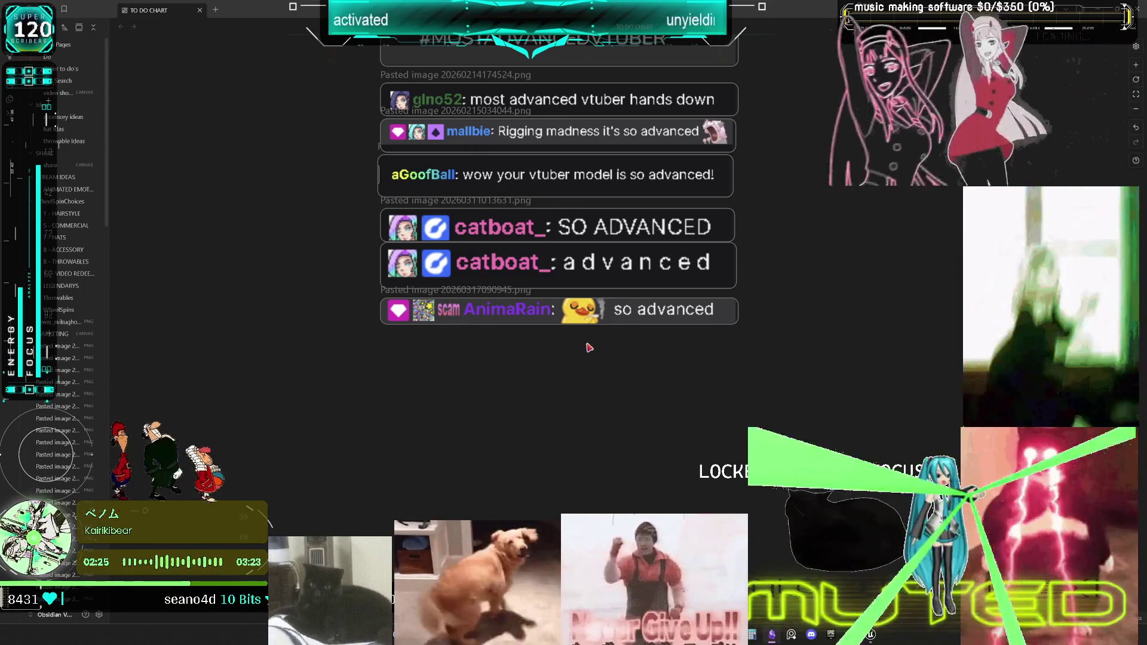
- Browse the canvas and select the cheer and 24,562 image cards
scroll(604, 304, down, 3)
scroll(604, 304, down, 5)
scroll(604, 304, up, 2)
scroll(484, 423, down, 5)
scroll(508, 359, up, 5)
scroll(587, 317, up, 5)
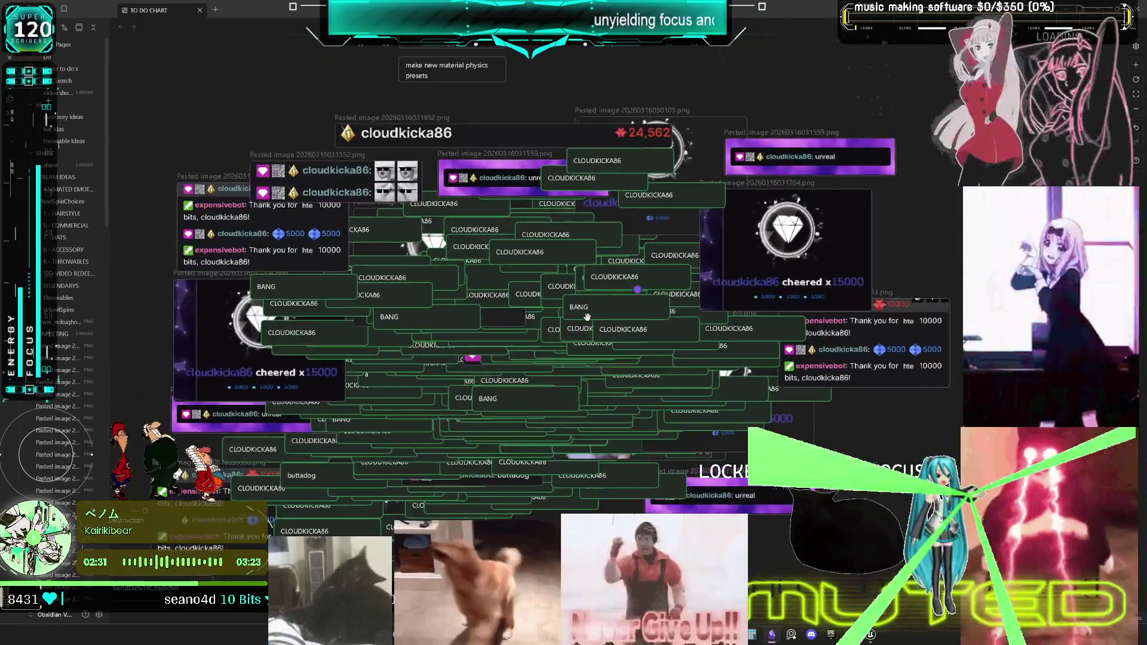
scroll(587, 317, up, 2)
scroll(597, 323, down, 2)
scroll(735, 248, up, 2)
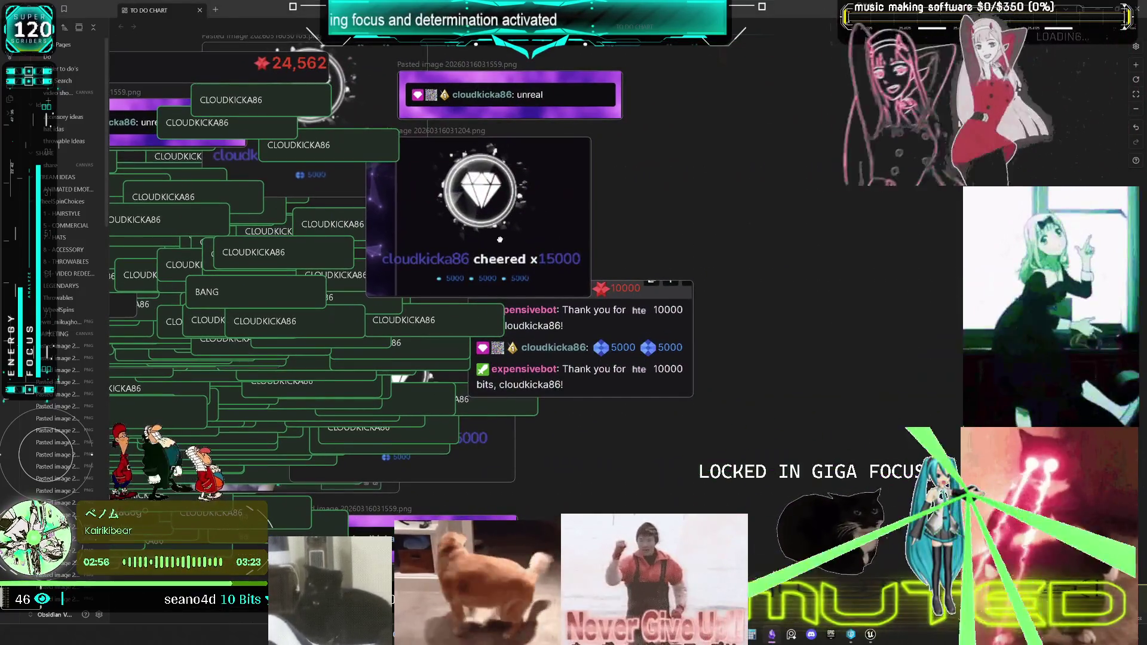
click(500, 239)
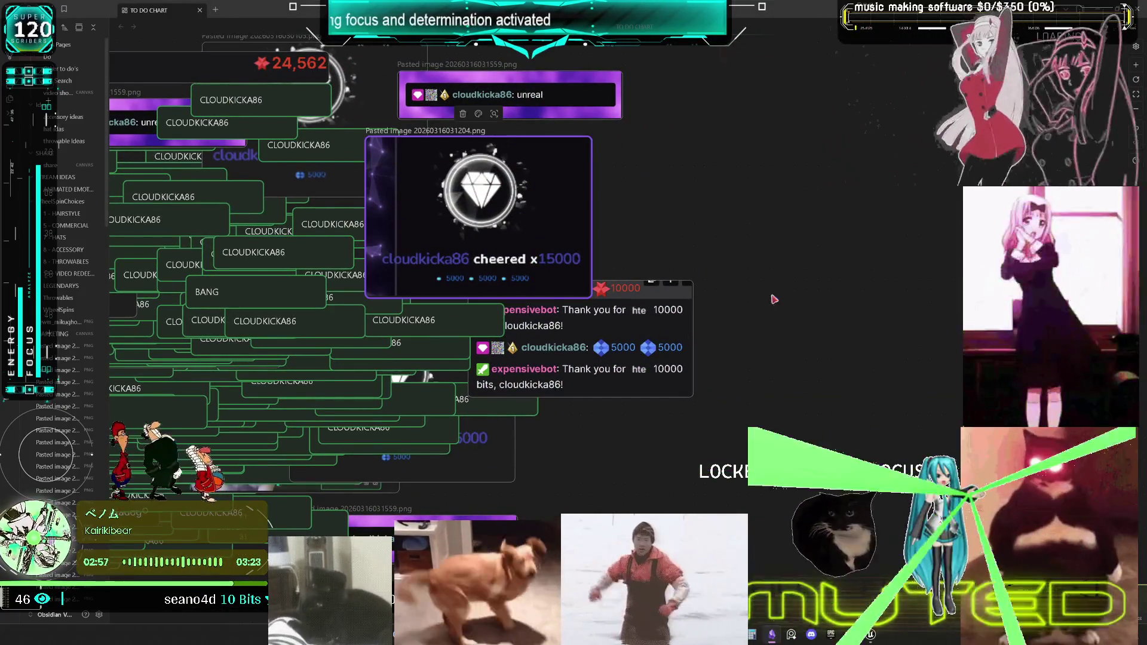
scroll(717, 269, left, 3)
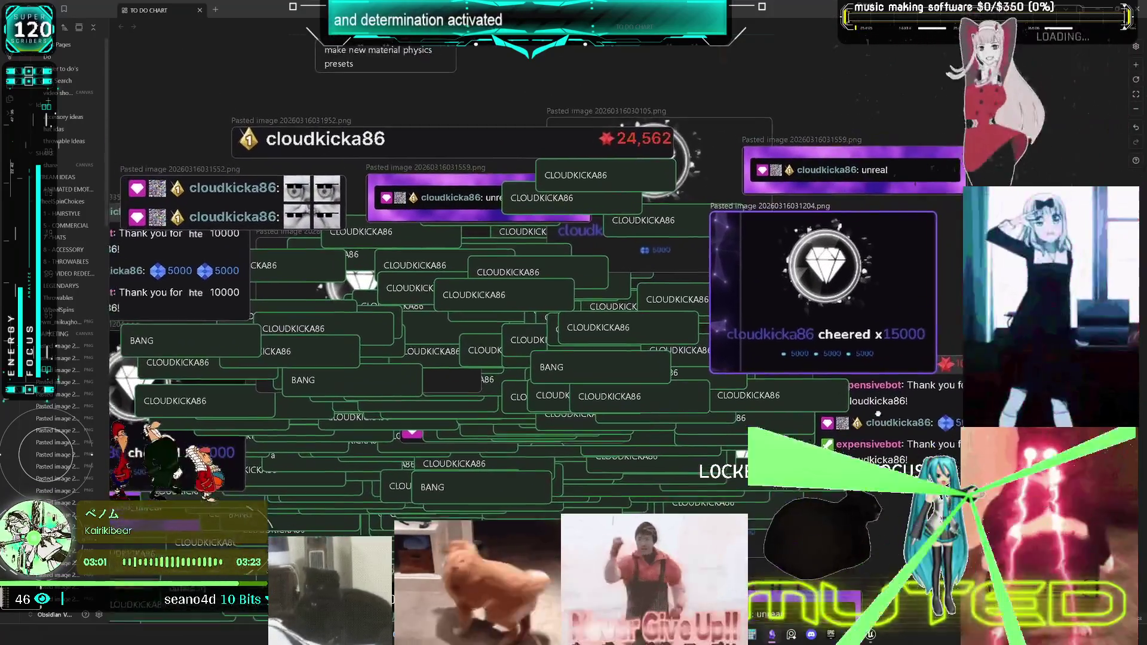
click(483, 145)
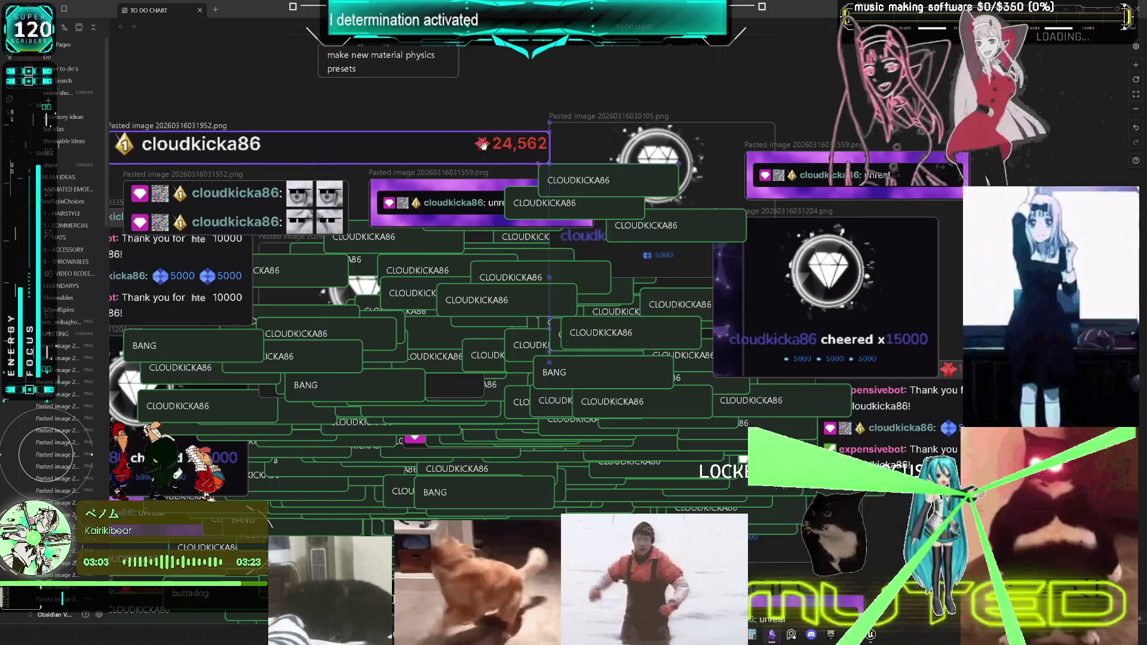
scroll(482, 145, left, 4)
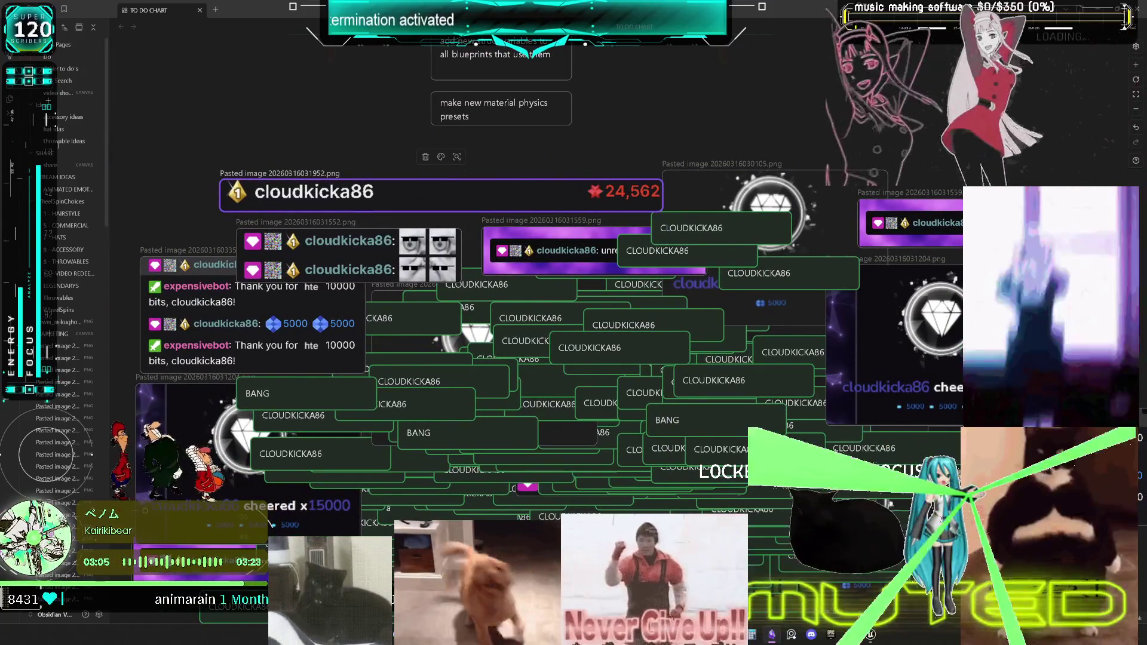
- Capture the 70,029 cheer, paste it onto the canvas and stretch it into a large banner
key(super+shift+s)
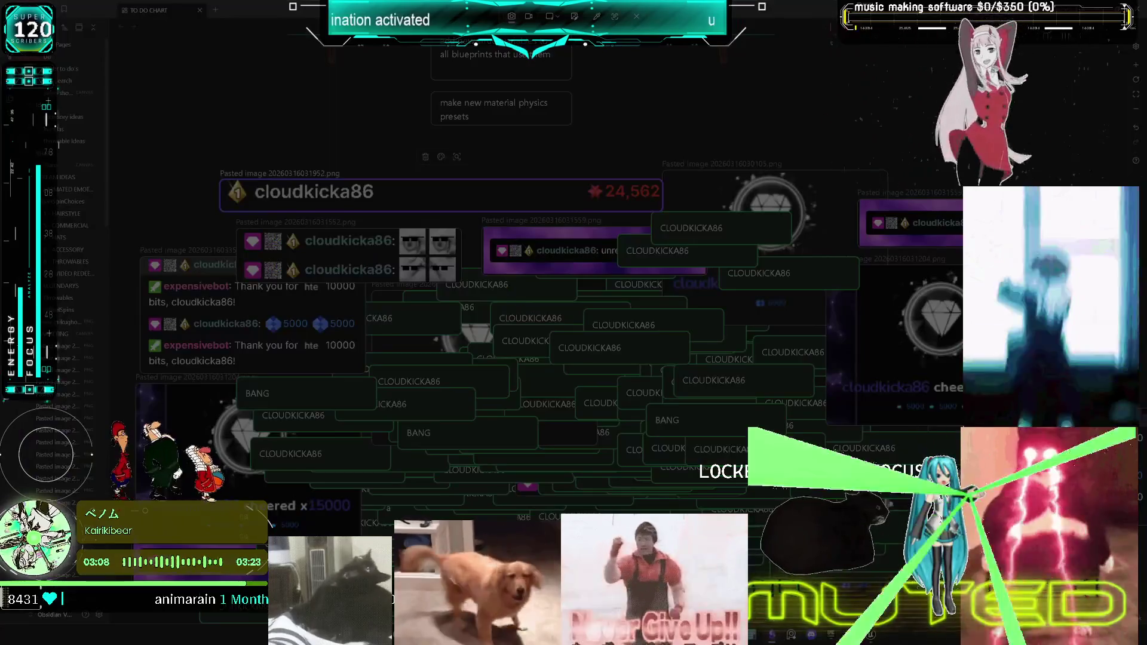
key(Escape)
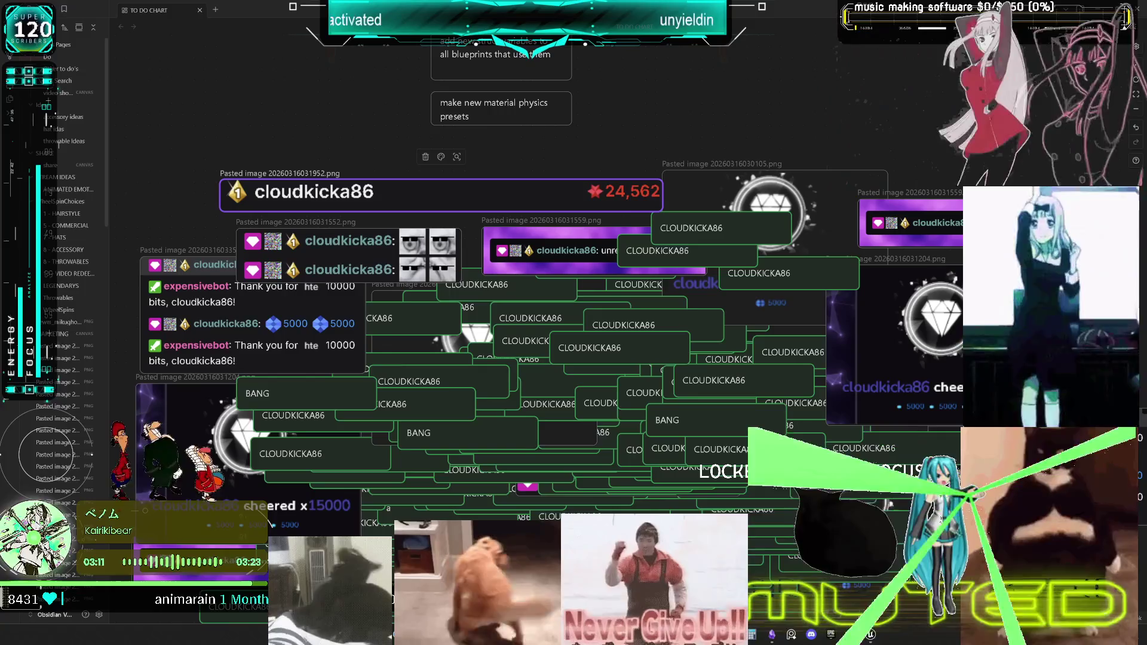
key(super+shift+s)
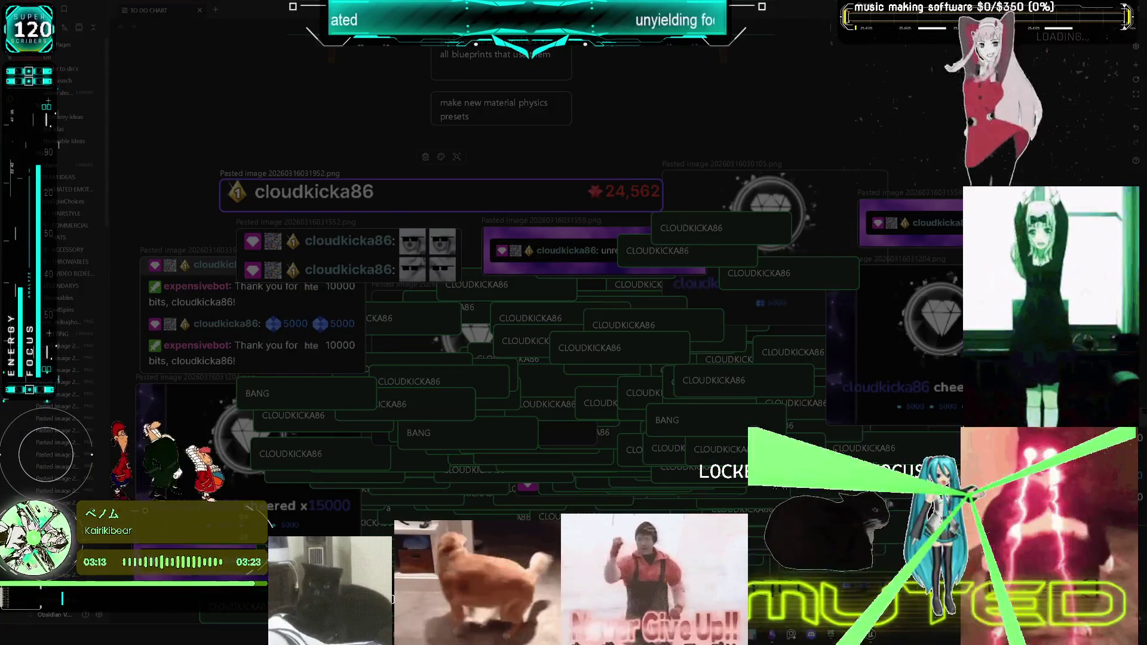
drag(627, 319, 855, 344)
key(ctrl+v)
mouse_move(741, 342)
mouse_down()
mouse_move(740, 430)
mouse_move(738, 362)
mouse_move(686, 409)
mouse_up()
- Scroll the canvas over to the thigh, calf and foot value rows
scroll(751, 433, down, 2)
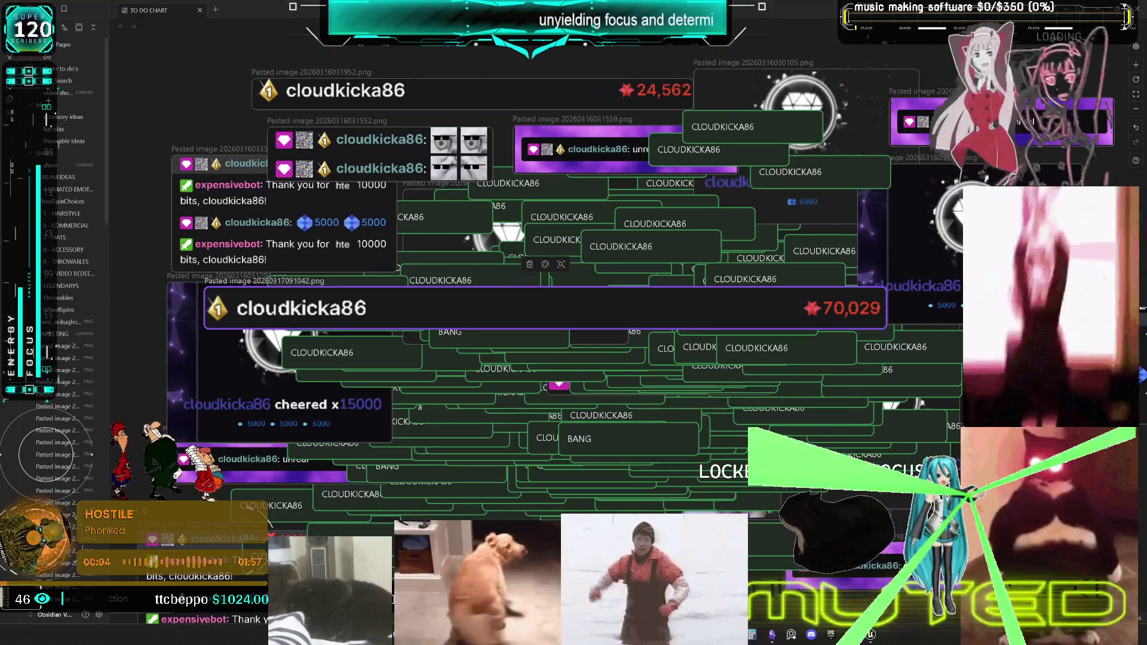
scroll(922, 409, down, 10)
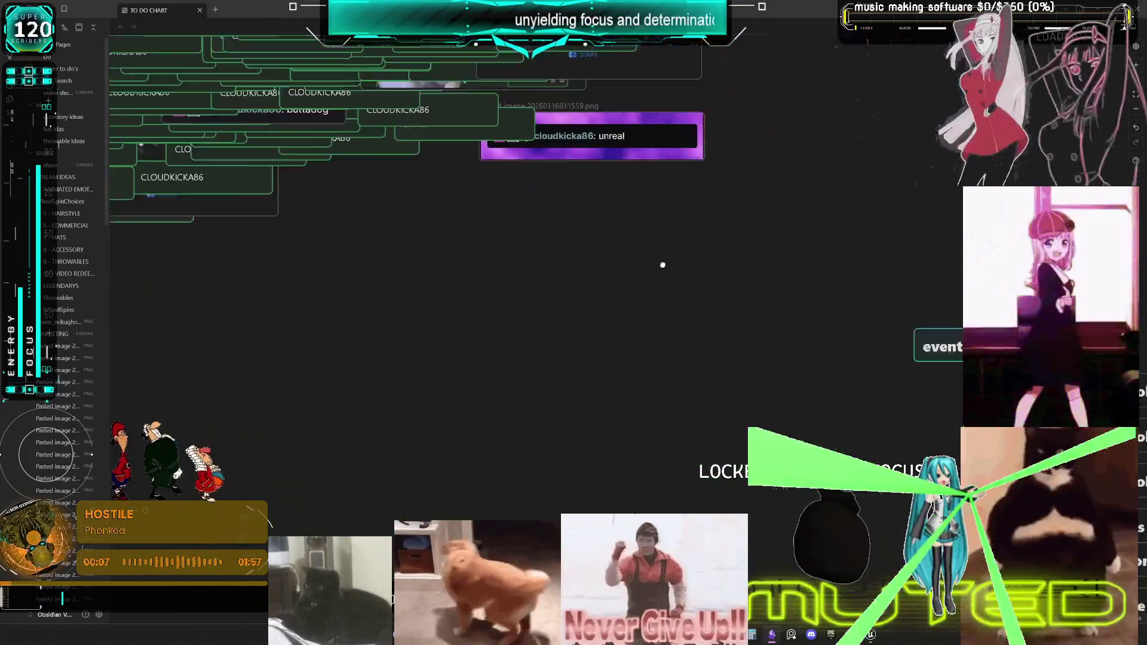
scroll(574, 215, up, 3)
scroll(609, 323, right, 5)
scroll(740, 358, up, 1)
scroll(752, 359, left, 3)
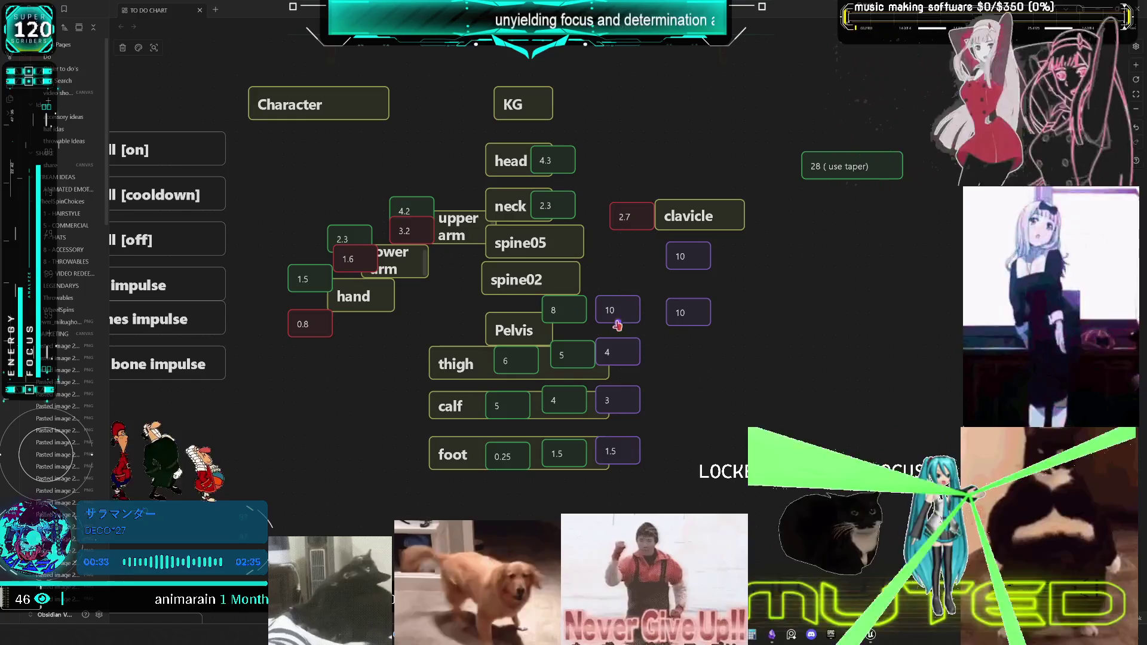
- Move two 10 cards into the spine column and change the spine02 value to 8
mouse_move(697, 313)
mouse_down()
mouse_move(590, 279)
mouse_move(626, 279)
mouse_up()
mouse_move(690, 259)
mouse_down()
mouse_move(609, 253)
mouse_move(620, 246)
mouse_up()
double_click(611, 279)
key(ctrl+a)
text(7)
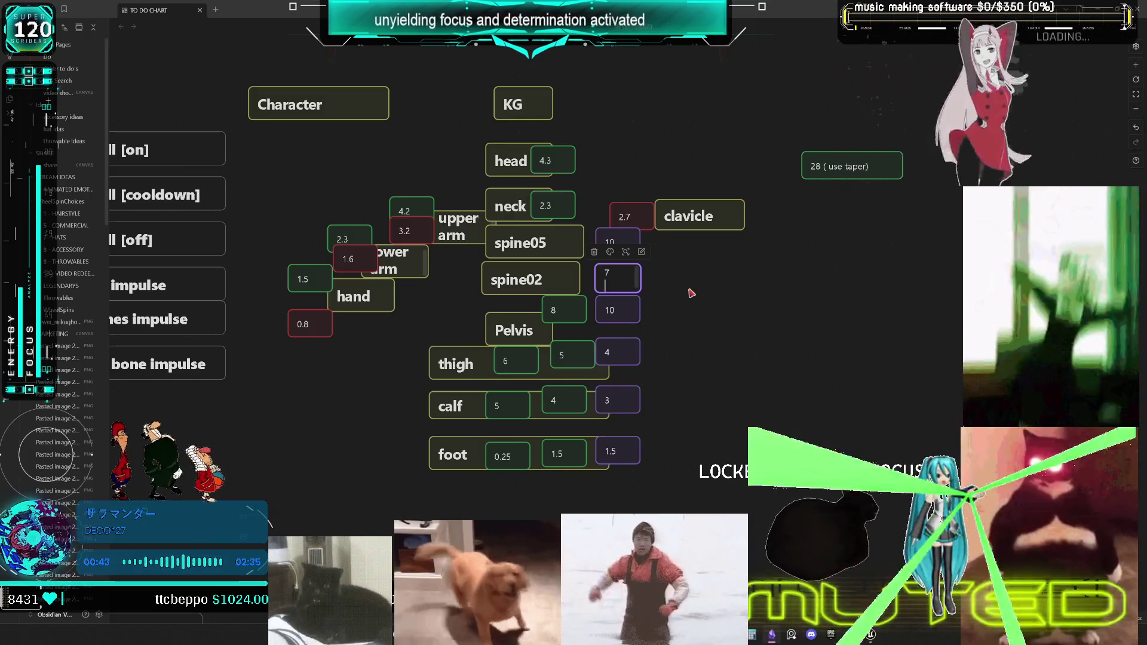
key(BackSpace)
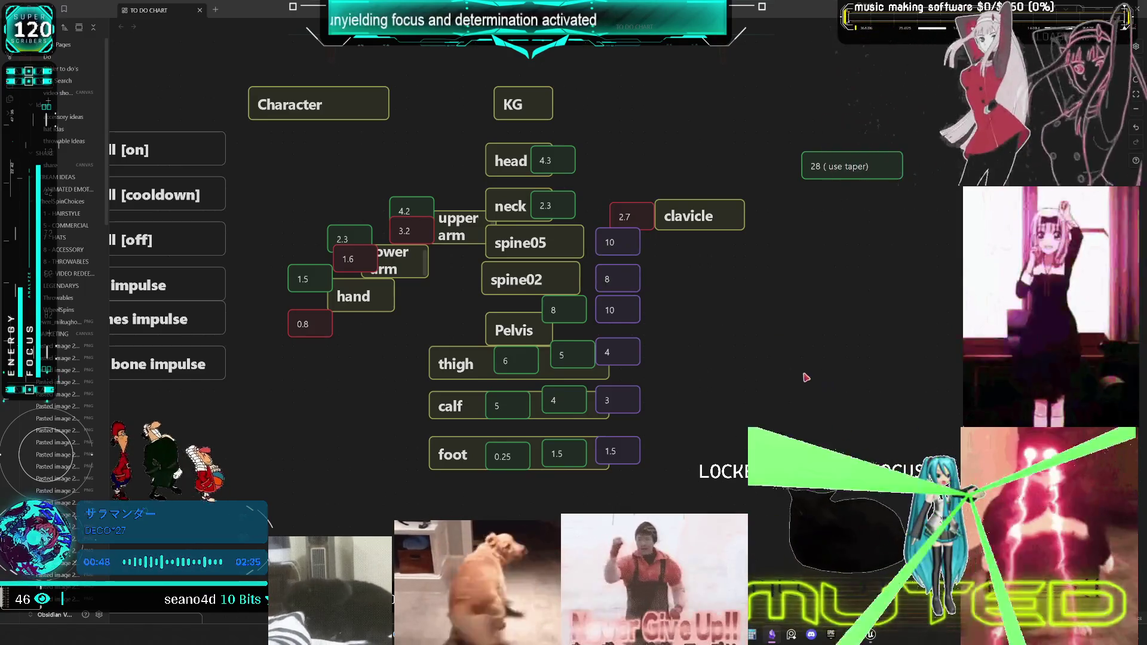
- Change the spine05 value card to 5
double_click(618, 241)
key(BackSpace)
key(BackSpace)
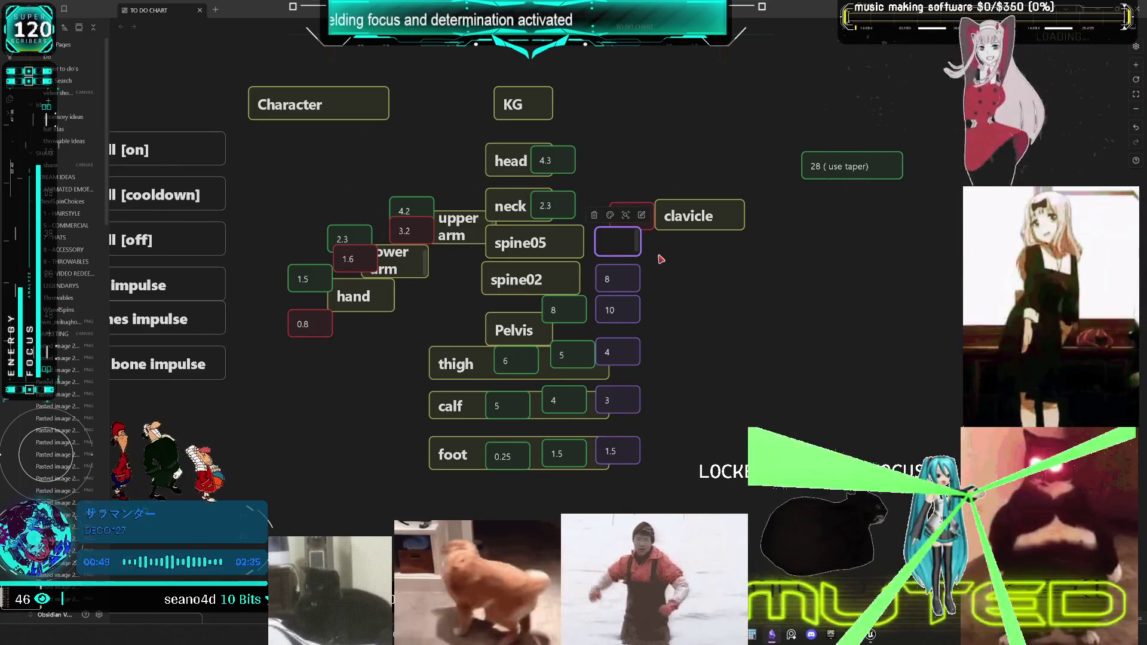
text(5)
click(717, 276)
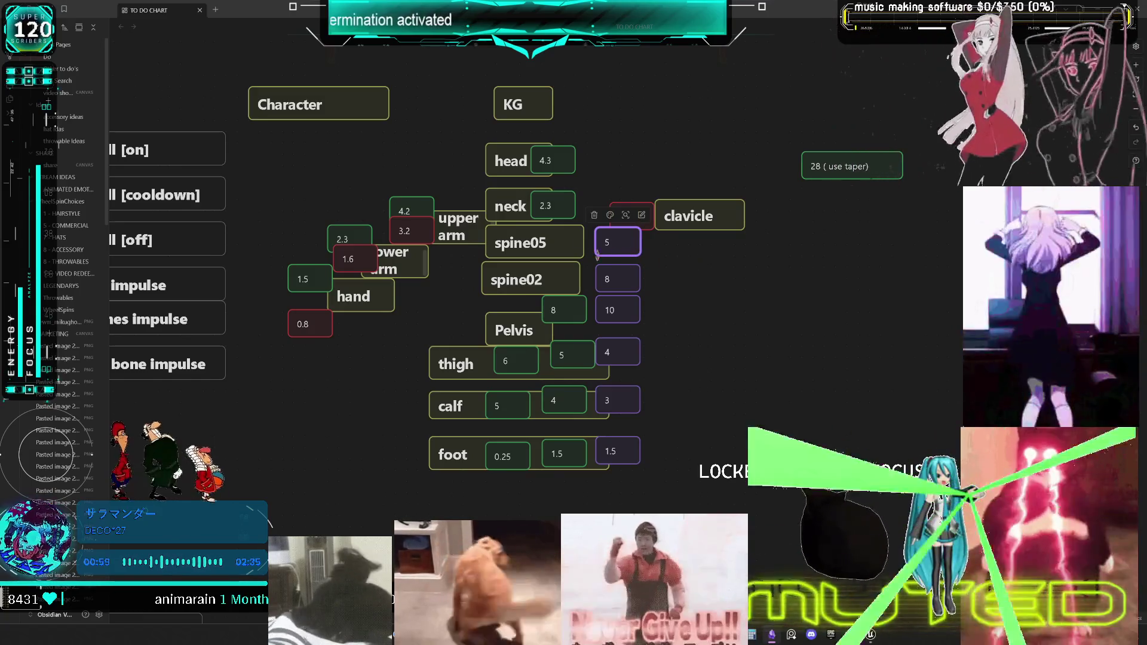
- Add a new value card reading 2 beside clavicle
double_click(627, 329)
text(5)
mouse_move(636, 333)
mouse_down()
mouse_move(581, 272)
mouse_move(698, 217)
mouse_move(754, 217)
mouse_up()
double_click(754, 217)
key(BackSpace)
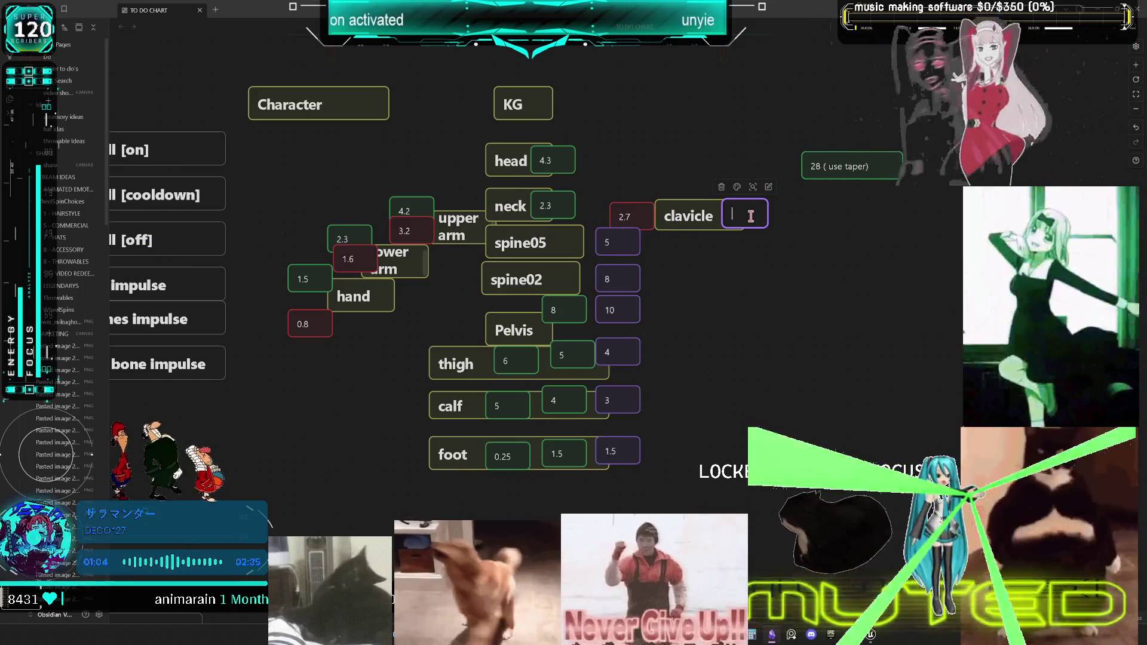
text(2)
key(Escape)
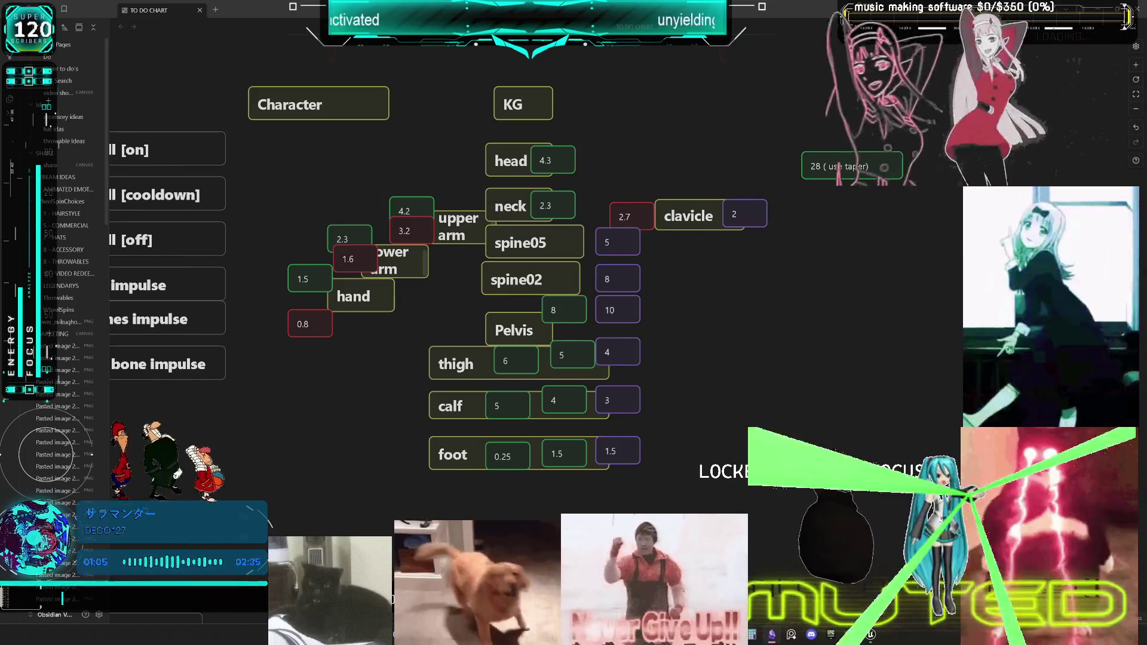
scroll(636, 152, up, 2)
- Place a value card beside neck and set its value to 1.5
mouse_move(751, 251)
mouse_down()
mouse_move(632, 205)
mouse_move(741, 250)
mouse_move(620, 326)
mouse_move(634, 327)
mouse_move(594, 210)
mouse_move(588, 233)
mouse_move(626, 330)
mouse_move(580, 194)
mouse_up()
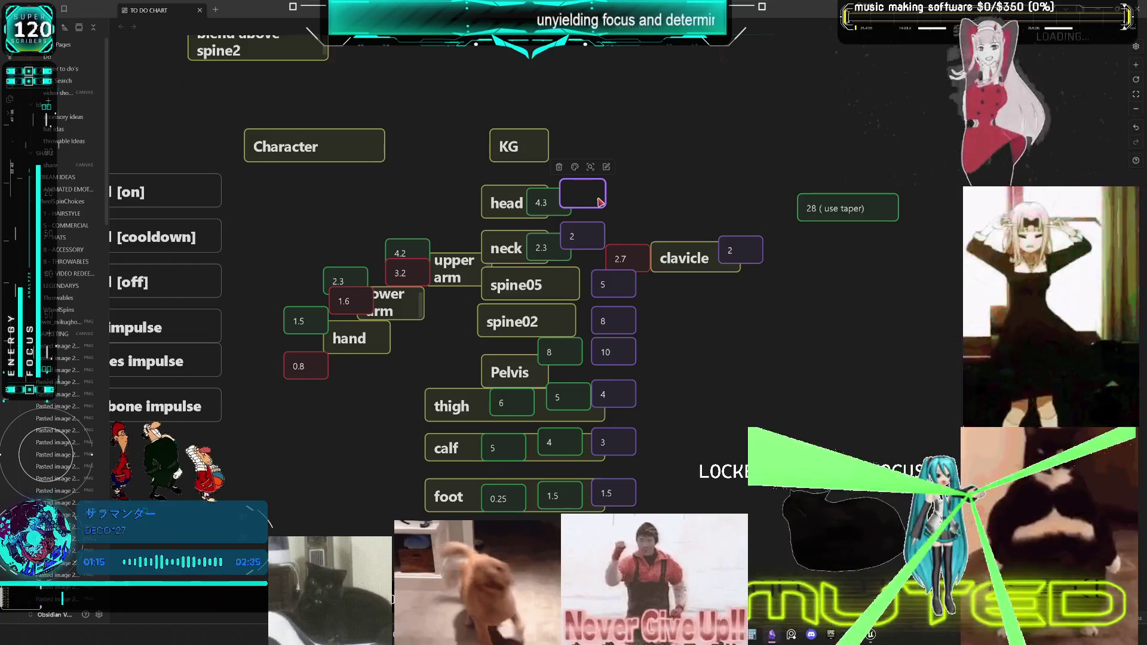
text(4)
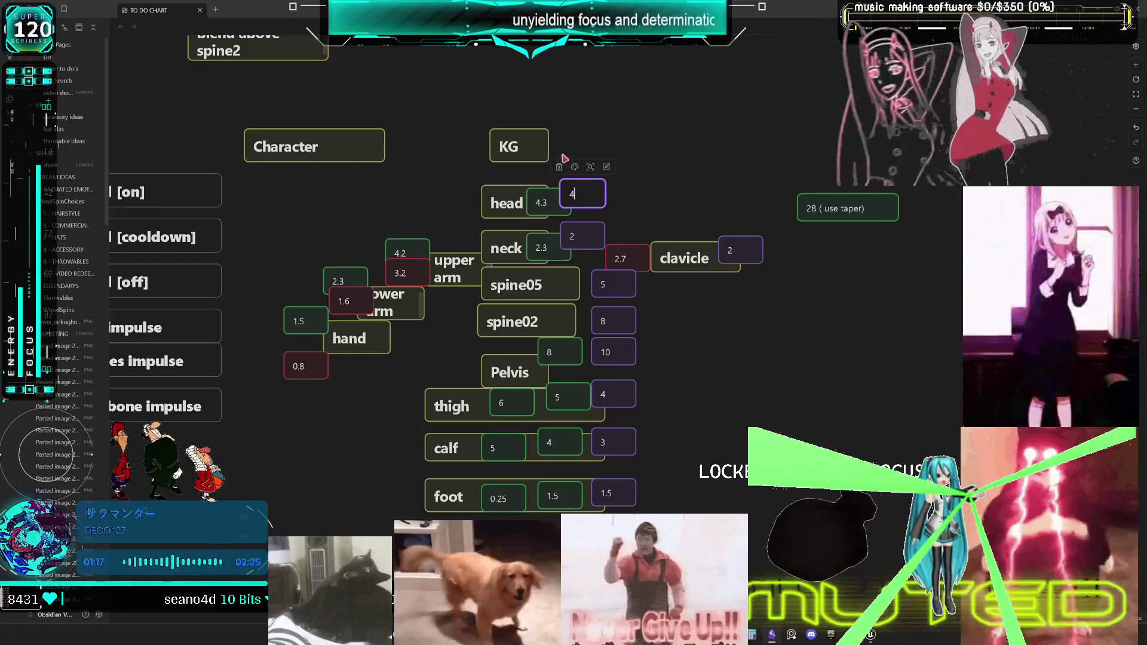
double_click(595, 235)
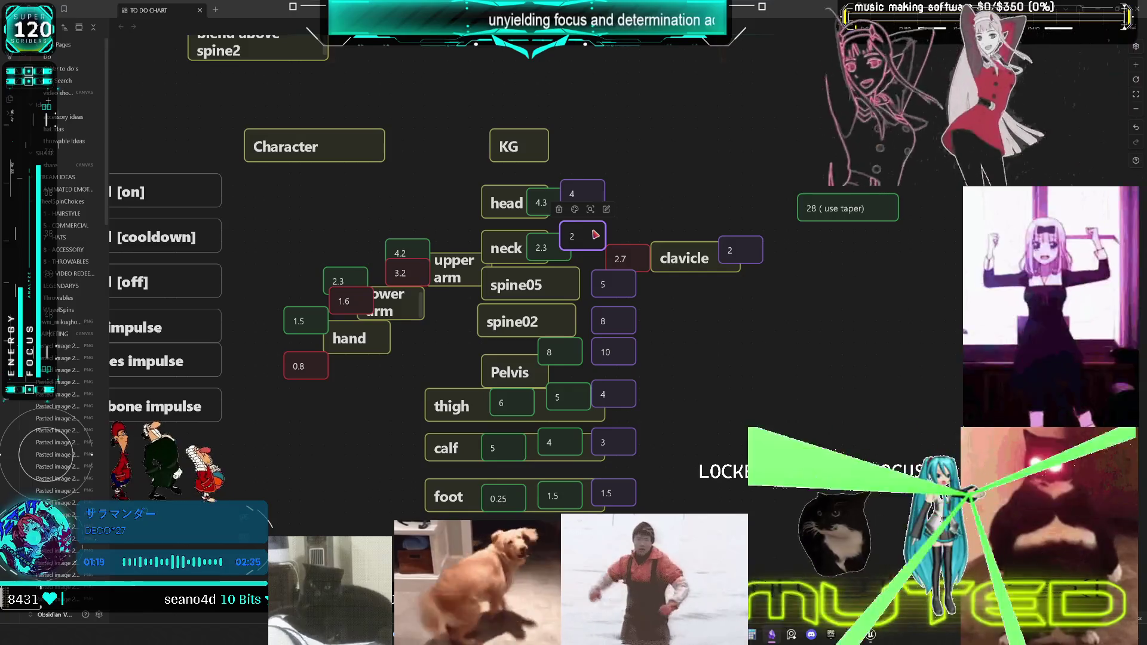
text(1)
click(636, 228)
- Change the value card beside head to 3
double_click(601, 194)
key(BackSpace)
text(3)
click(683, 209)
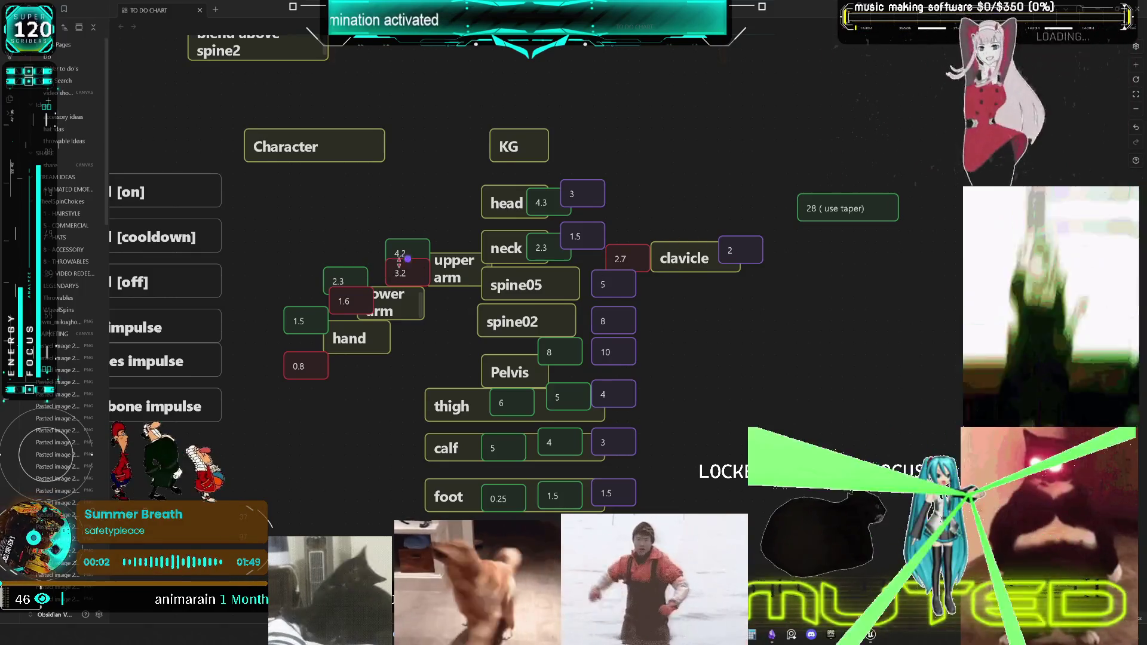
scroll(765, 222, left, 1)
scroll(765, 223, left, 2)
- Add two cards beside hand in the mass chart, valued 1 and 2
mouse_move(720, 269)
mouse_down()
mouse_move(545, 322)
mouse_move(525, 289)
mouse_move(535, 257)
mouse_move(619, 325)
mouse_move(478, 317)
mouse_move(525, 299)
mouse_move(610, 322)
mouse_move(363, 332)
mouse_up()
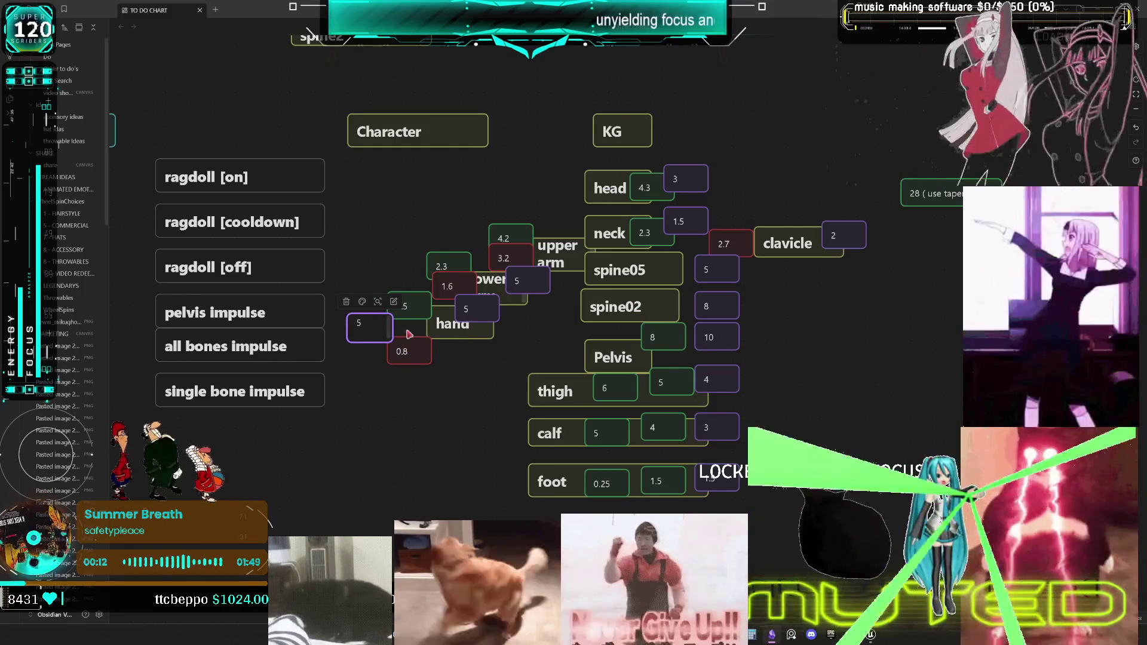
double_click(371, 330)
text(1)
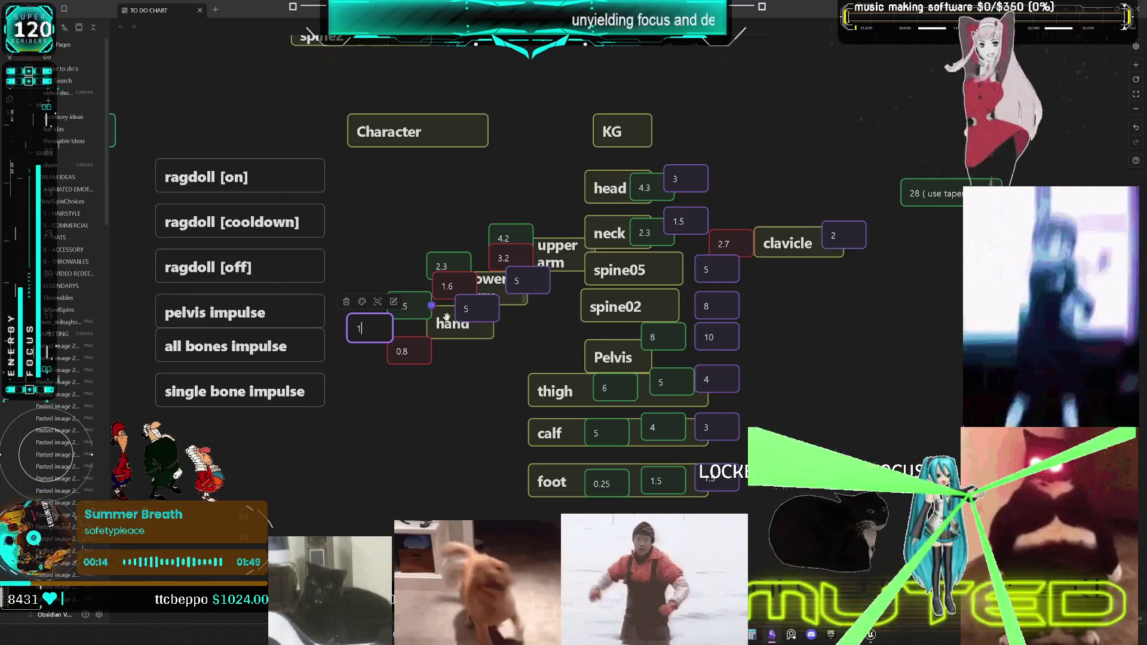
click(492, 340)
double_click(493, 316)
key(BackSpace)
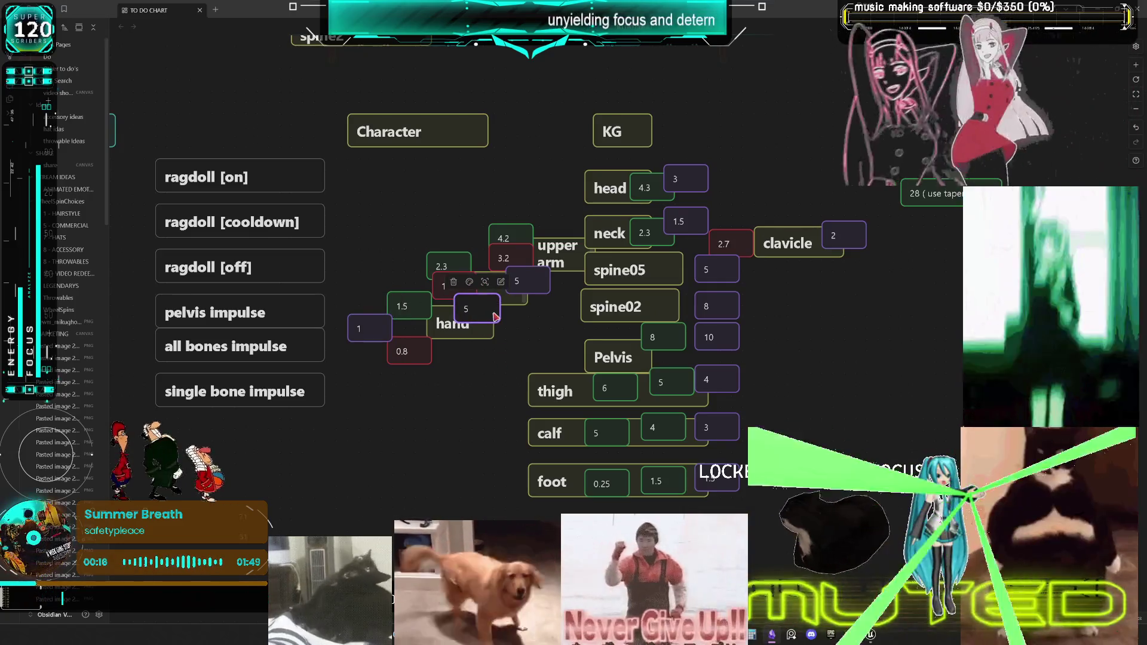
text(2)
click(455, 389)
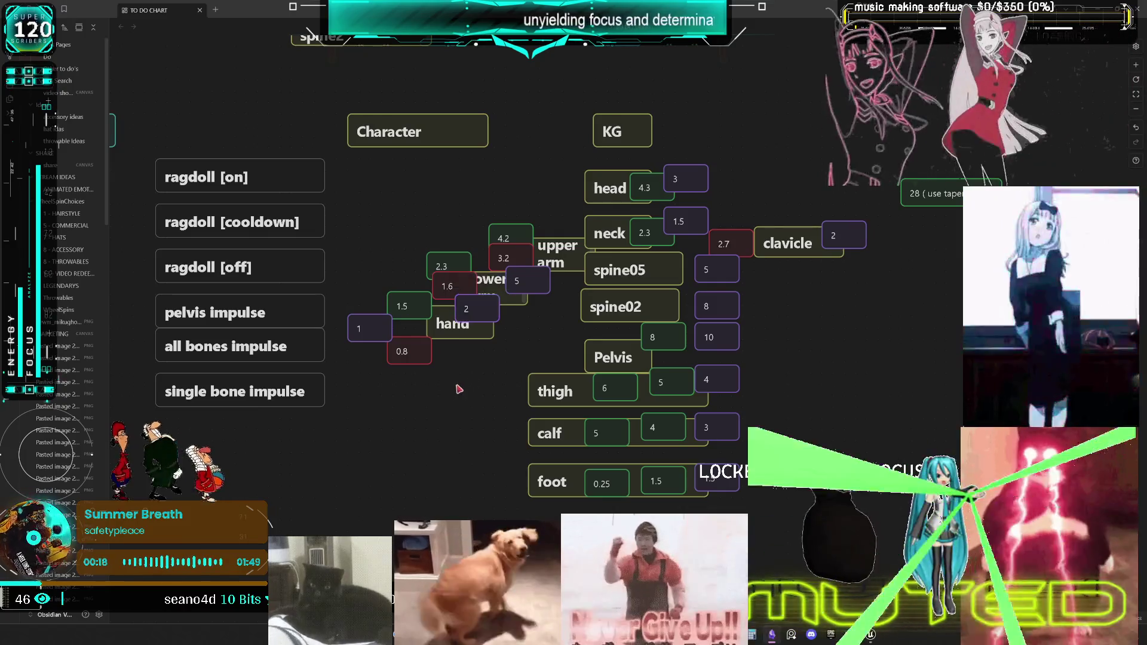
- Set the lower arm card to 3, then revise it to 1.5
double_click(529, 277)
key(BackSpace)
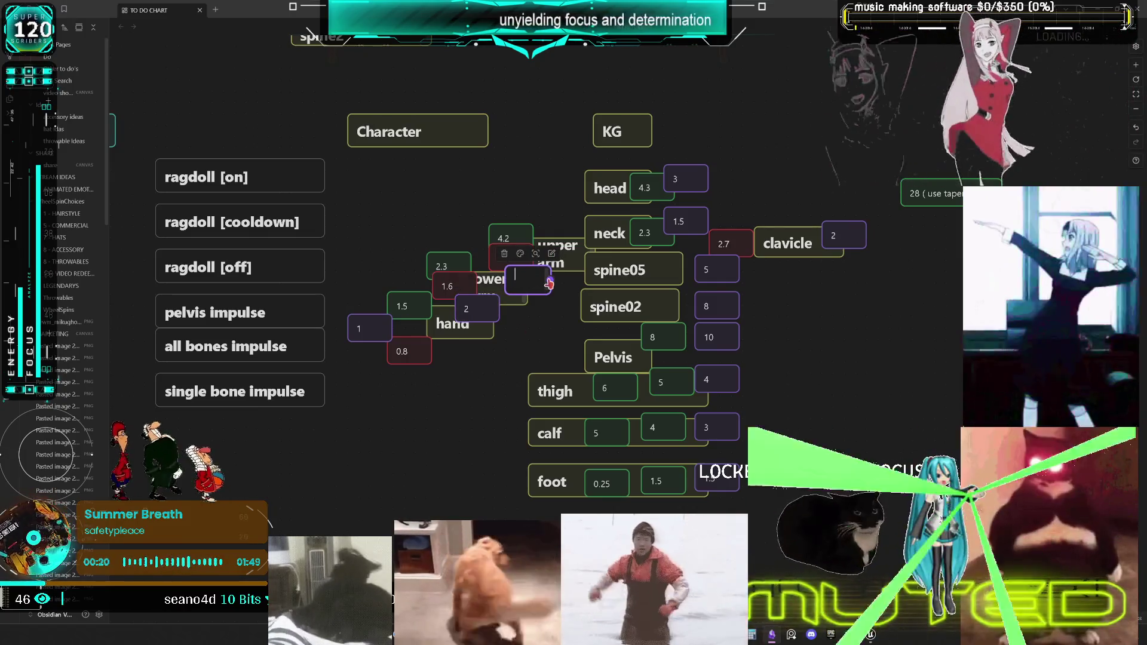
text(3)
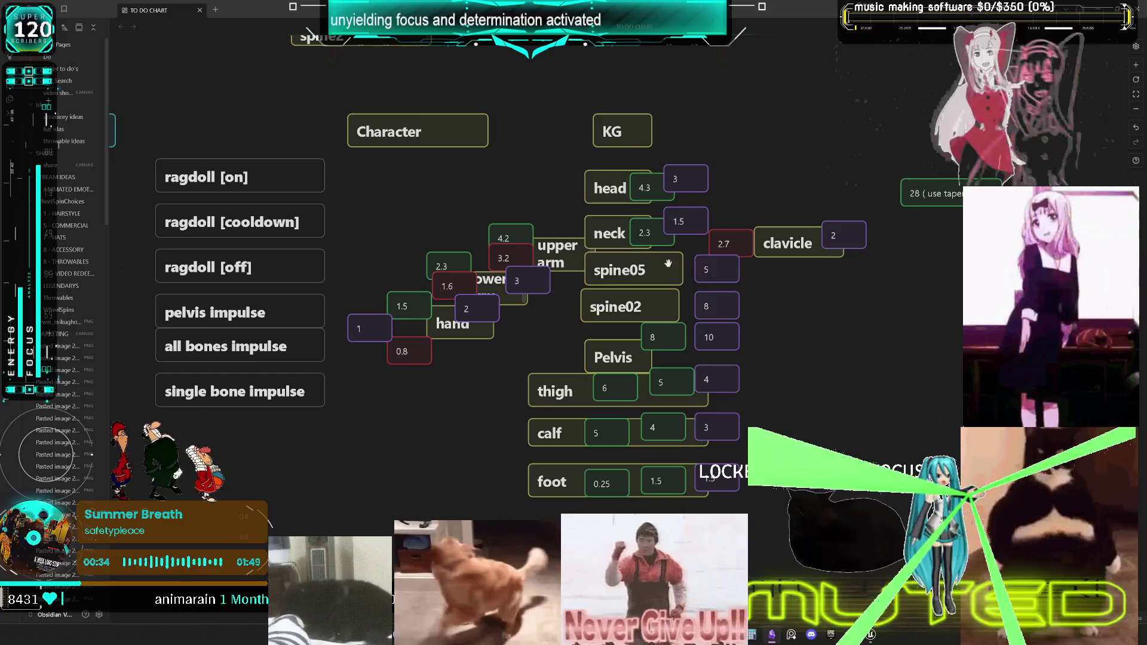
click(851, 236)
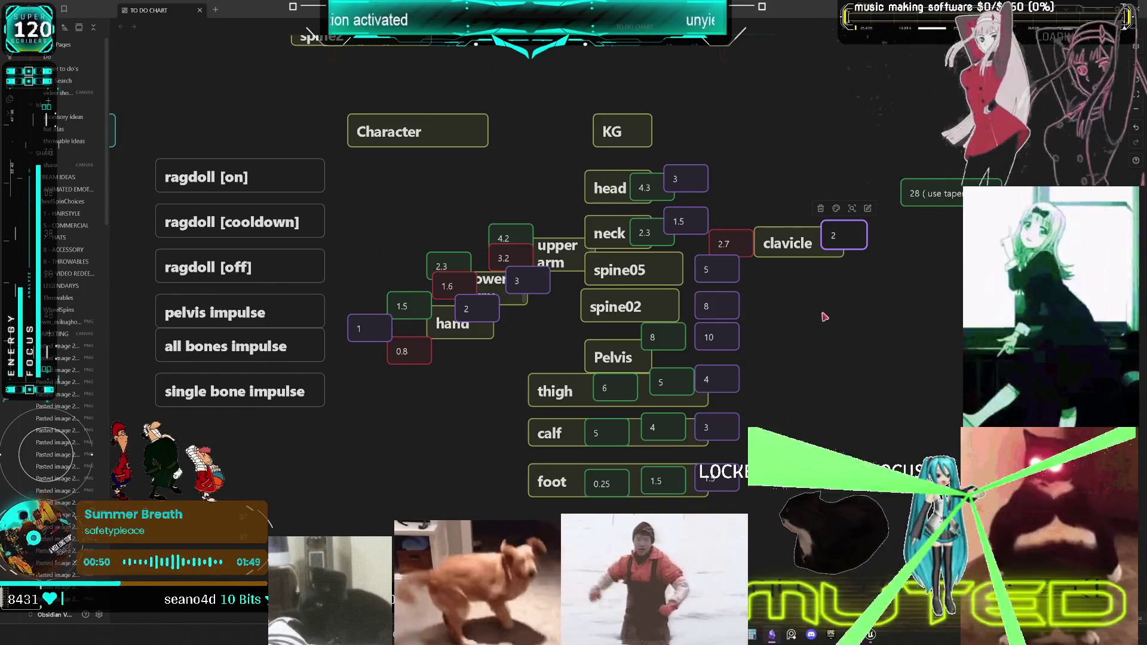
click(525, 280)
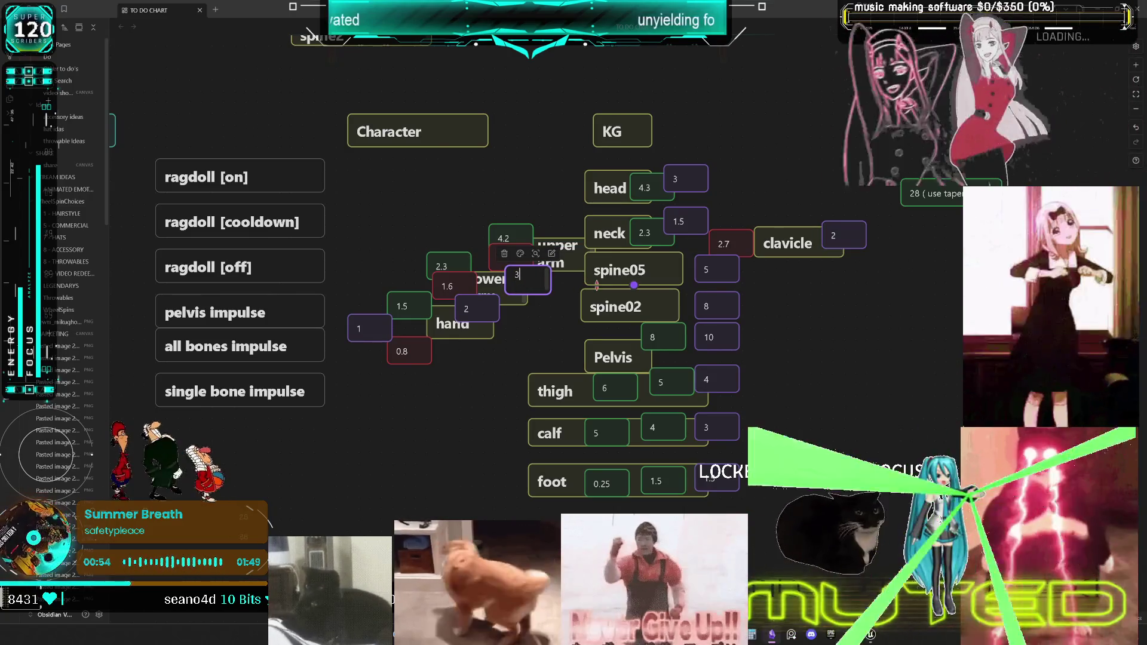
key(BackSpace)
text(1.5)
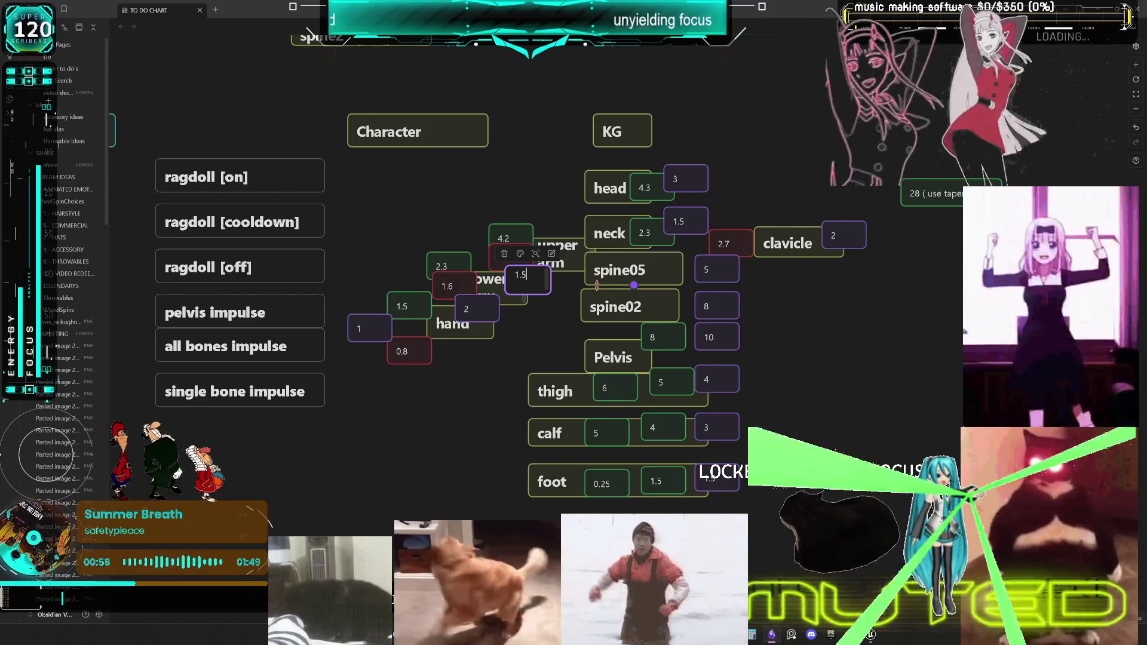
- Revise the hand cards to 1 and 0.5, then switch back to Unreal Engine
double_click(491, 310)
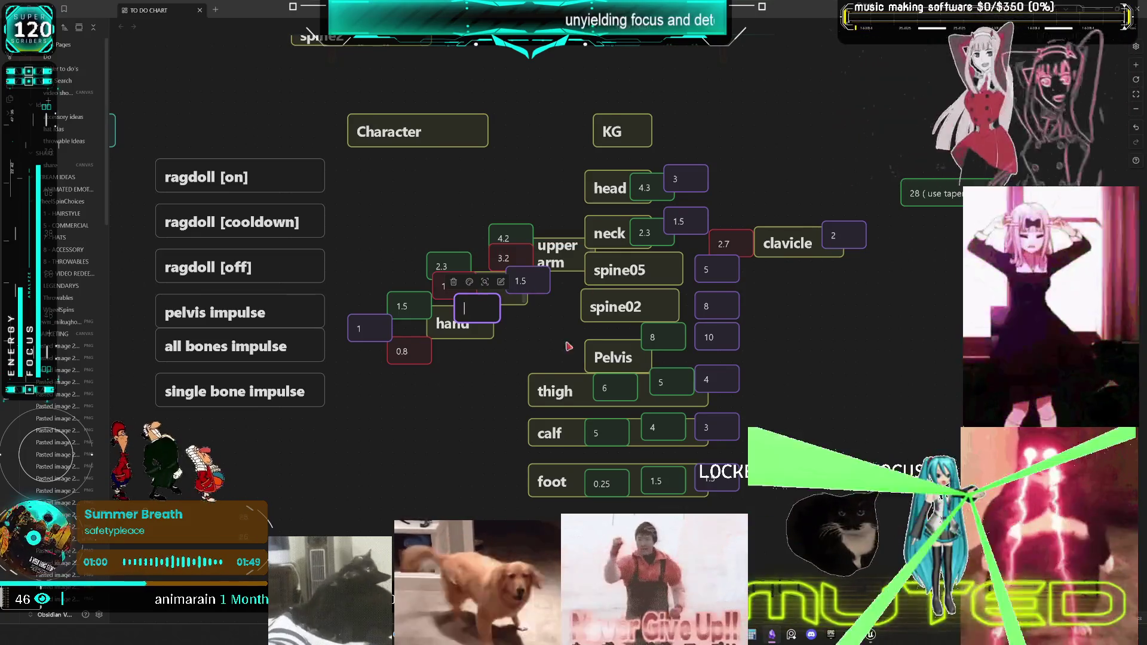
key(BackSpace)
text(1)
click(497, 398)
double_click(379, 328)
key(BackSpace)
text(0.5)
click(468, 417)
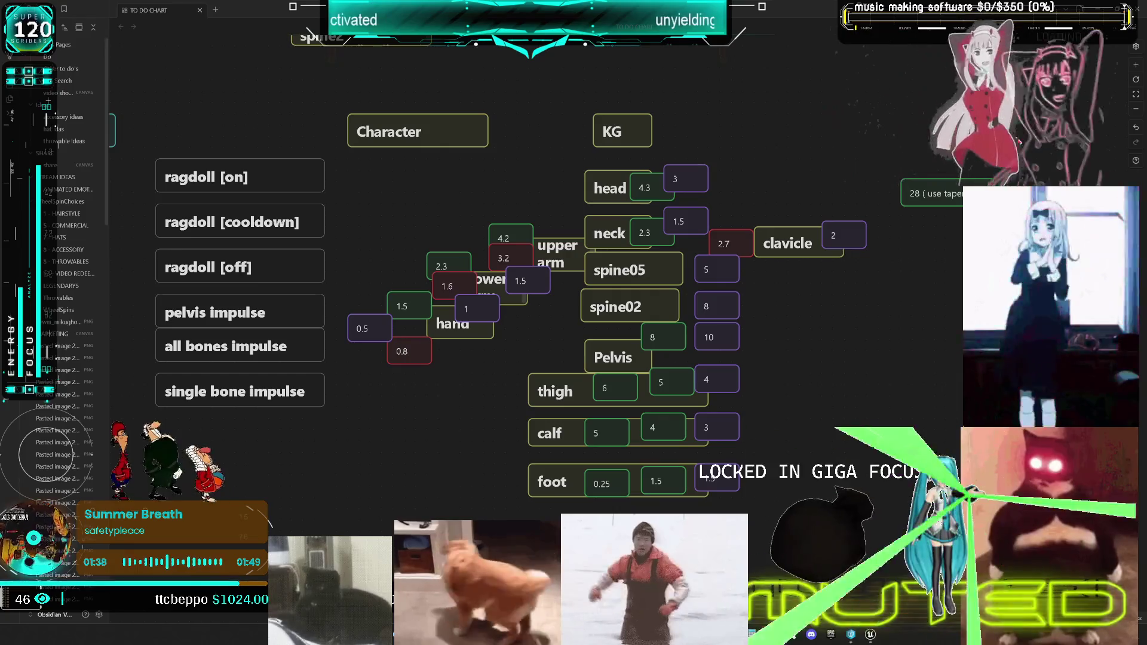
key(alt+Tab)
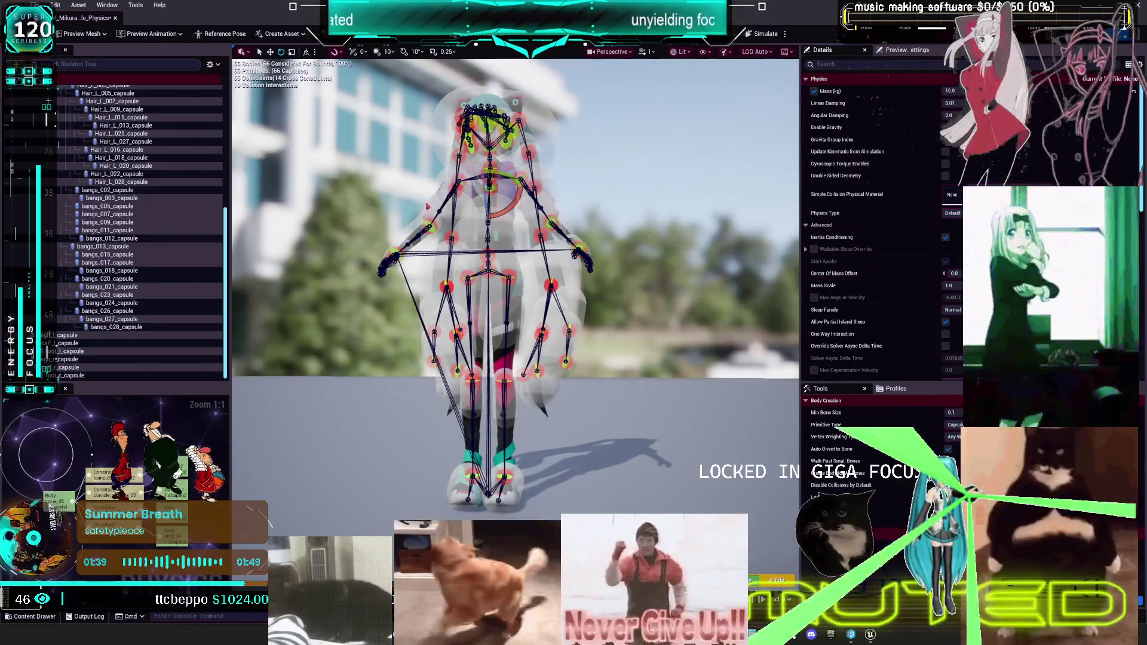
click(100, 336)
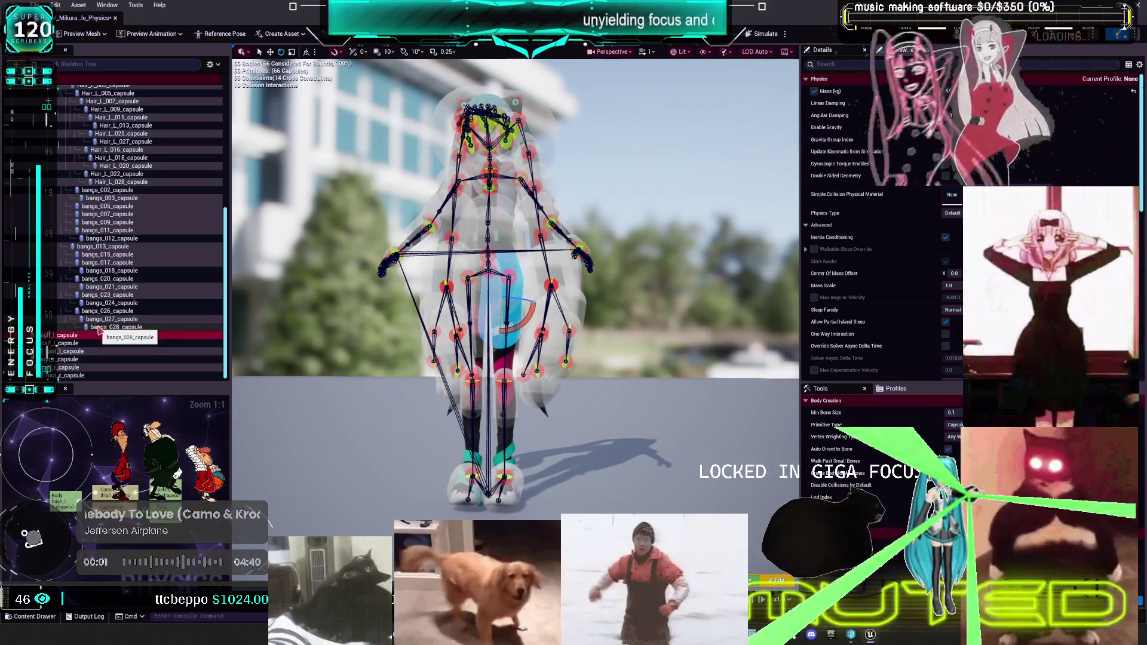
scroll(136, 261, up, 8)
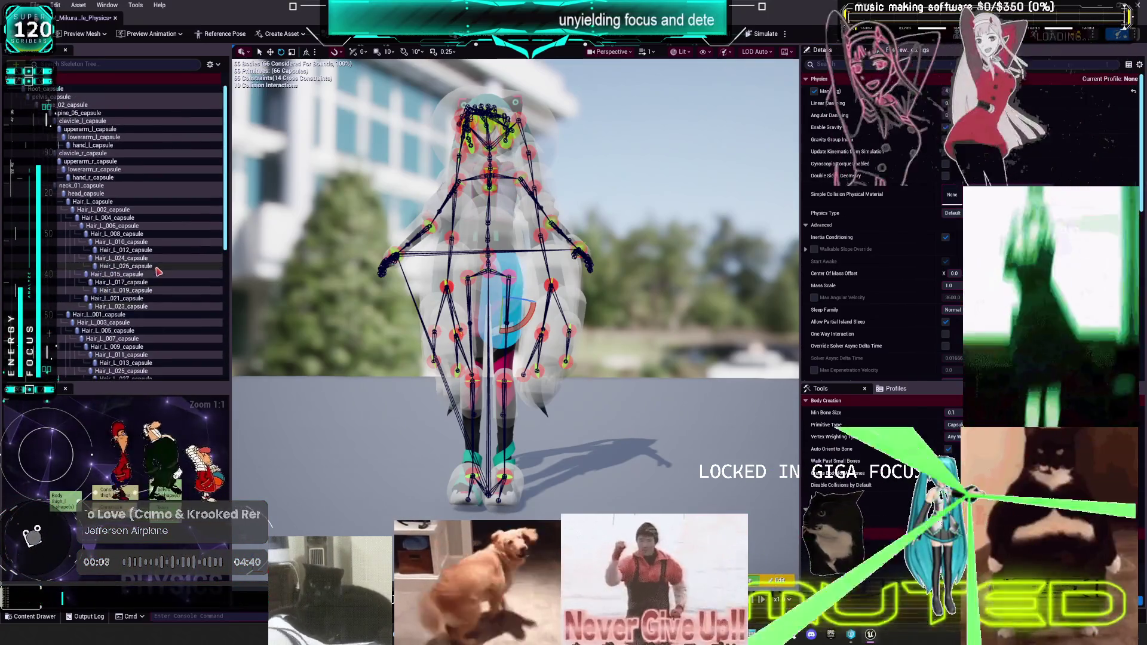
click(47, 89)
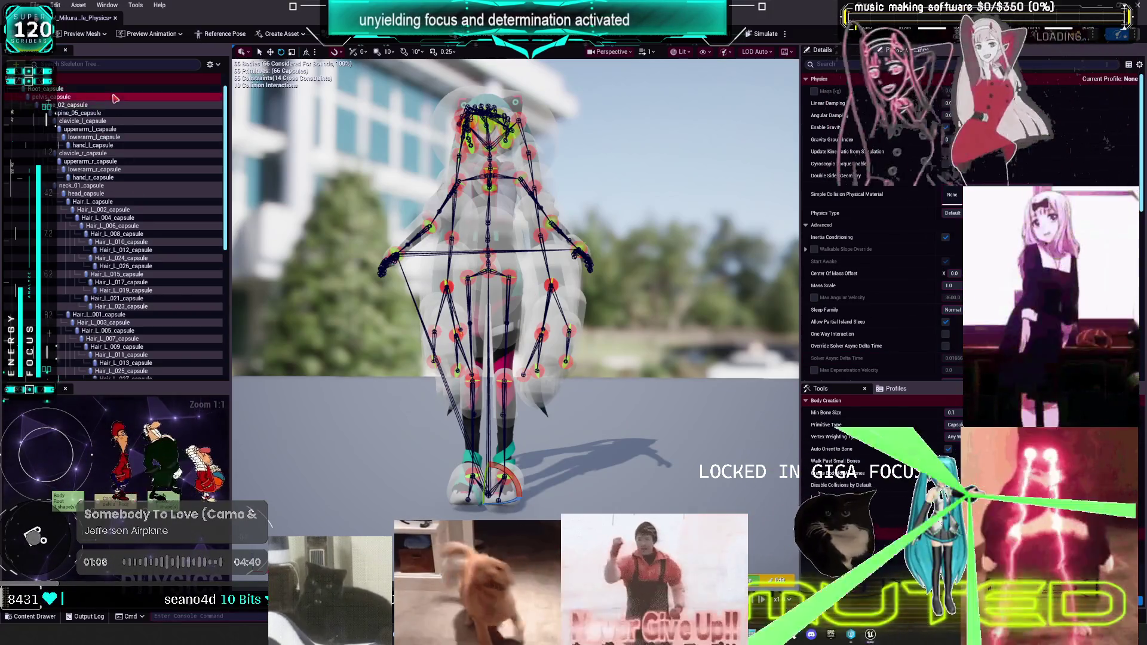
- Enable custom mass editing on the spine_02 and spine_05 bodies
click(71, 96)
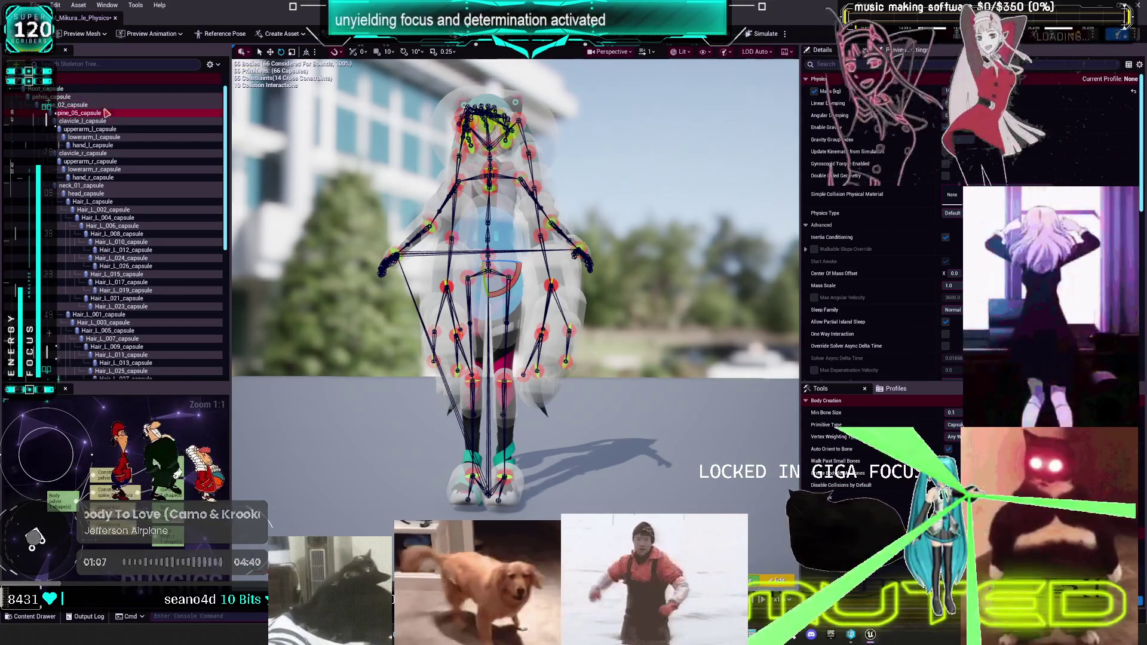
click(98, 105)
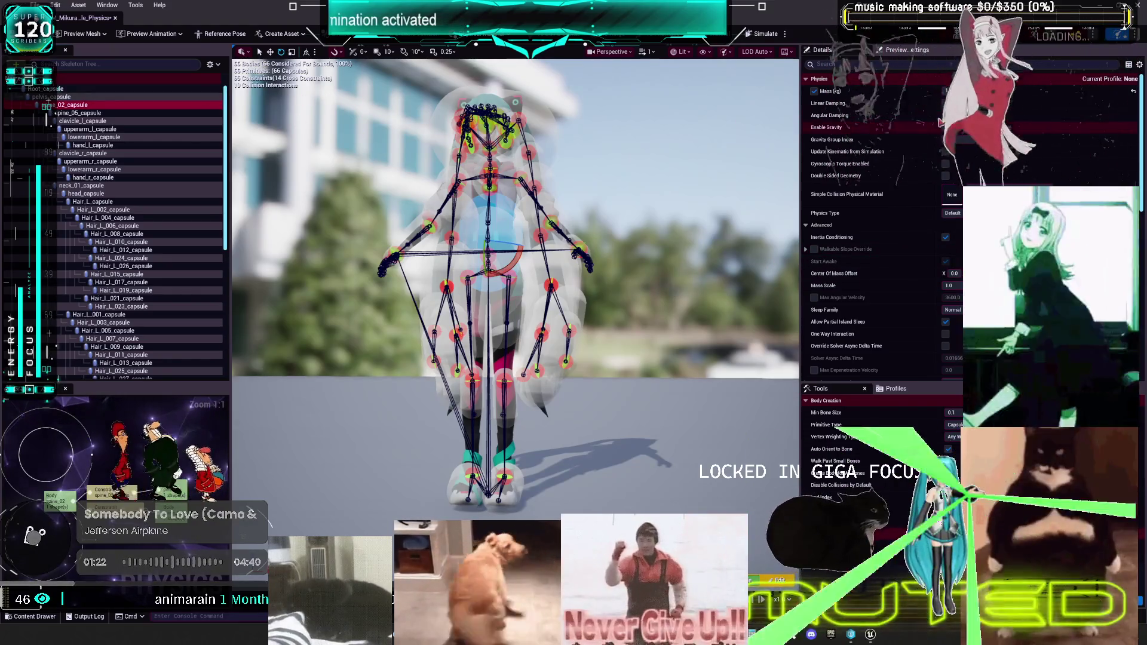
click(949, 91)
click(79, 113)
click(950, 91)
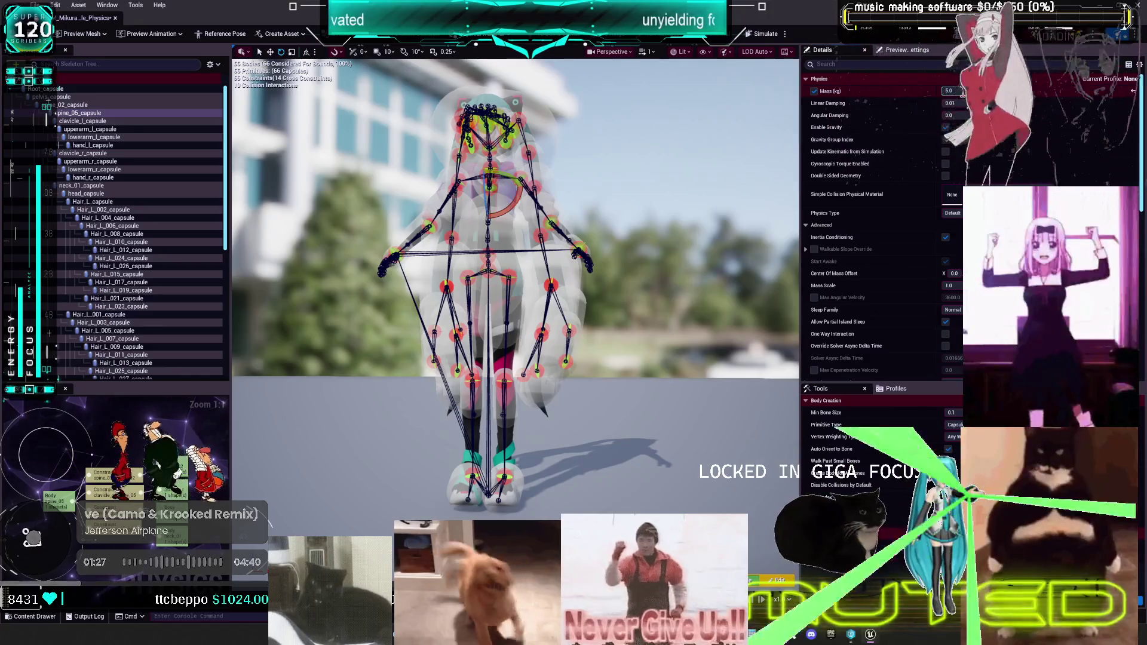
- Turn on custom mass for both upper arm and both lower arm bodies
click(84, 121)
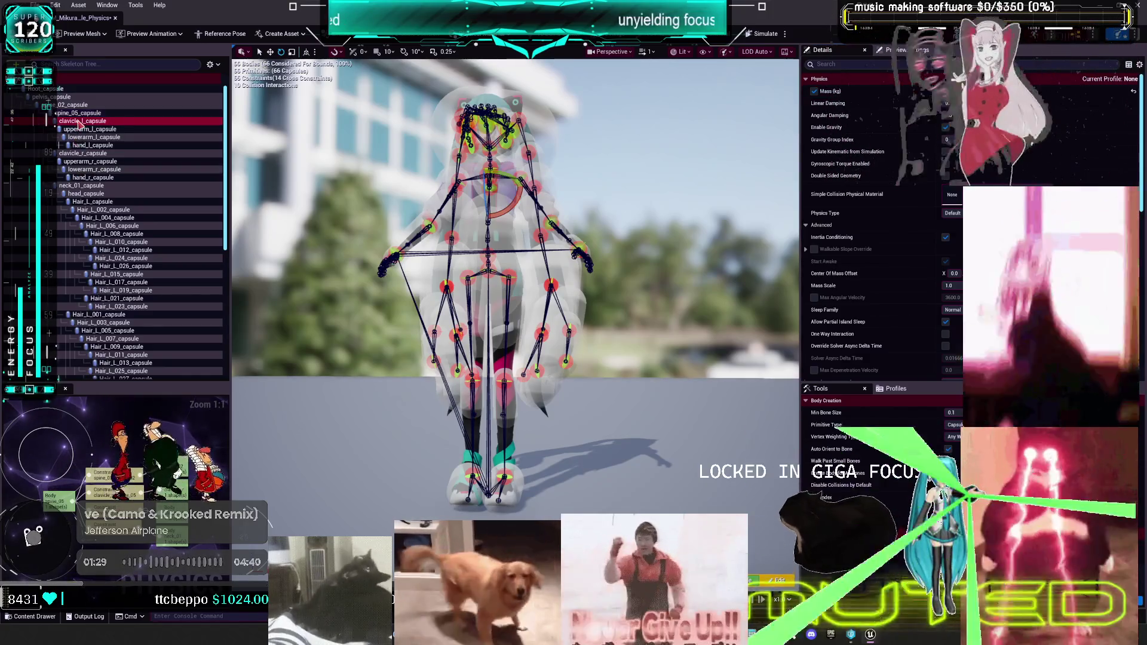
ctrl+click(95, 154)
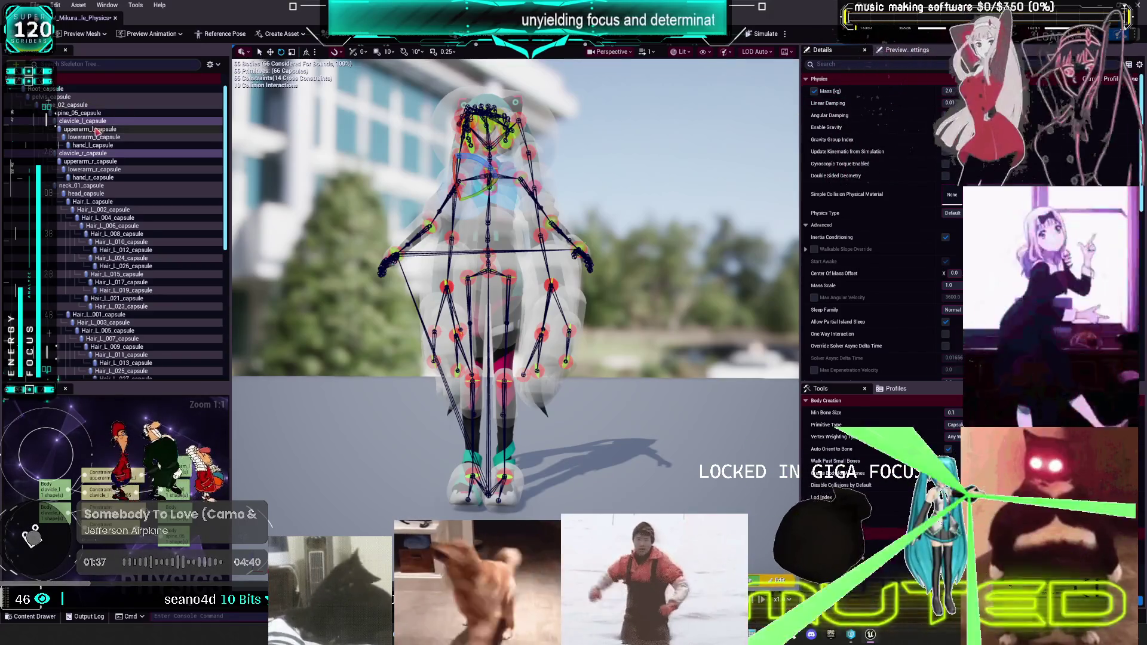
click(113, 129)
ctrl+click(117, 161)
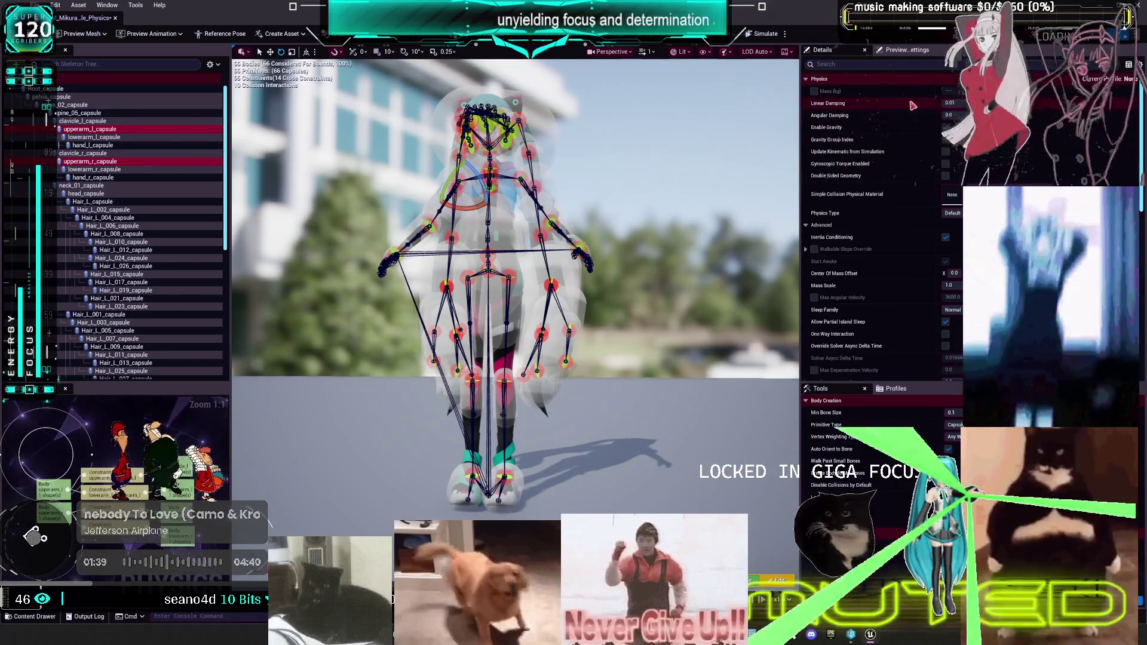
click(814, 92)
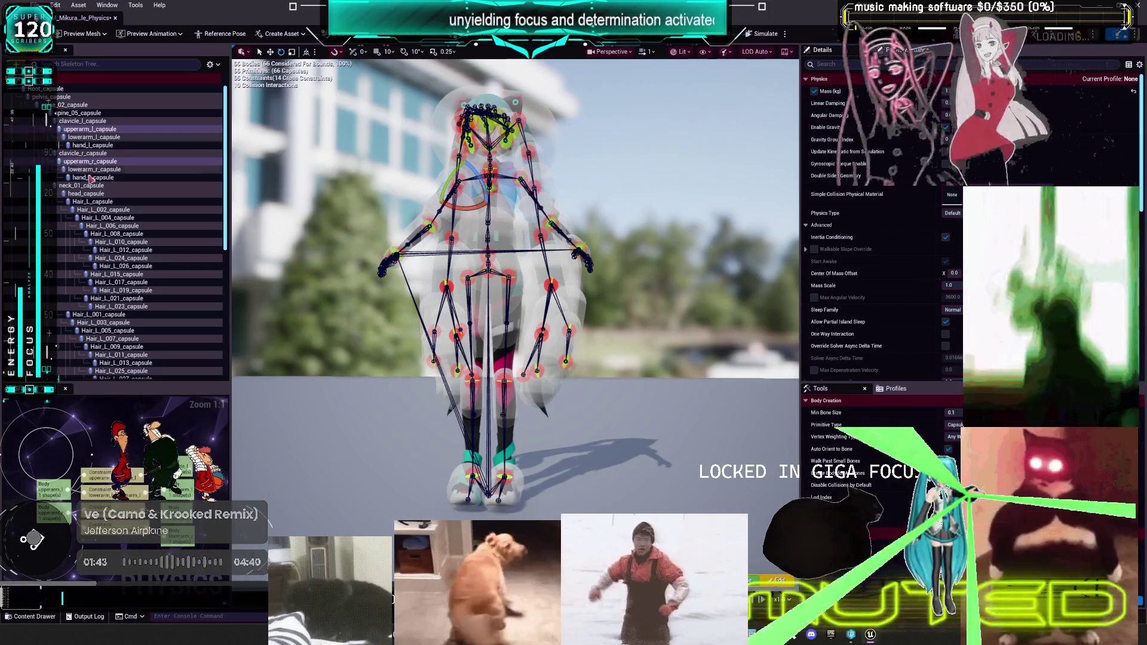
click(94, 137)
ctrl+click(96, 170)
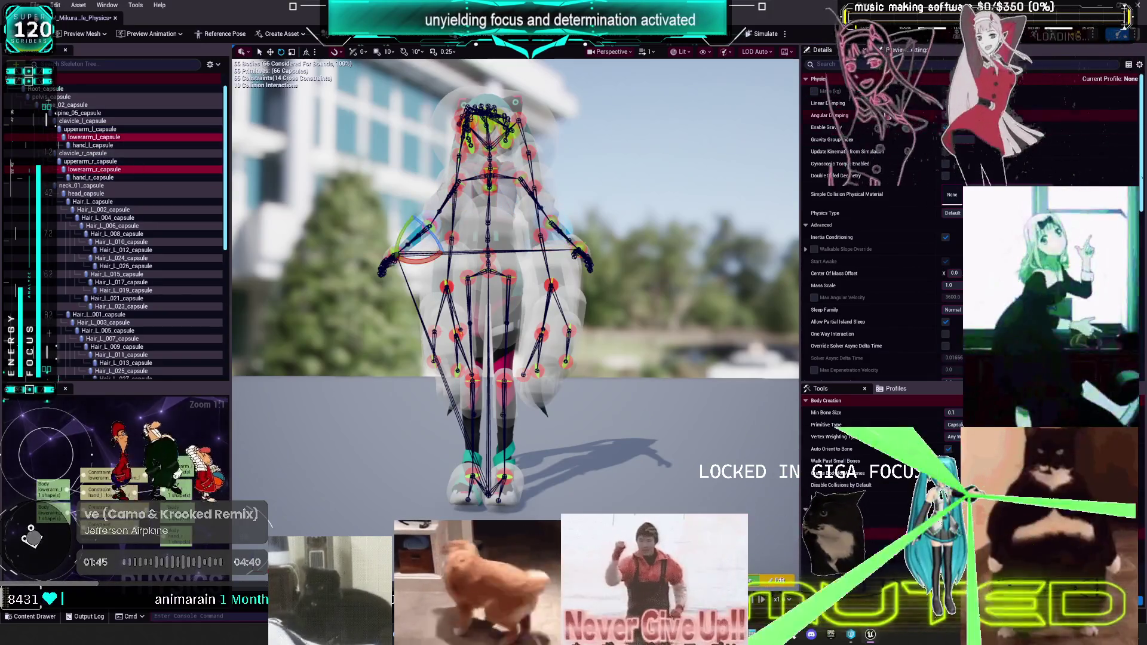
click(815, 92)
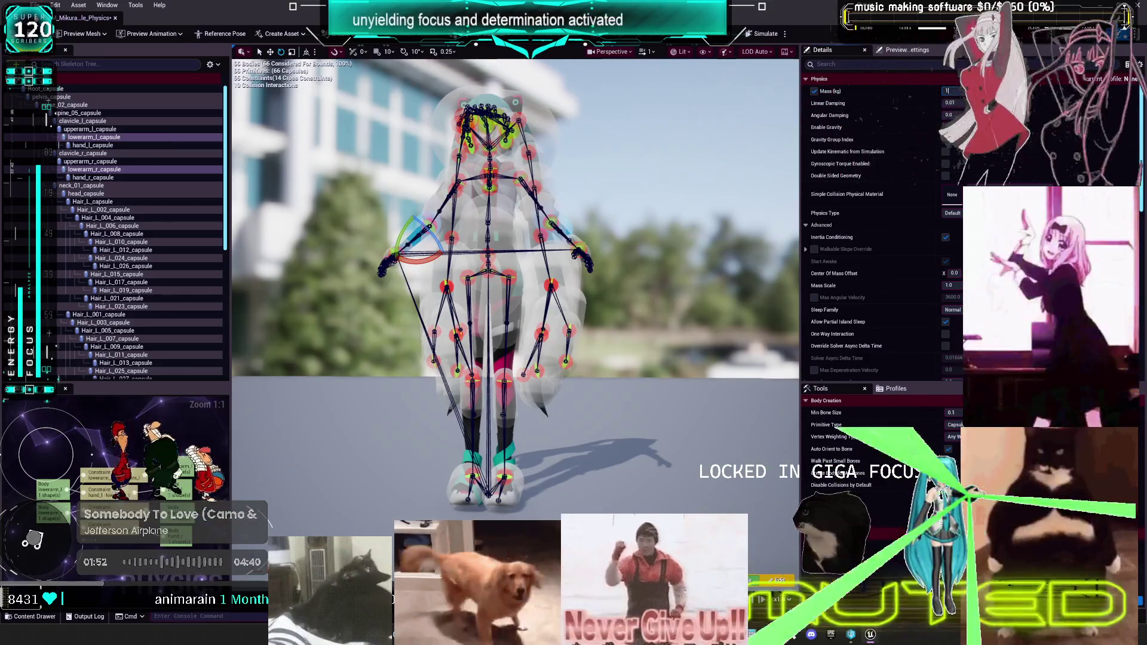
- Give both hand bodies a custom mass of 5
click(92, 145)
ctrl+click(94, 178)
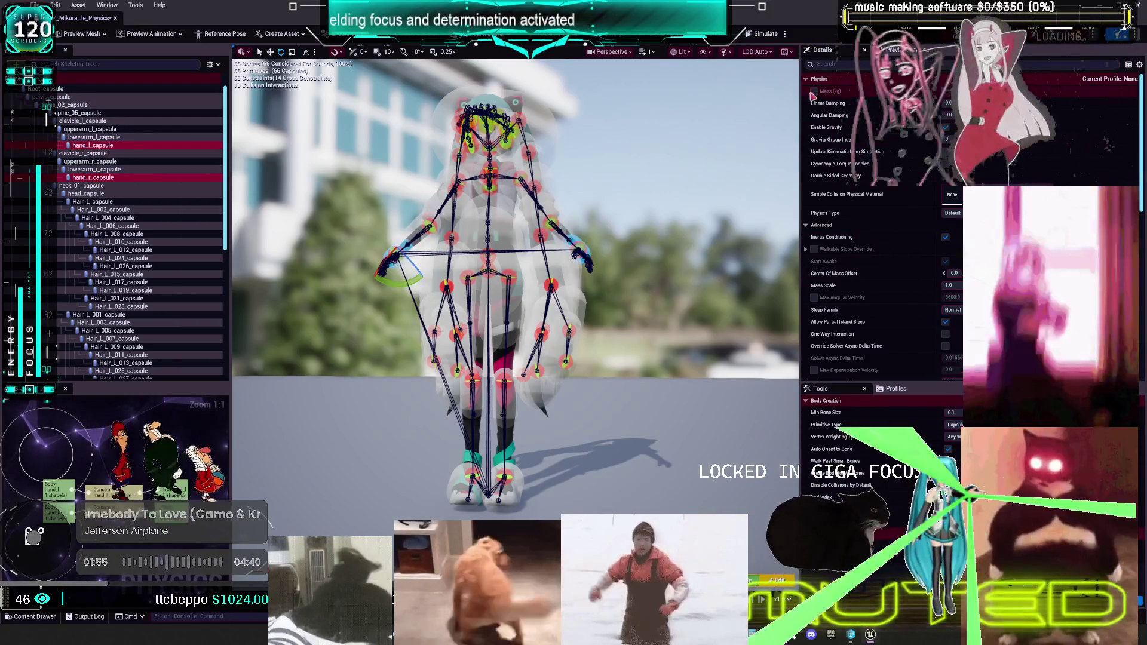
click(814, 92)
text(5)
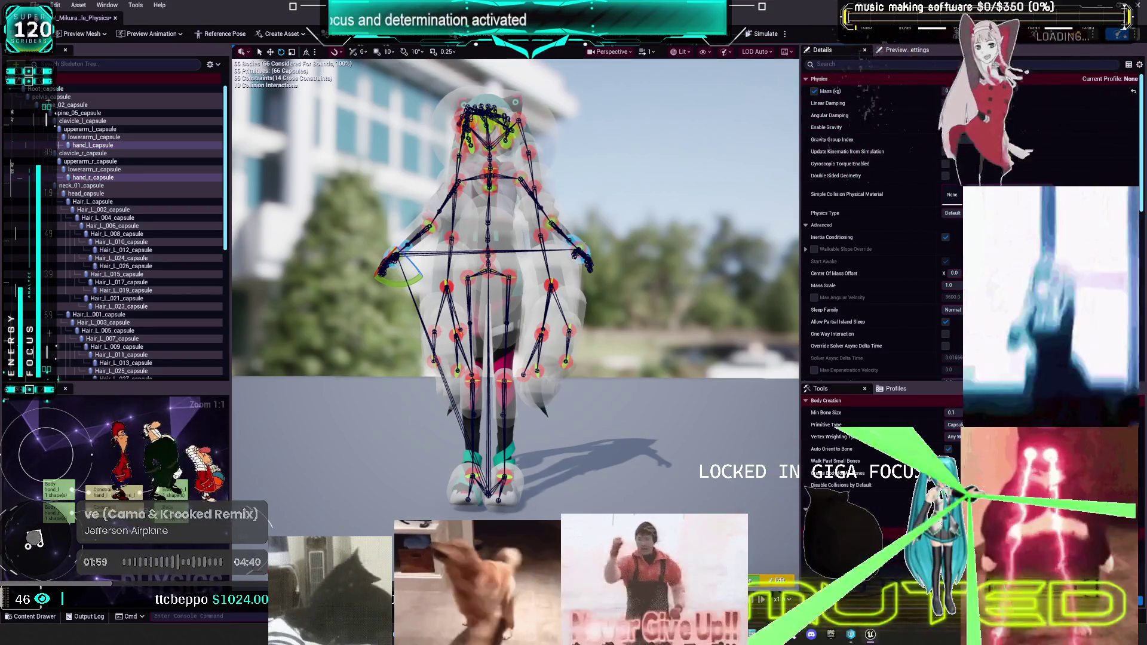
- Turn on custom mass for the neck and set the head body to 3 kg
click(119, 185)
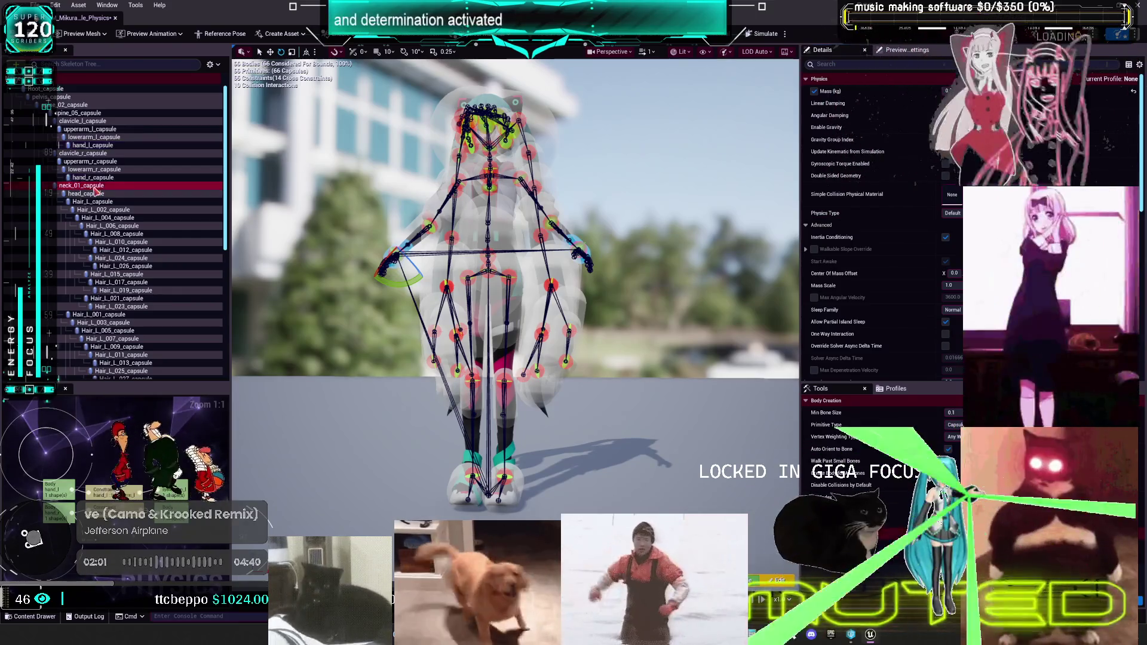
click(814, 91)
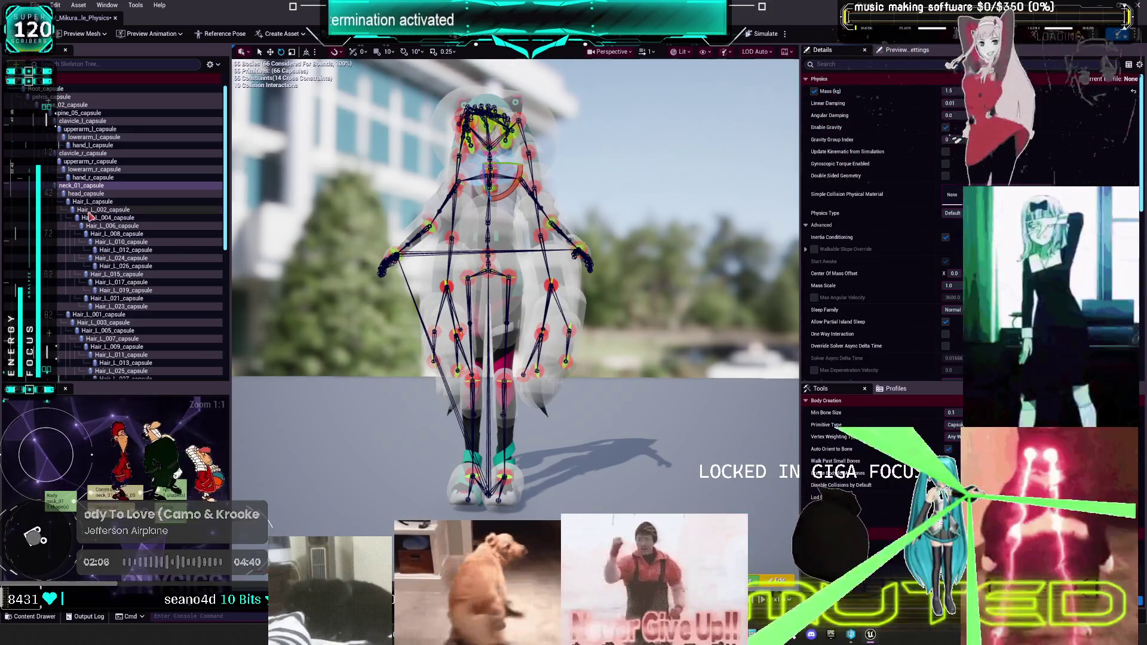
click(86, 193)
click(814, 91)
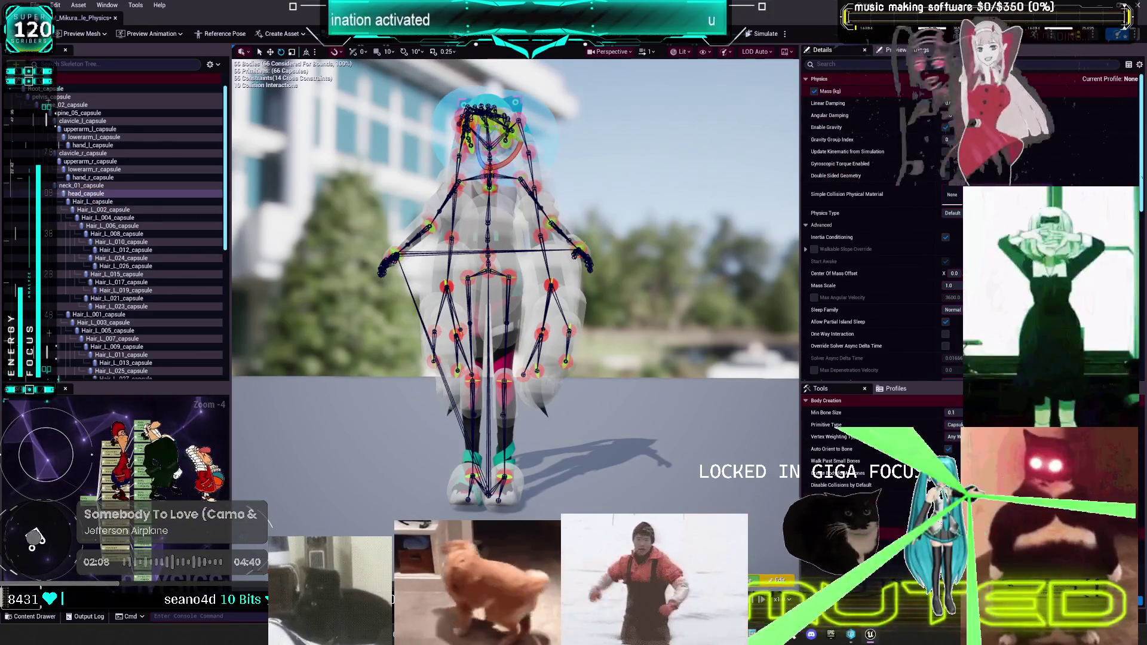
text(3)
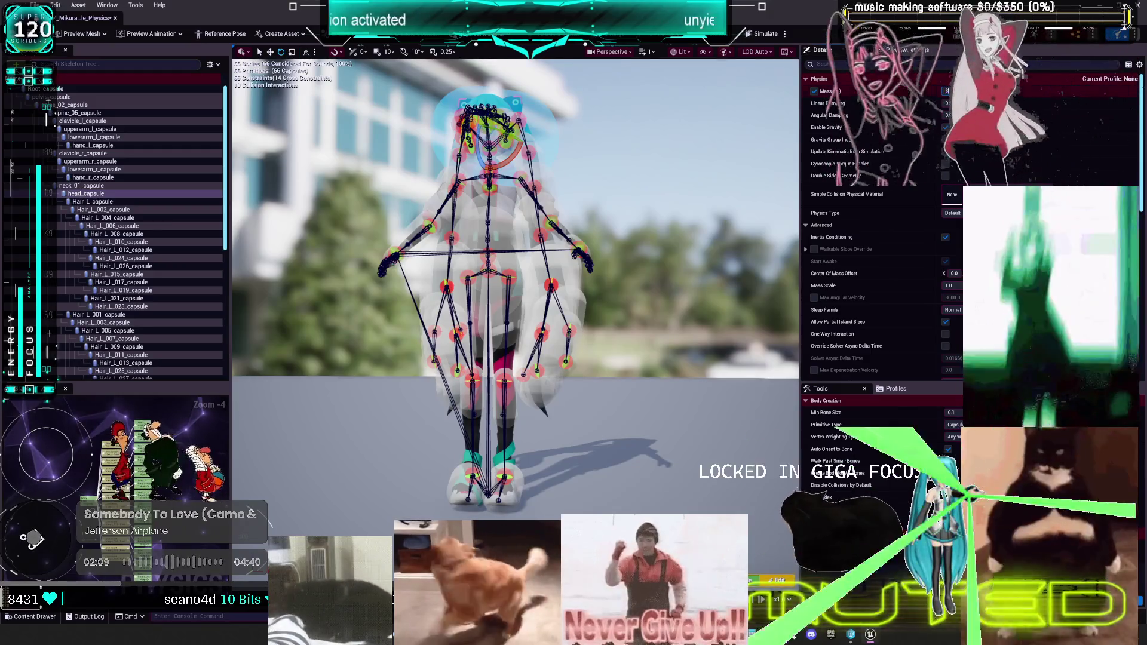
key(Return)
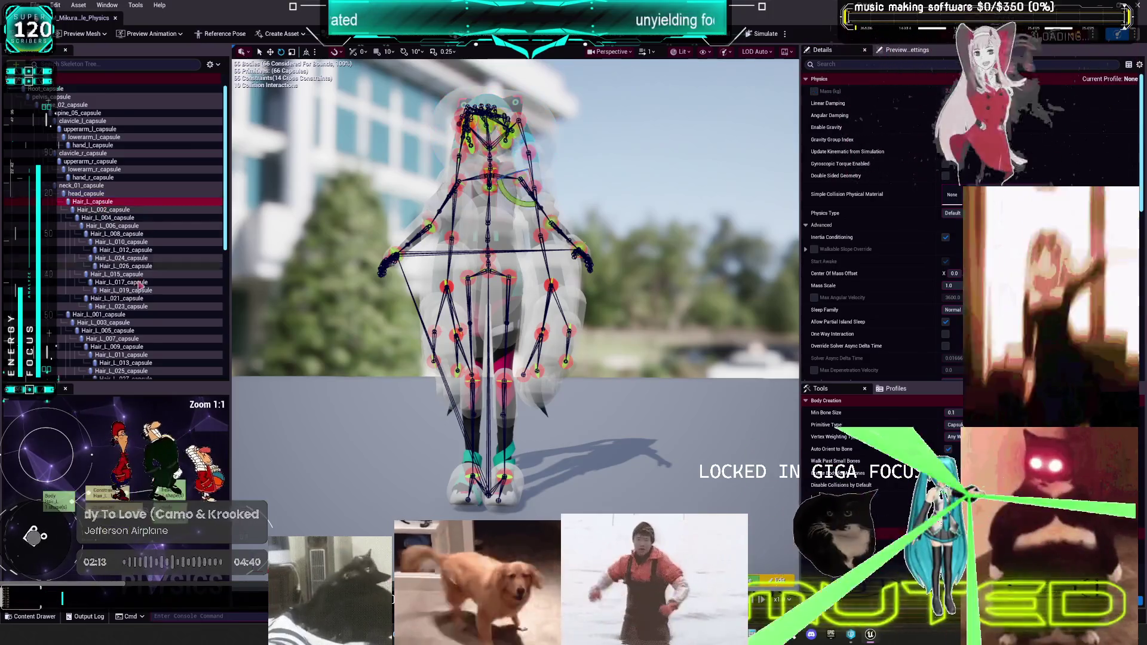
- Select the head and Hair_L bodies and orbit the view to inspect them
scroll(137, 333, down, 10)
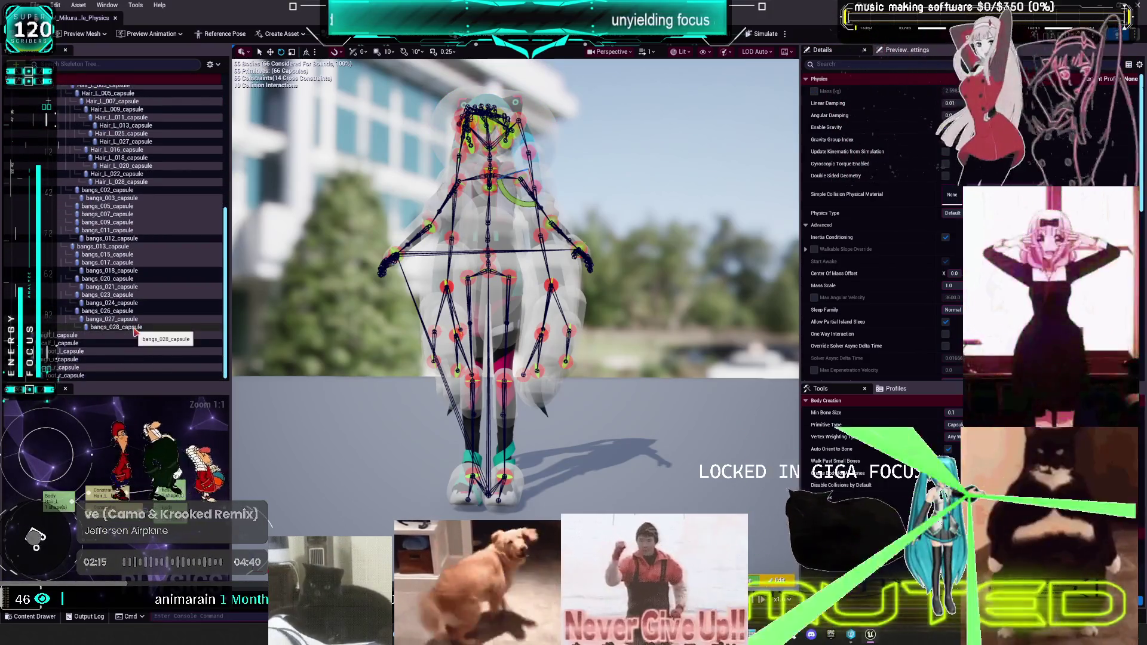
scroll(108, 269, up, 10)
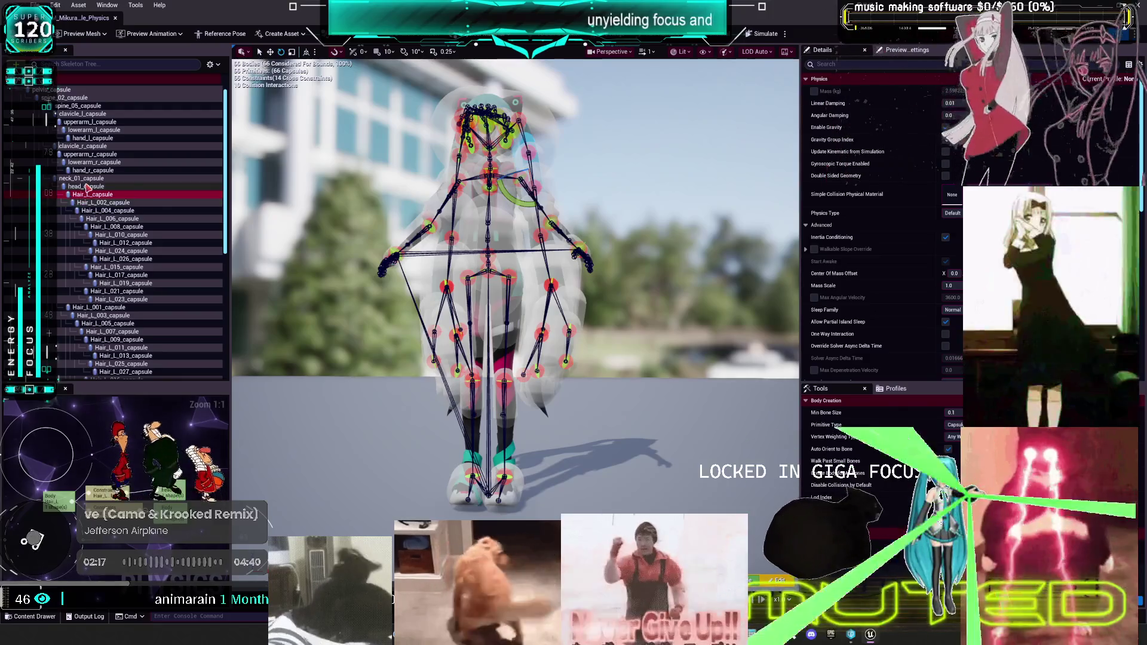
click(89, 187)
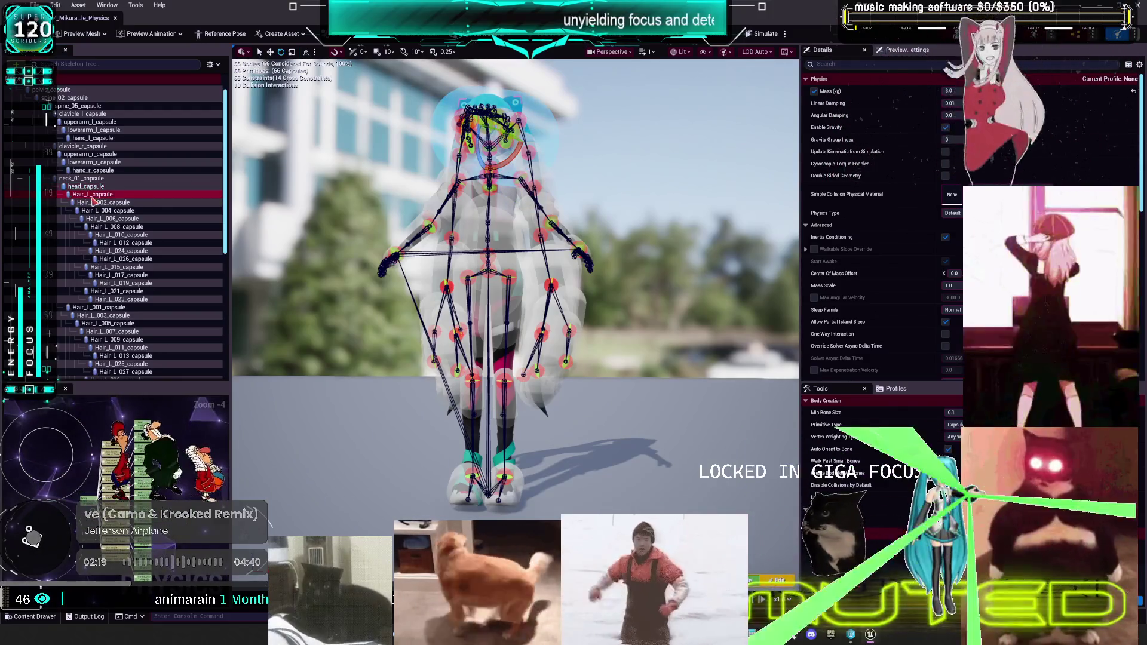
click(97, 194)
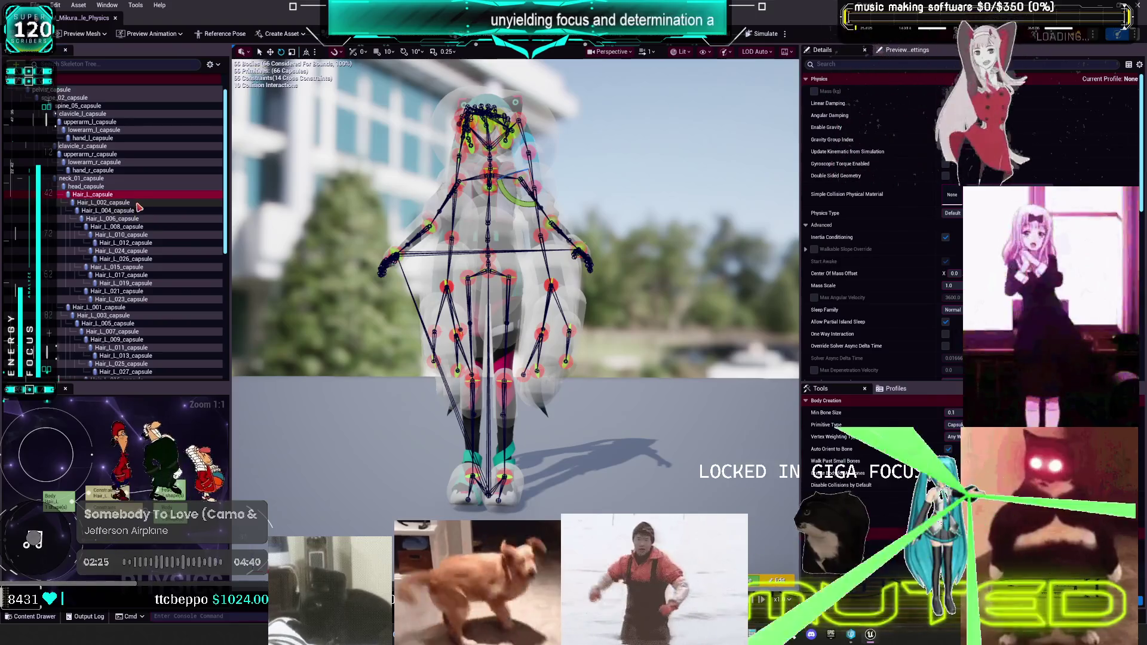
mouse_move(580, 169)
mouse_down()
mouse_move(472, 183)
mouse_move(631, 188)
mouse_up()
click(547, 319)
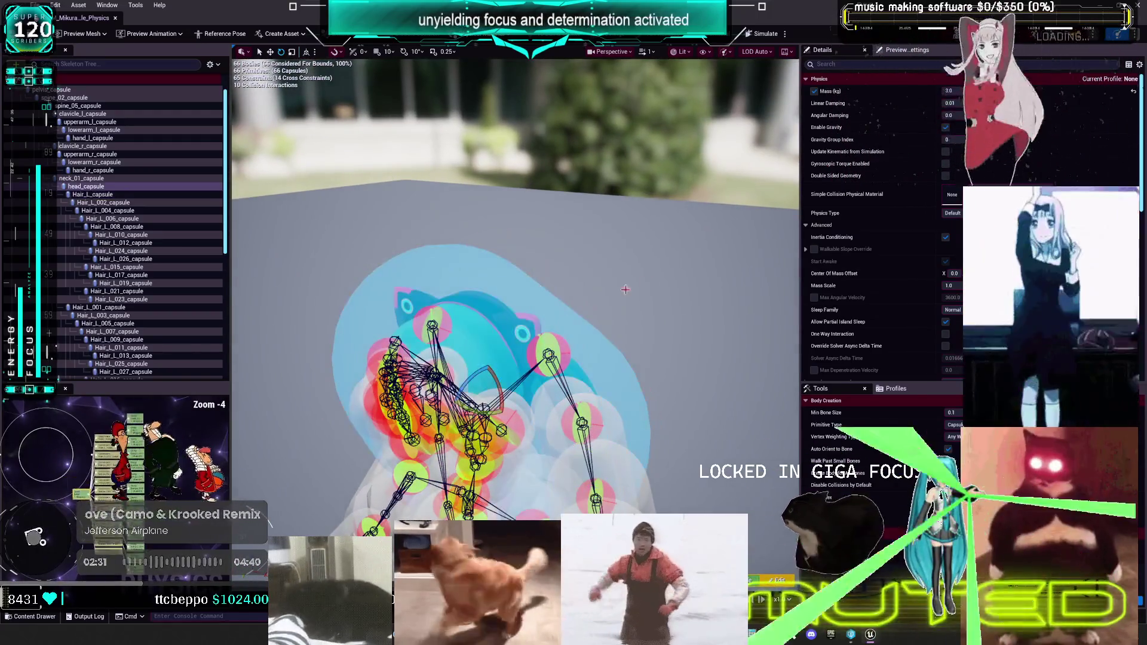
click(88, 193)
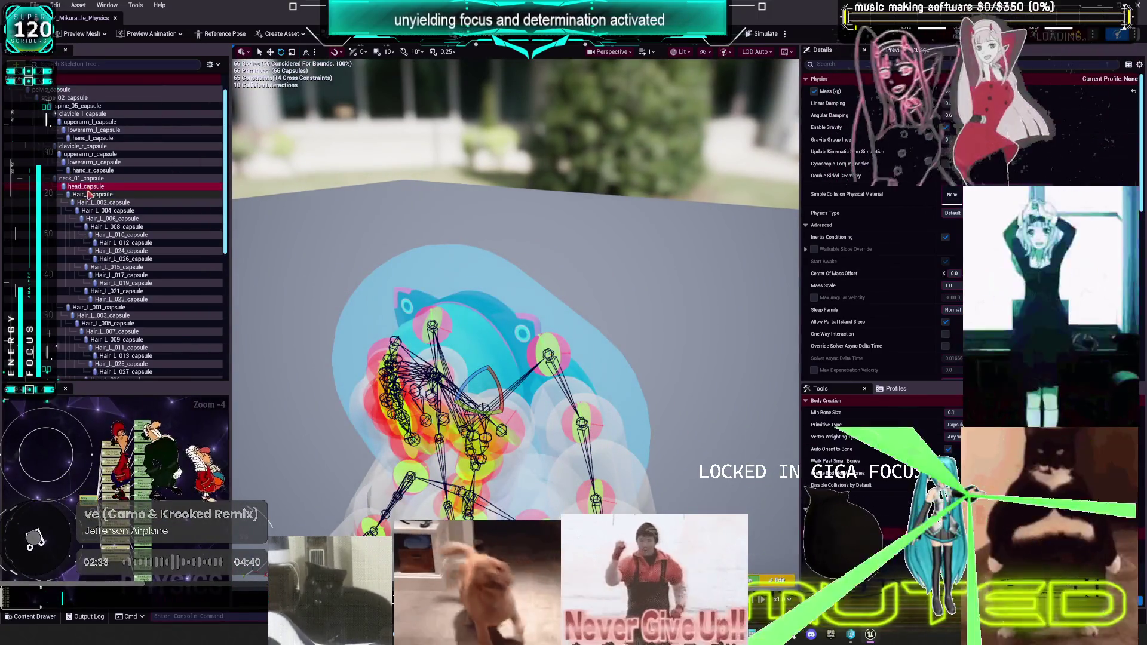
right_click(88, 189)
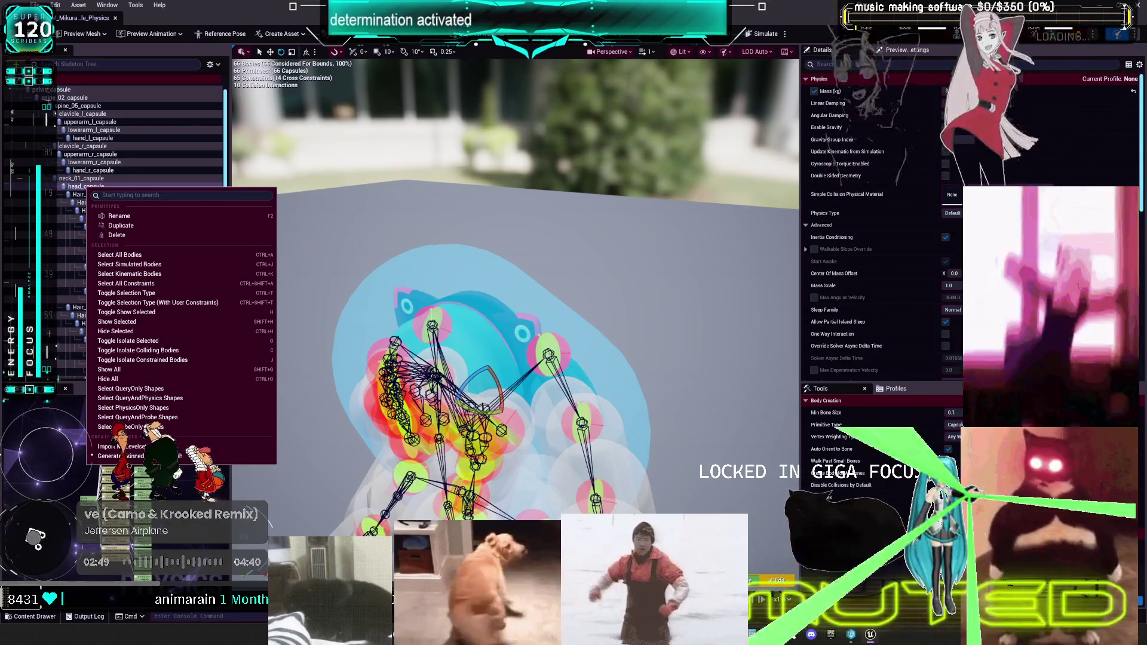
key(Escape)
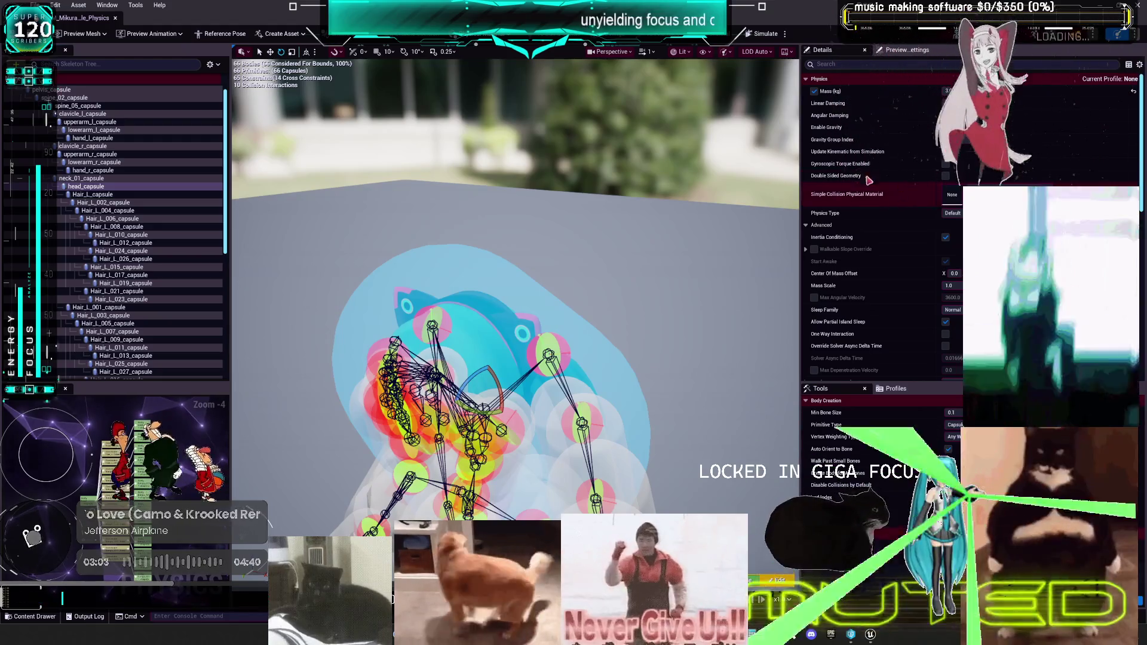
- Turn on custom mass for the pelvis and show all bones in the Skeleton Tree
click(72, 90)
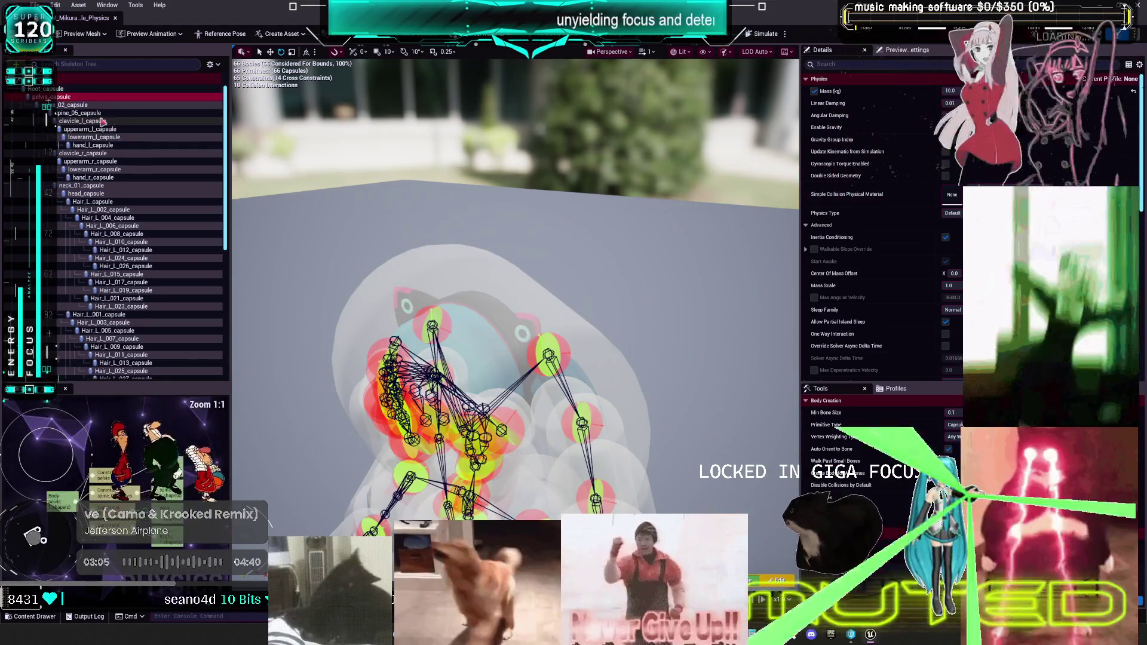
click(814, 91)
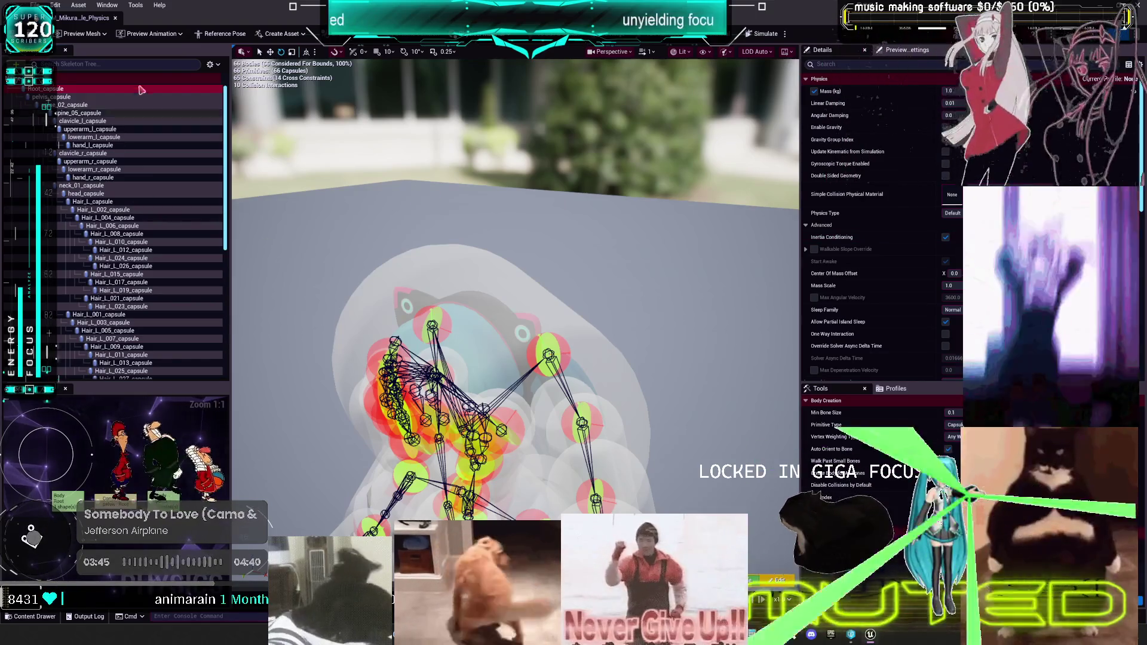
click(209, 64)
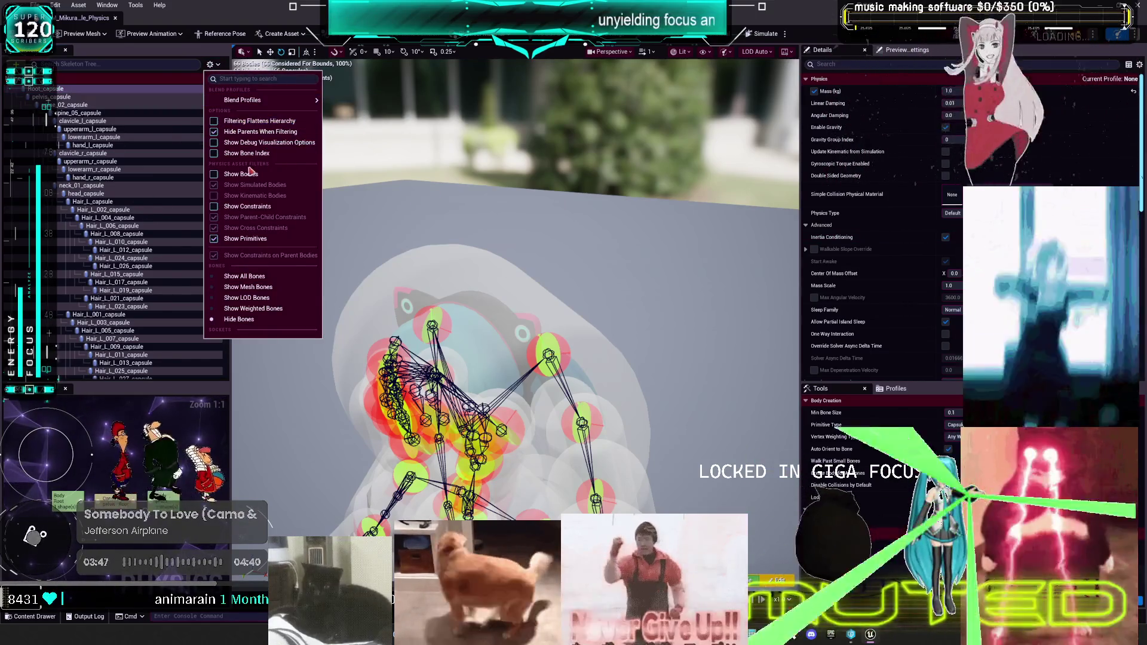
click(261, 277)
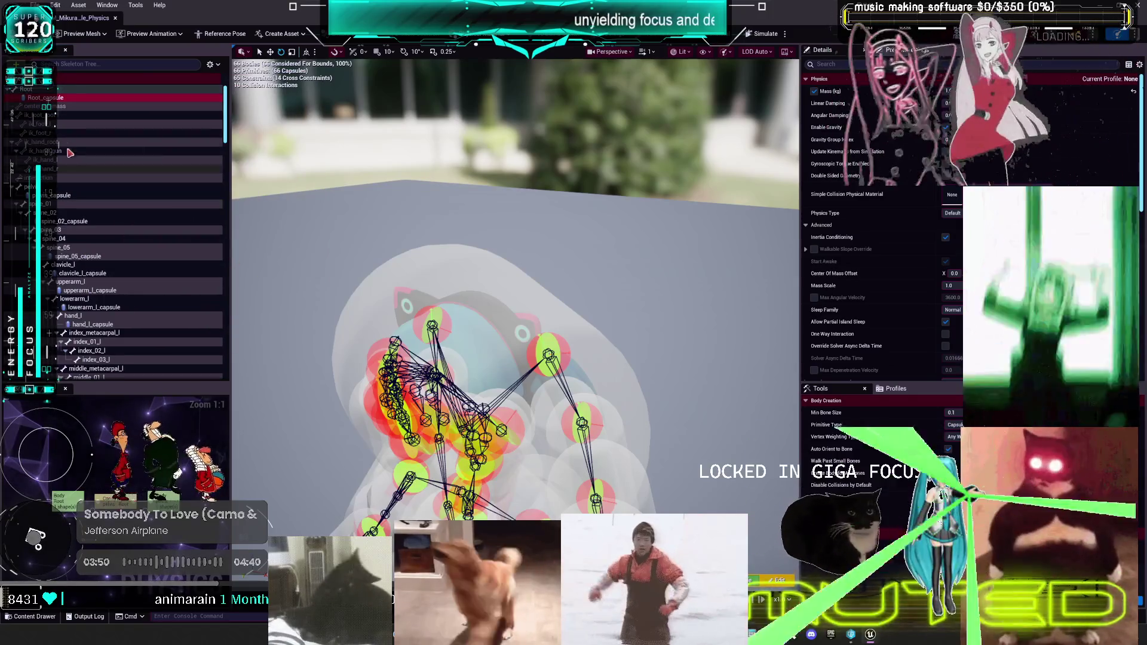
- Bring up the context menu for the Root bone
right_click(60, 97)
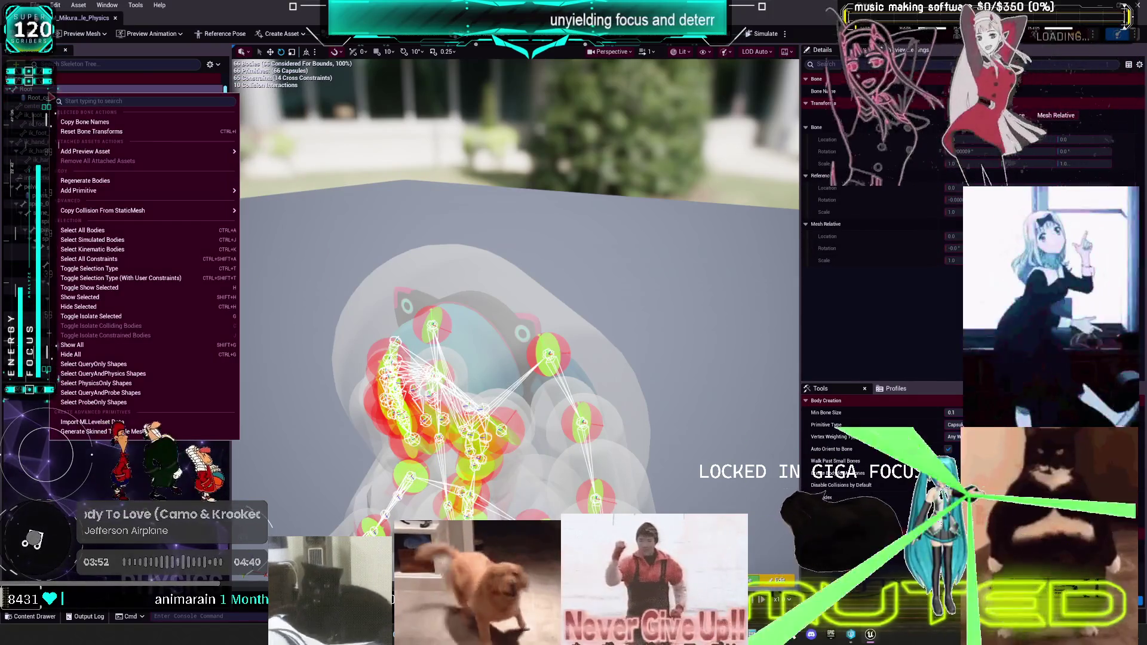
right_click(60, 97)
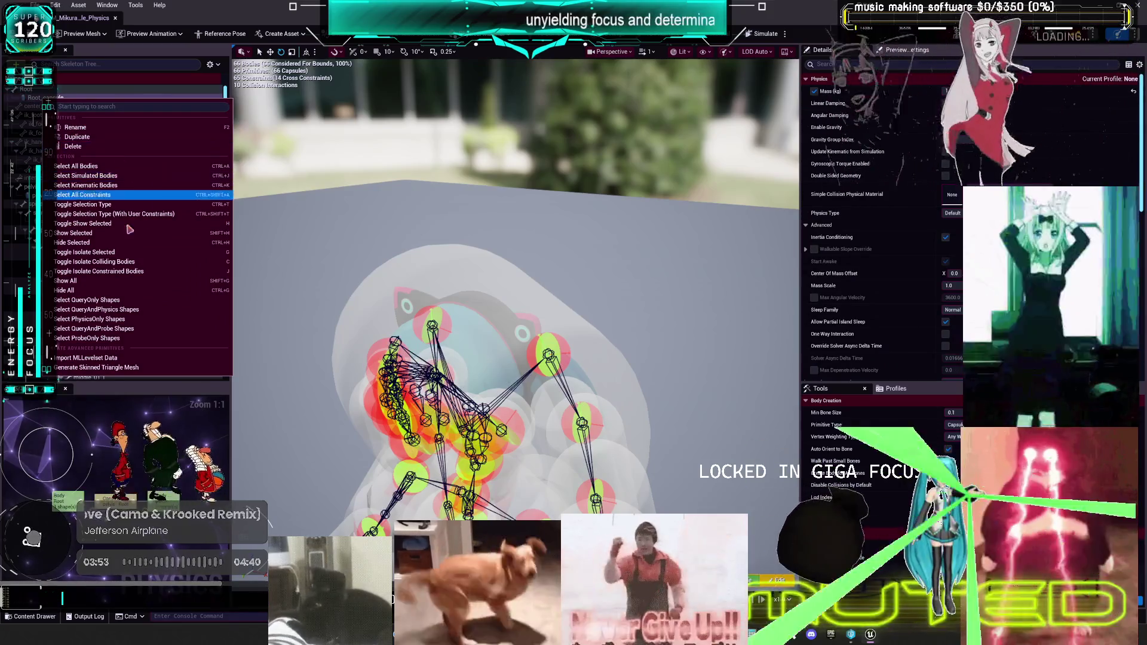
right_click(27, 88)
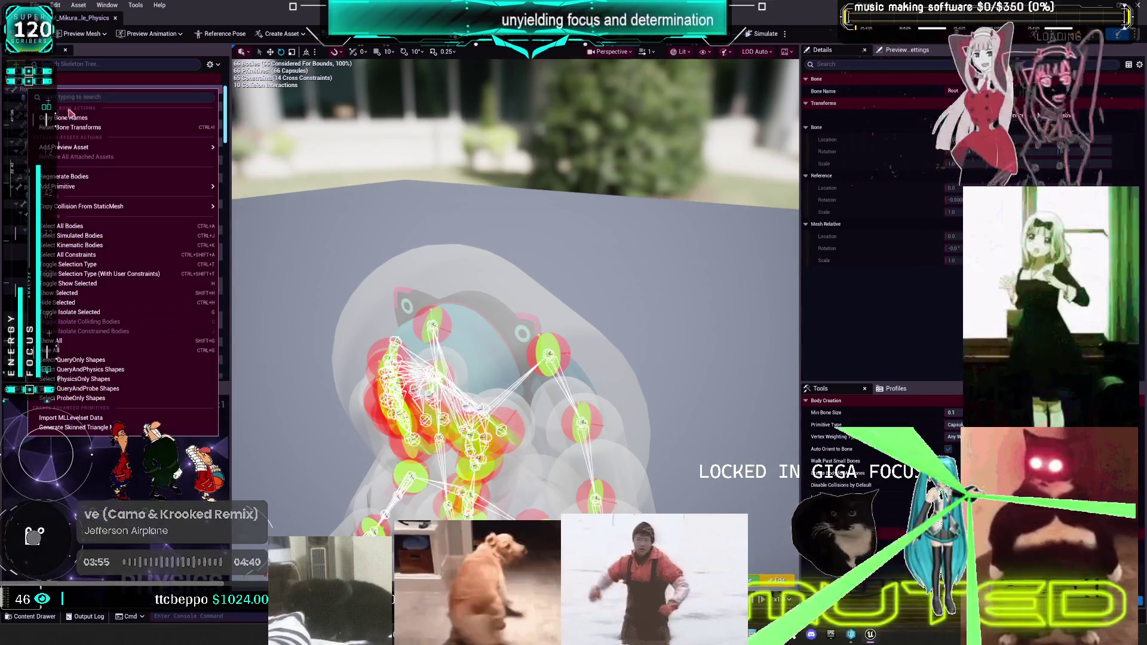
- Add a sphere body to the Root bone and delete the Root_capsule body
mouse_move(65, 147)
mouse_move(155, 187)
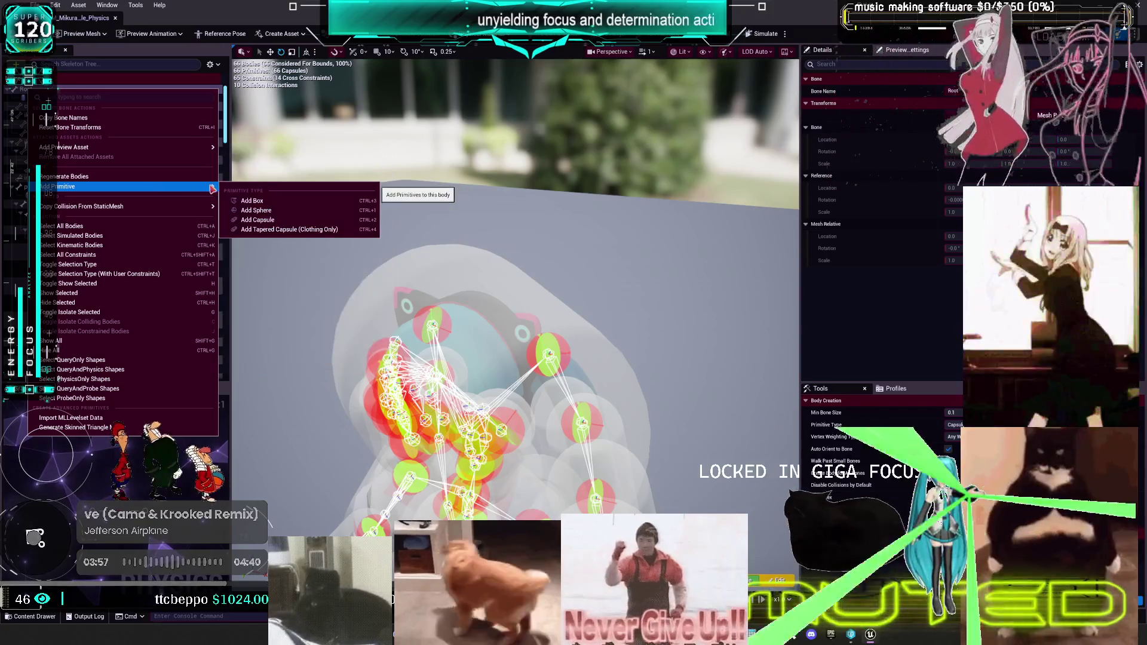
click(273, 212)
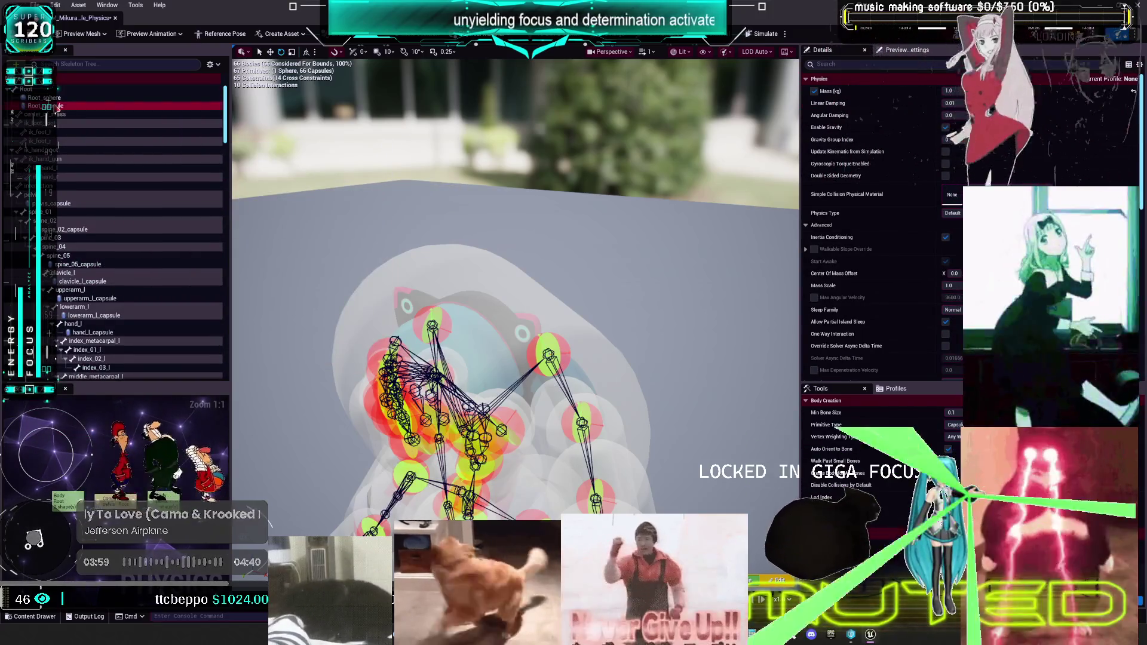
click(55, 109)
key(Delete)
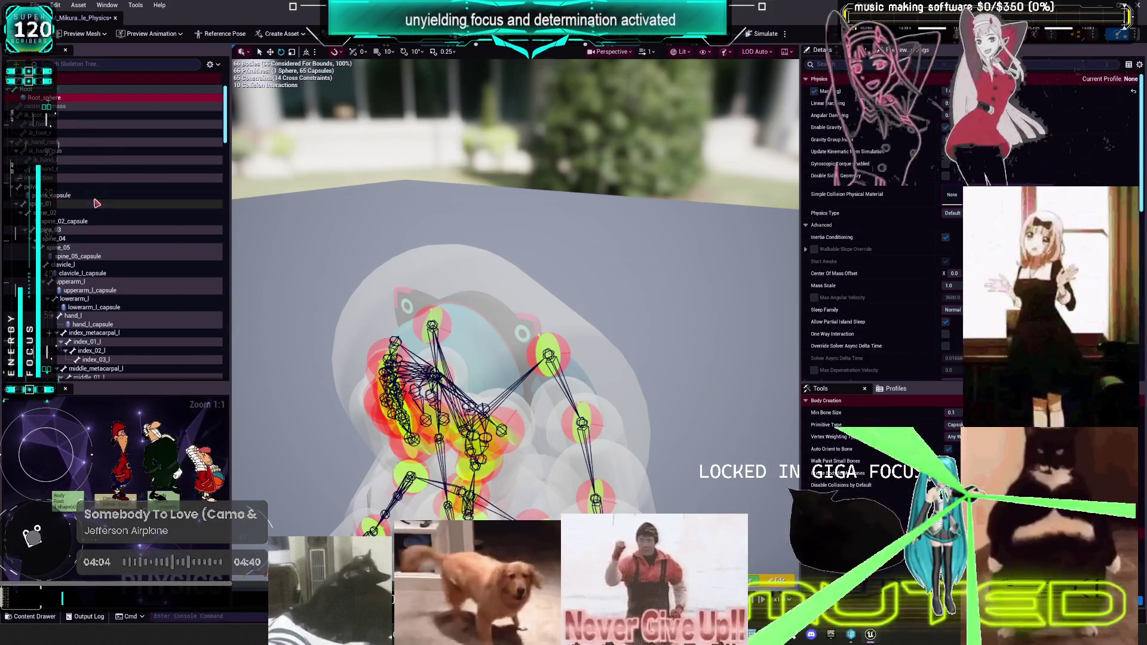
- Select the left hand capsule and frame it in the viewport
scroll(104, 223, down, 4)
scroll(104, 223, down, 2)
click(93, 182)
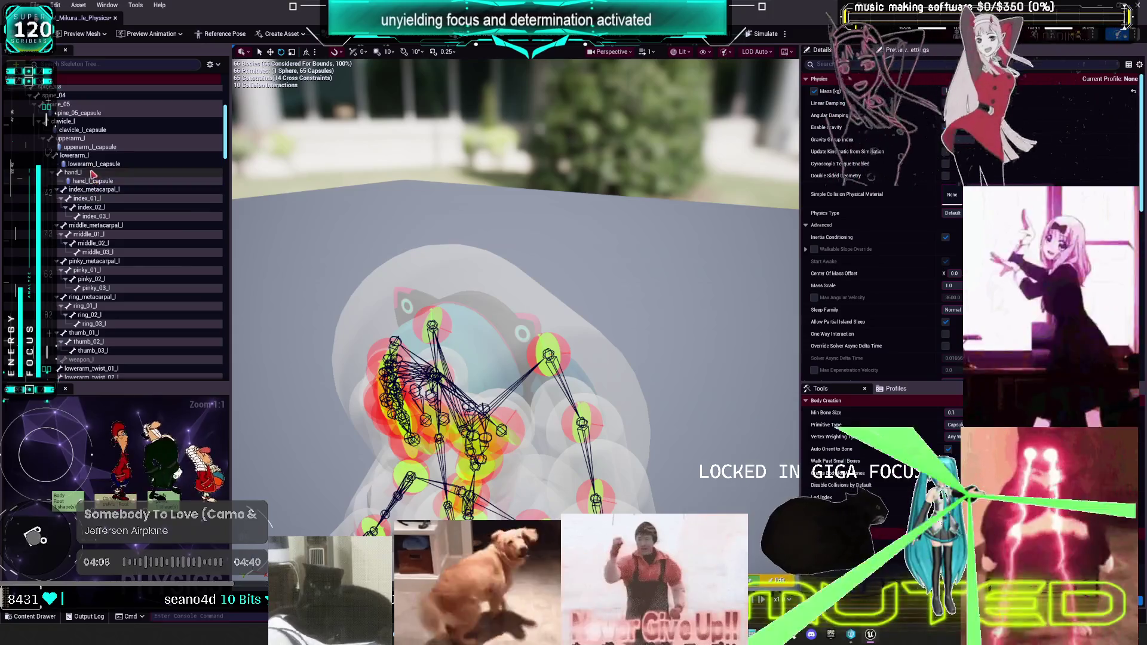
key(f)
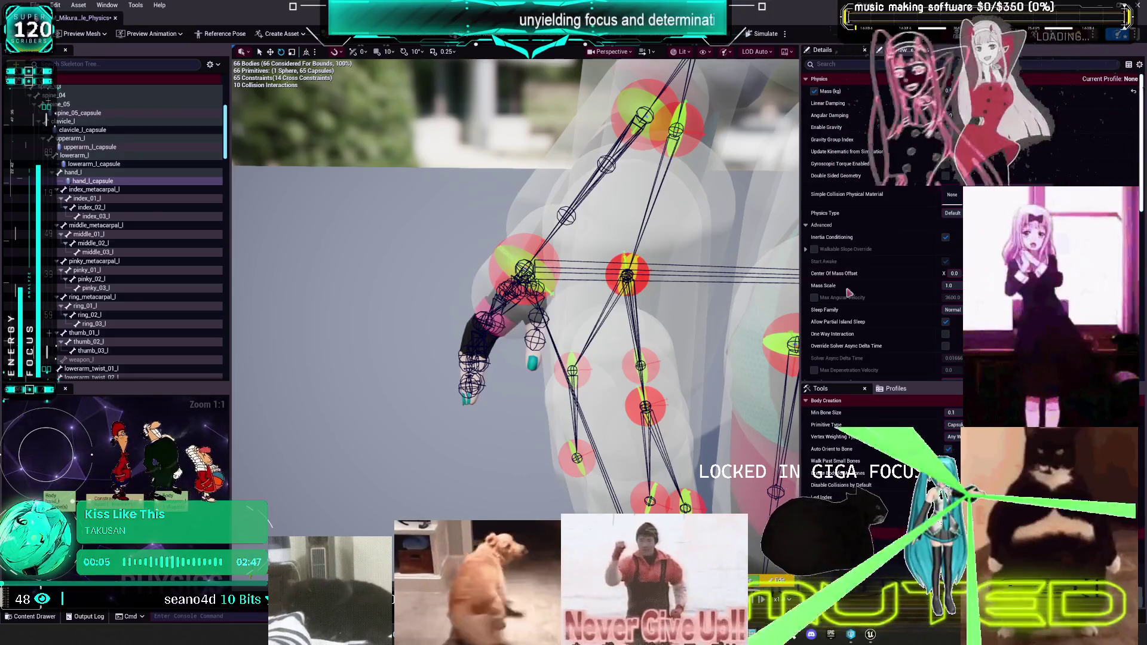
- Add a sphere body to hand_l and delete the hand_l_capsule body
click(76, 176)
right_click(76, 176)
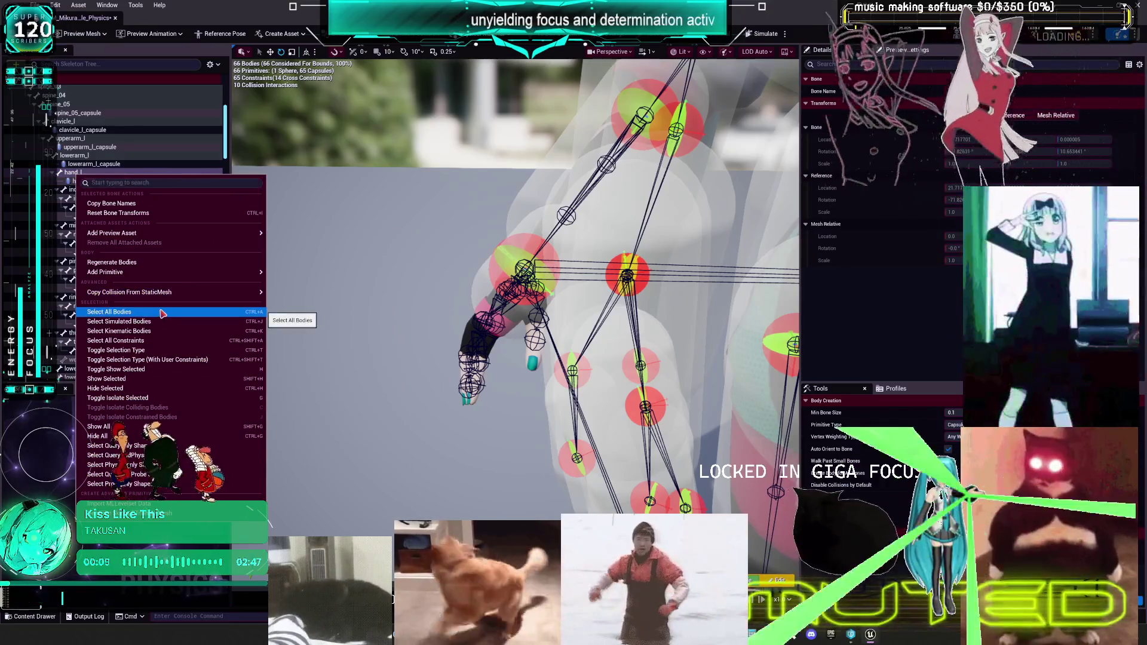
mouse_move(182, 276)
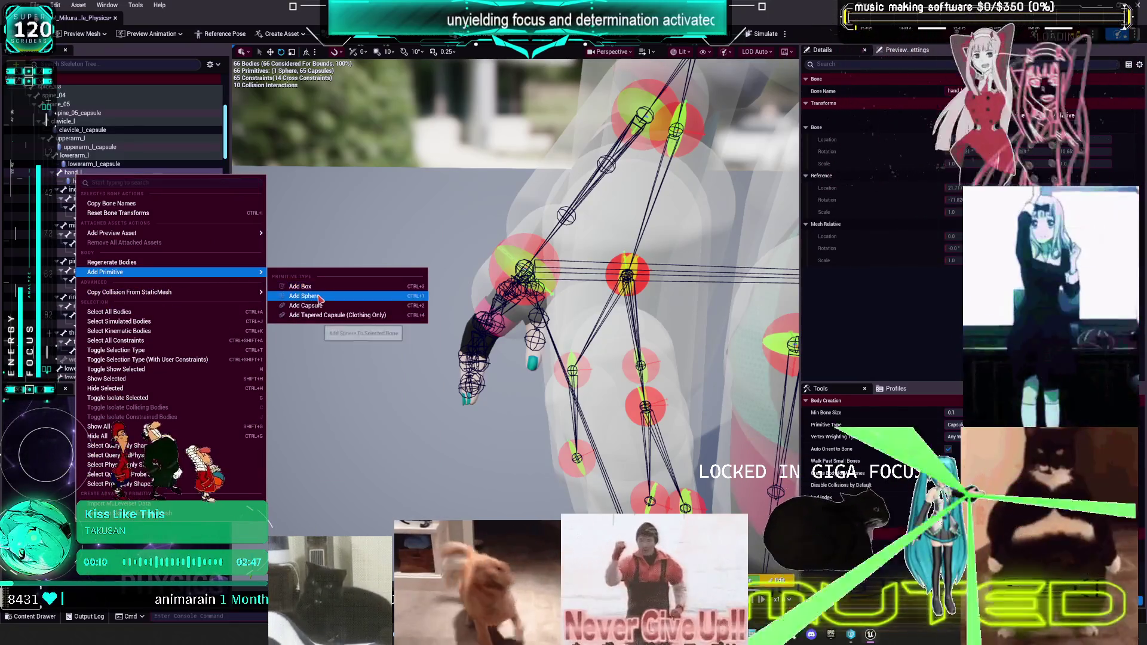
click(308, 297)
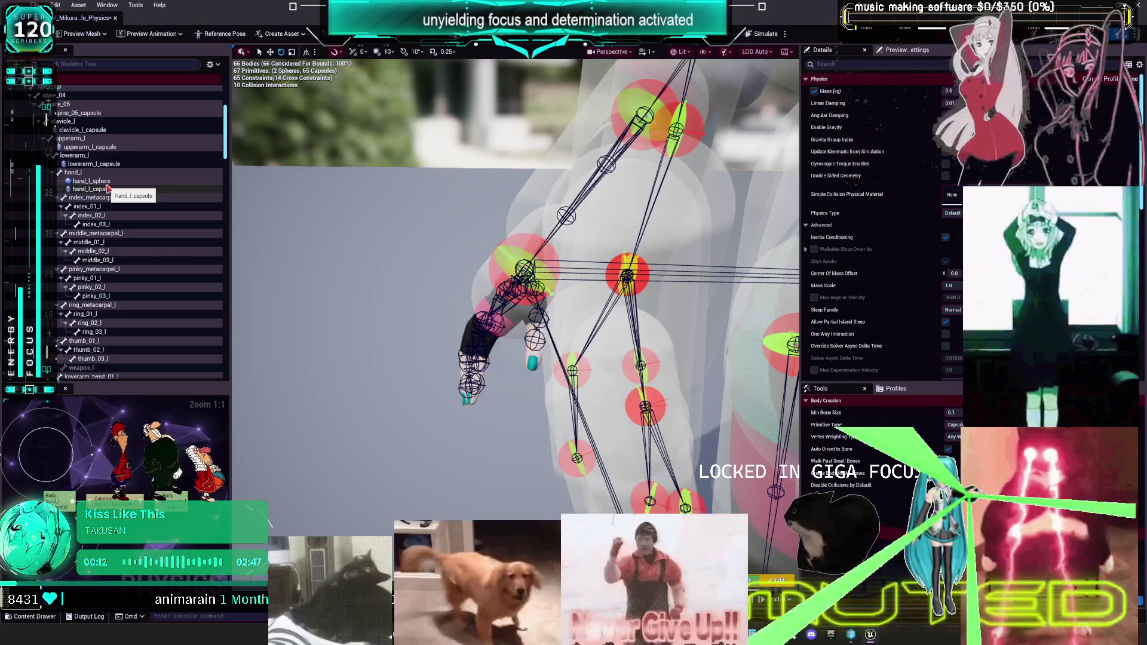
click(108, 189)
key(Delete)
click(145, 179)
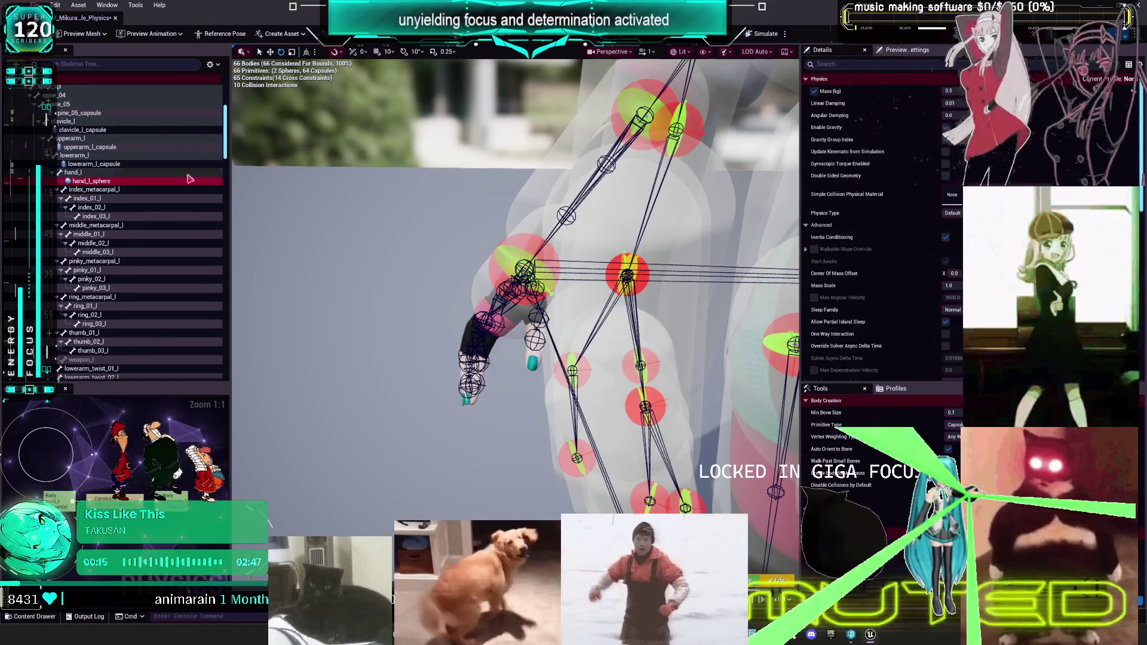
scroll(79, 272, down, 5)
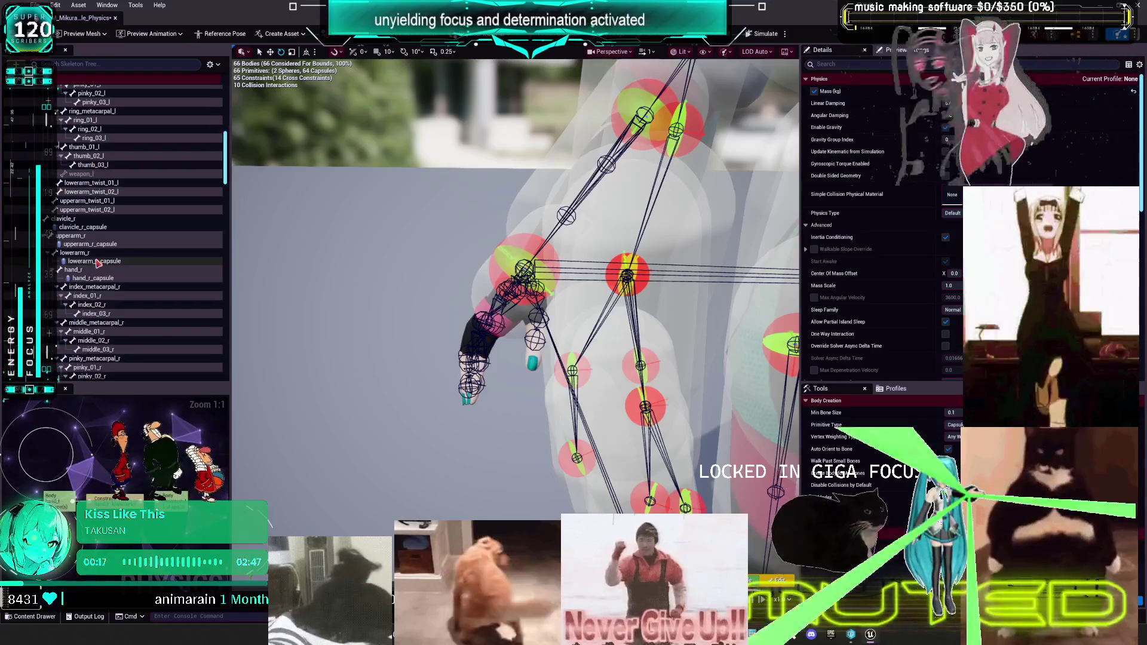
- Add a sphere body to hand_r and delete the right hand capsule
right_click(80, 271)
mouse_move(150, 328)
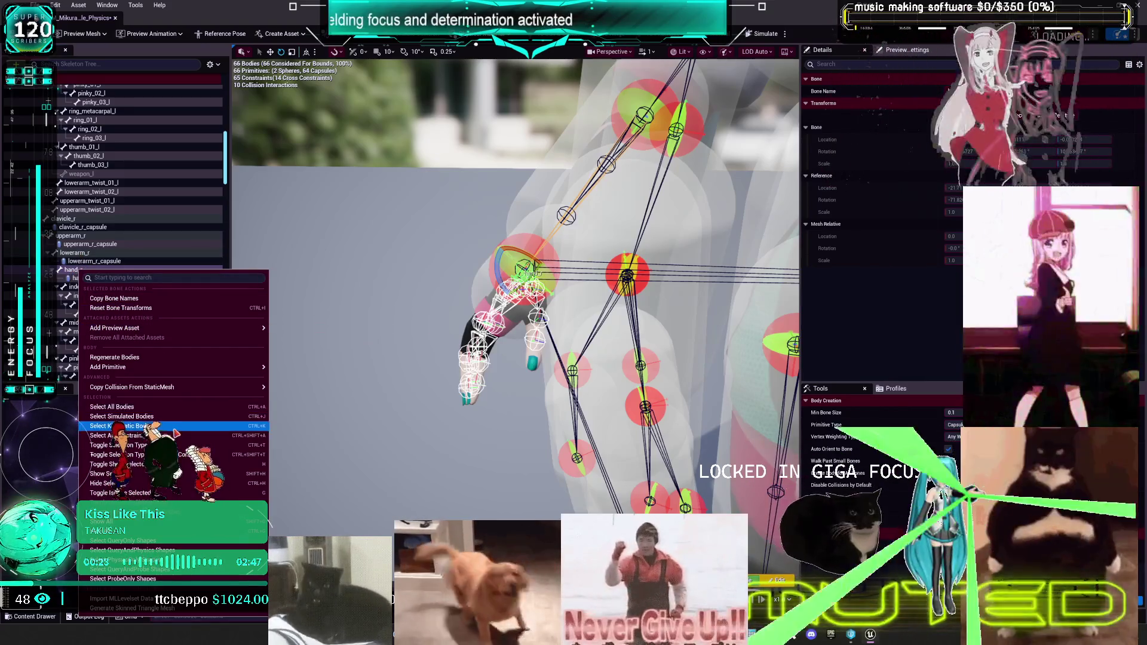
mouse_move(257, 366)
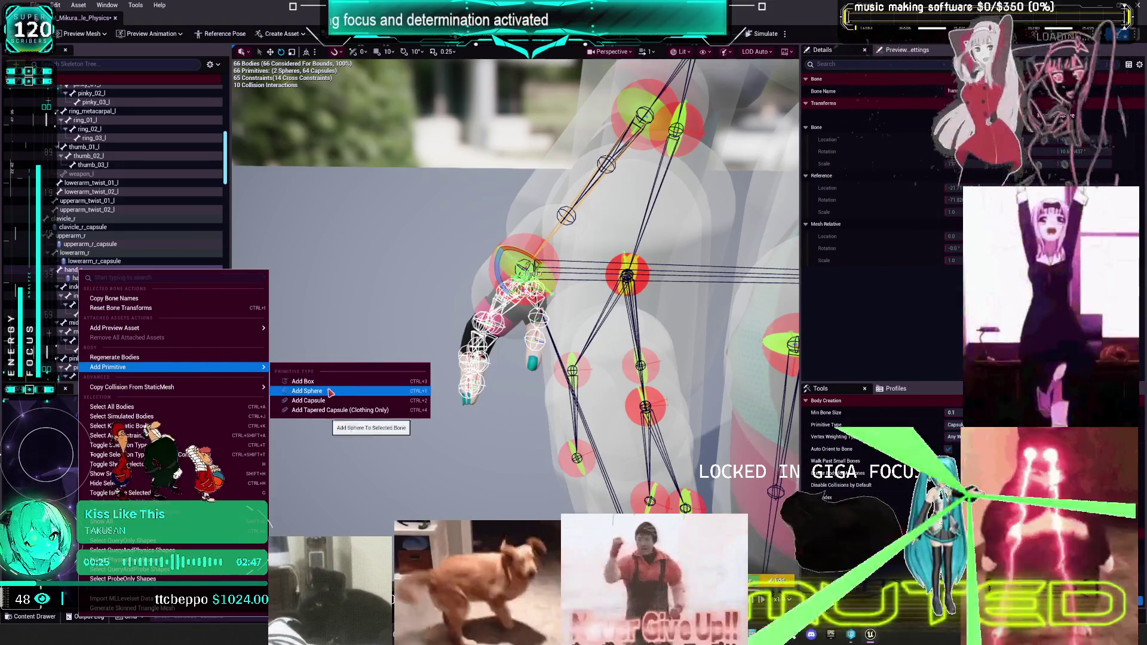
click(329, 391)
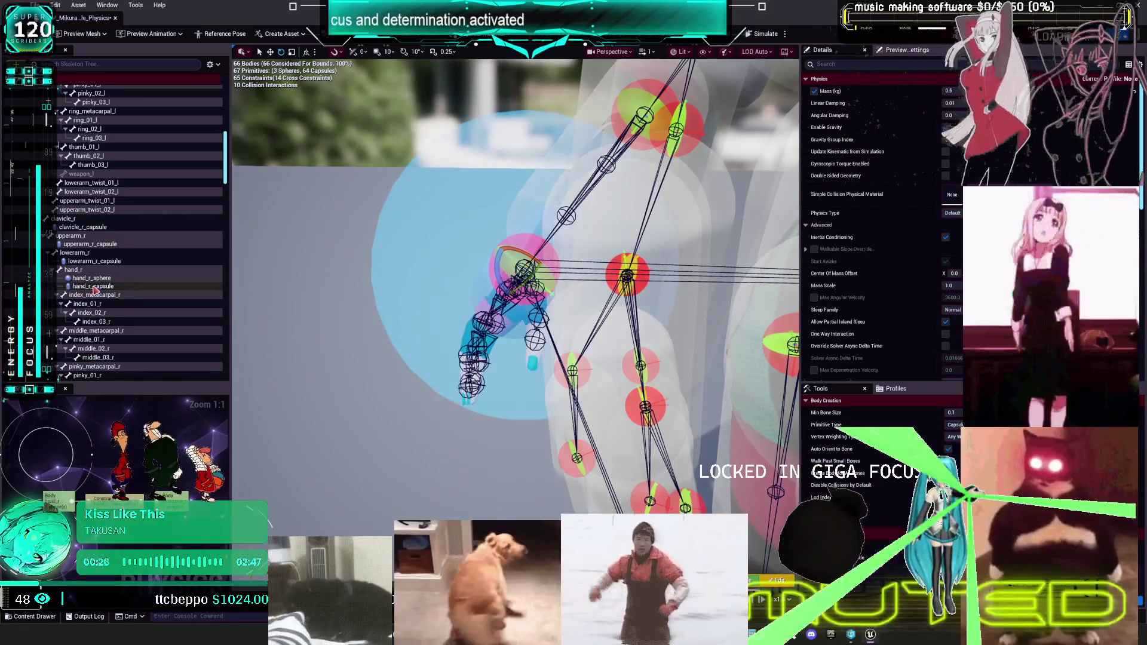
click(93, 288)
key(Delete)
scroll(119, 268, down, 10)
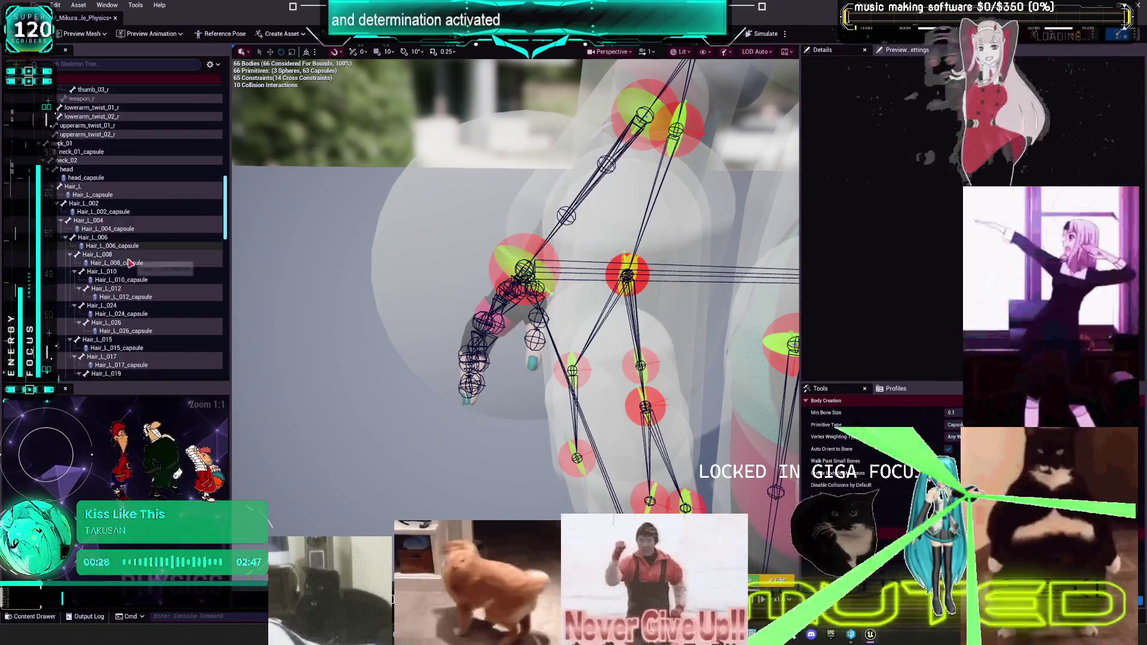
scroll(129, 261, down, 10)
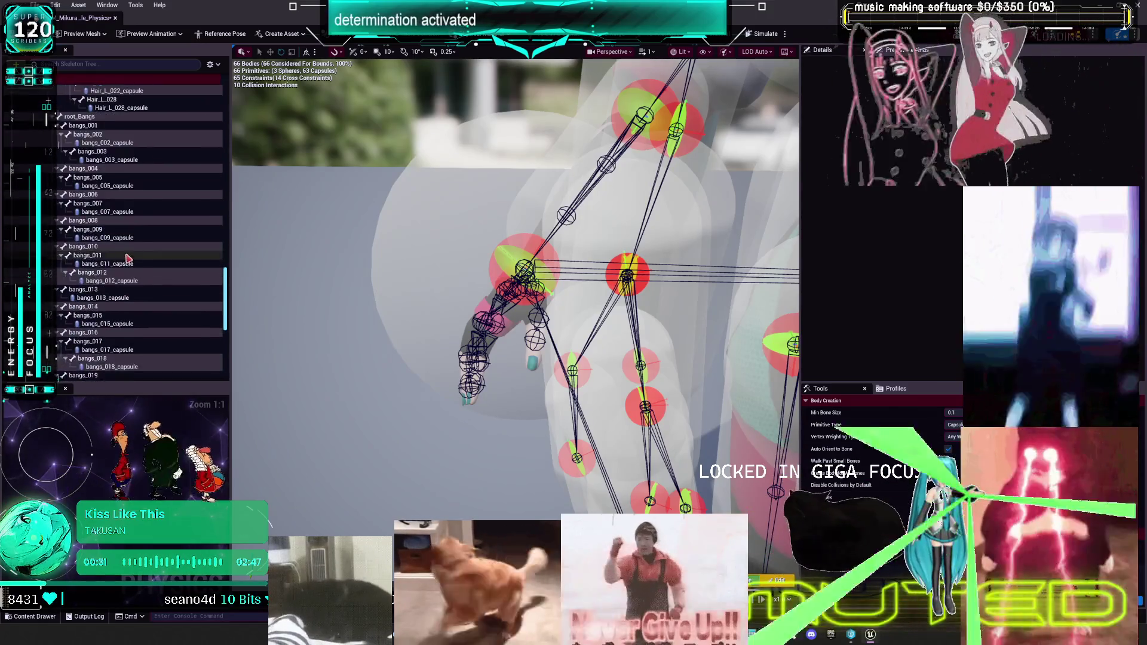
scroll(127, 258, down, 10)
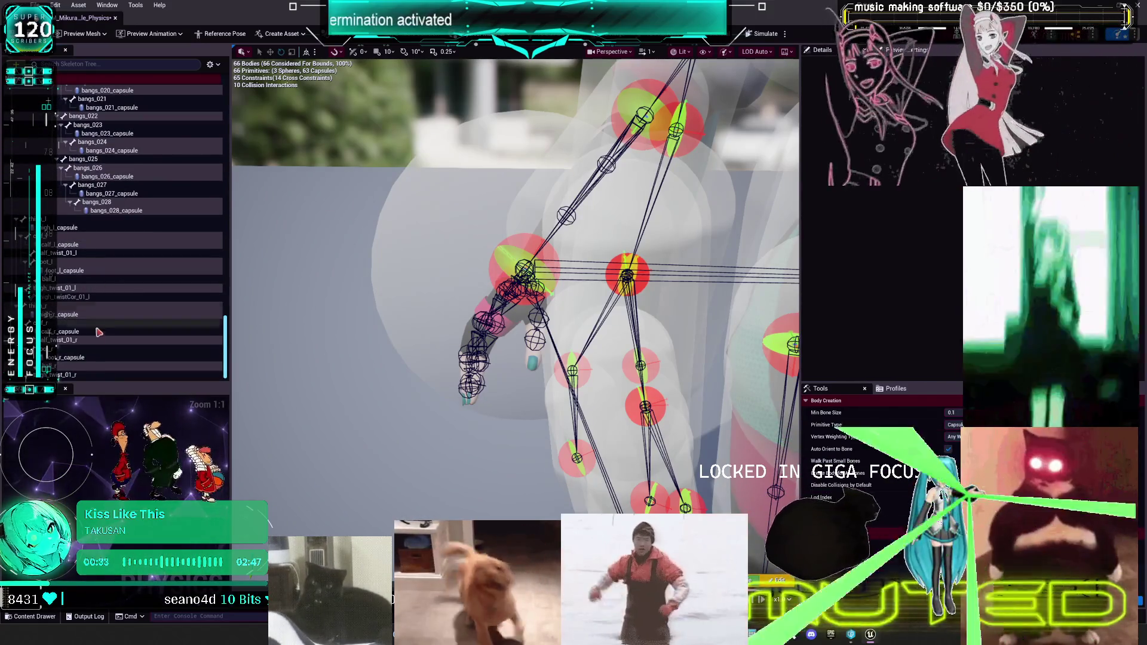
click(49, 349)
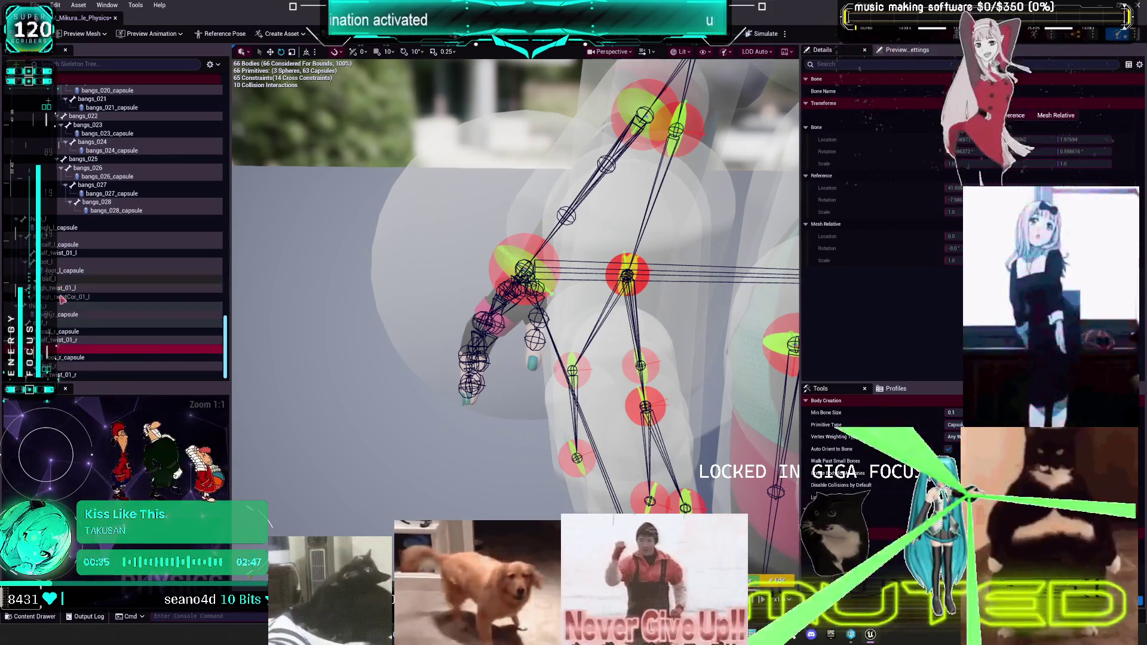
- Add sphere bodies to the foot_r and foot_l bones
right_click(49, 349)
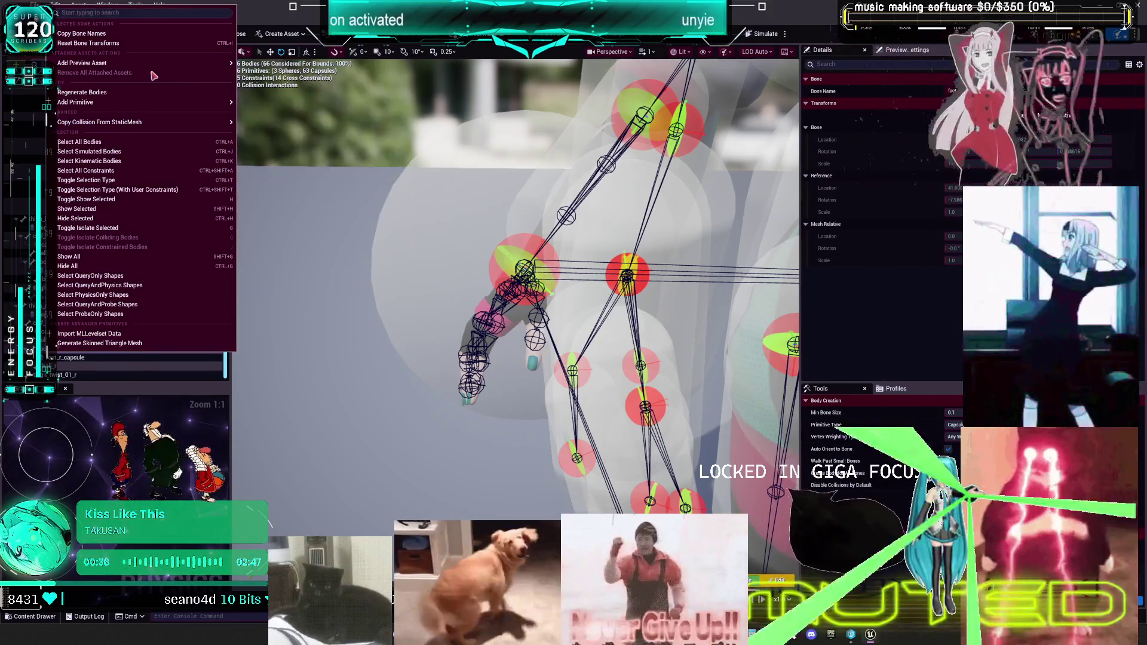
mouse_move(166, 64)
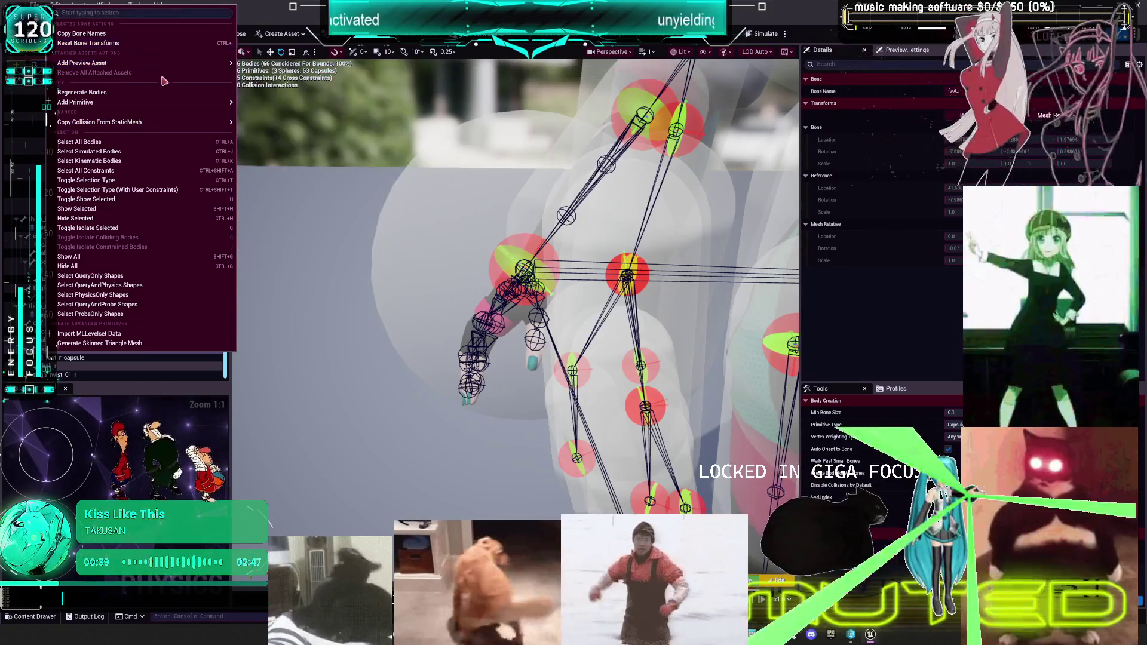
mouse_move(170, 104)
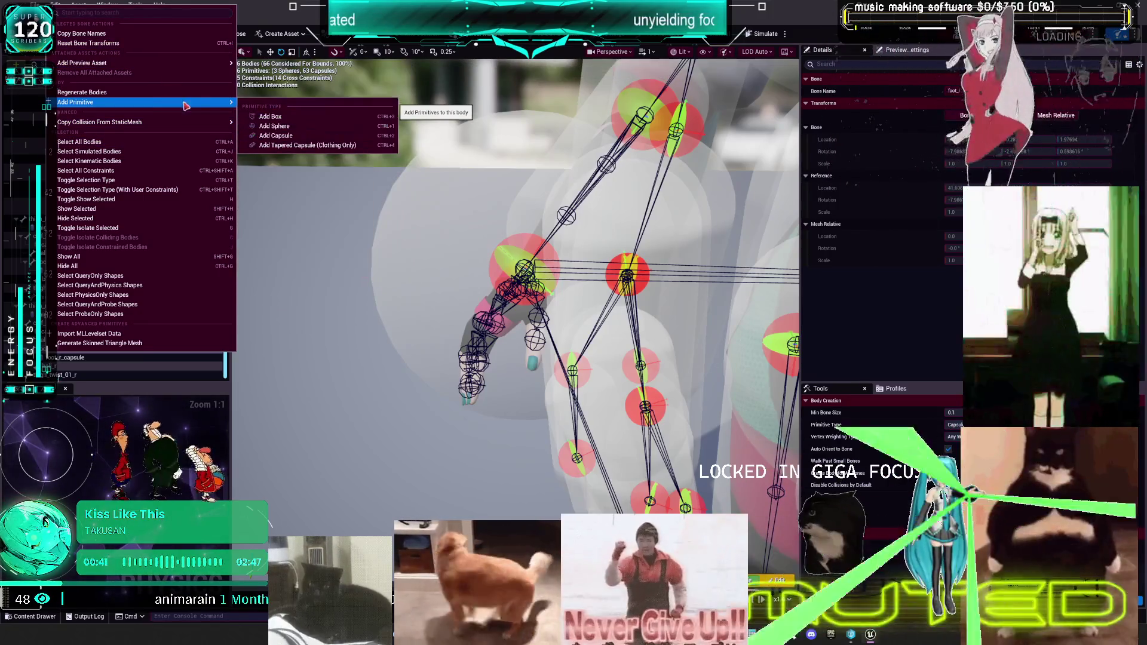
click(274, 126)
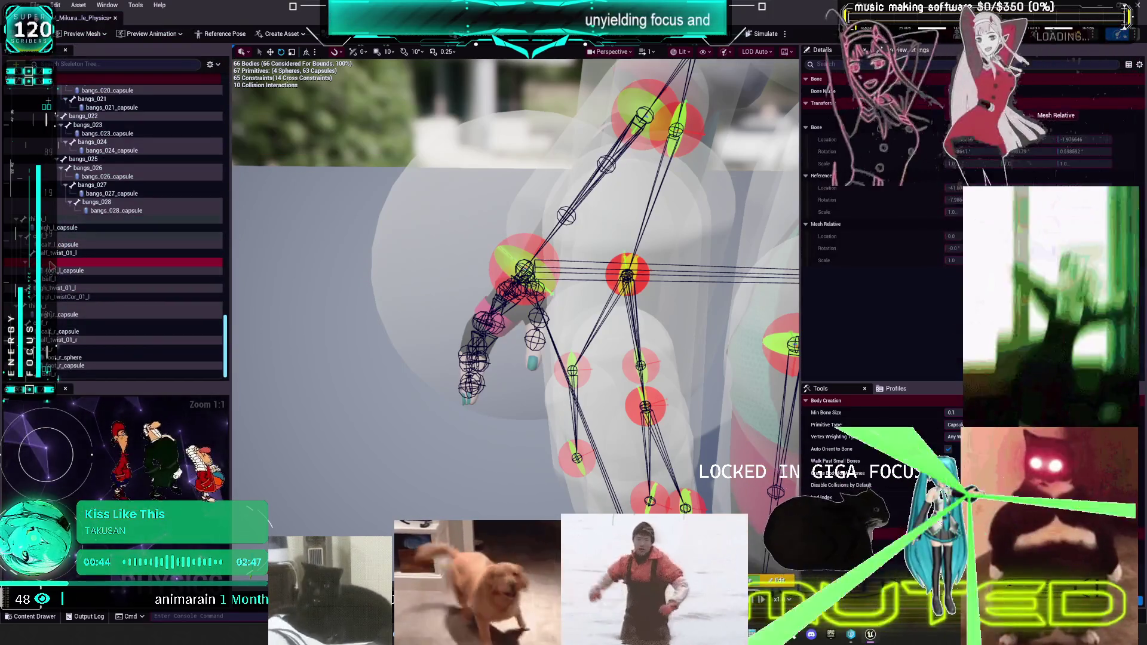
right_click(58, 263)
mouse_move(163, 360)
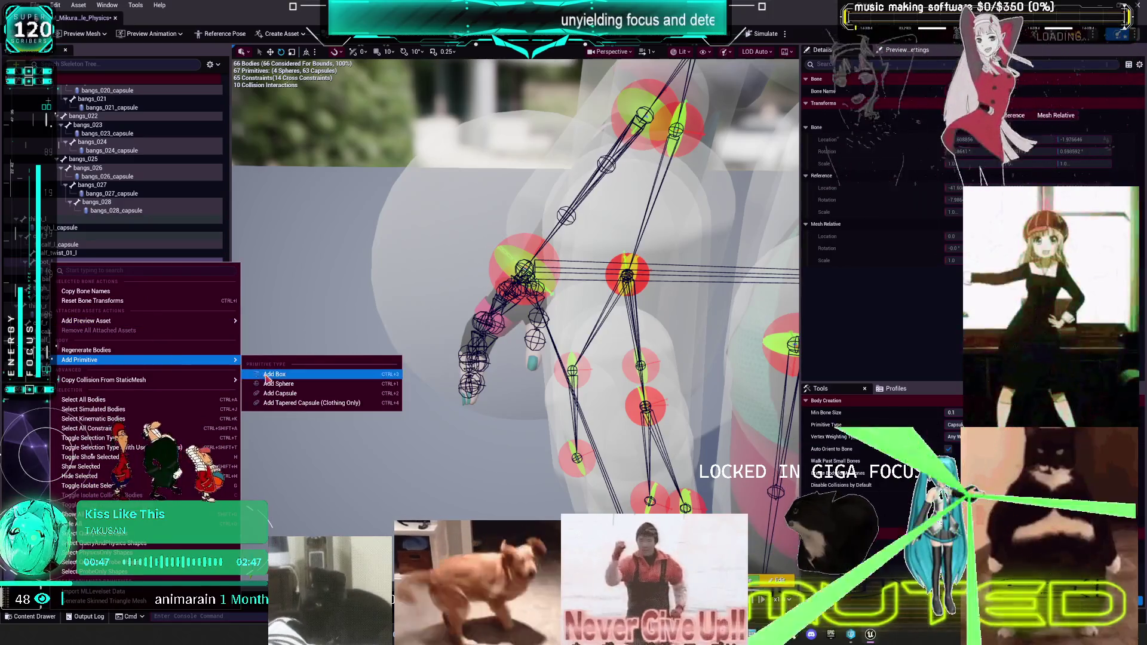
click(279, 384)
- Delete both foot capsule bodies and frame the view on the feet
click(78, 278)
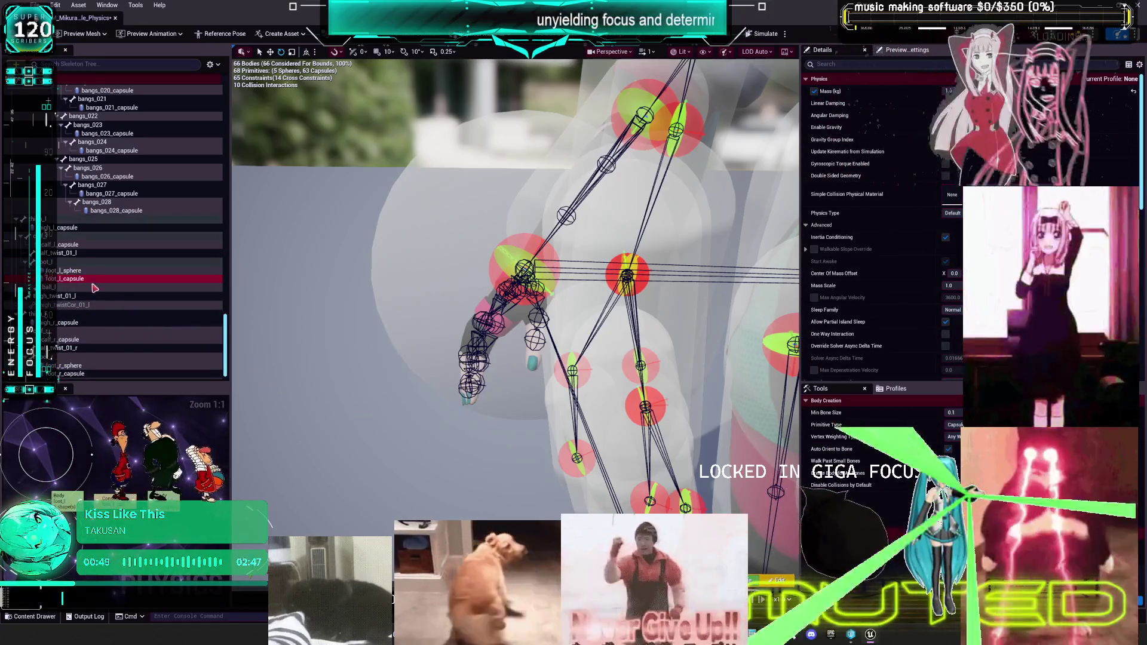
key(Delete)
click(81, 357)
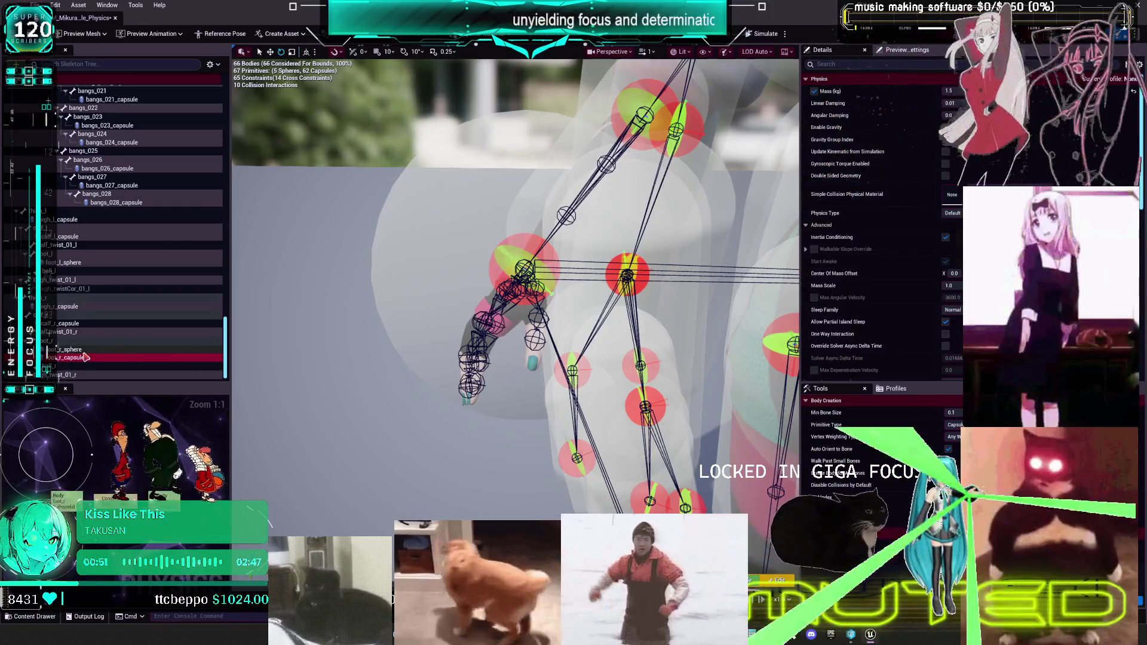
key(Delete)
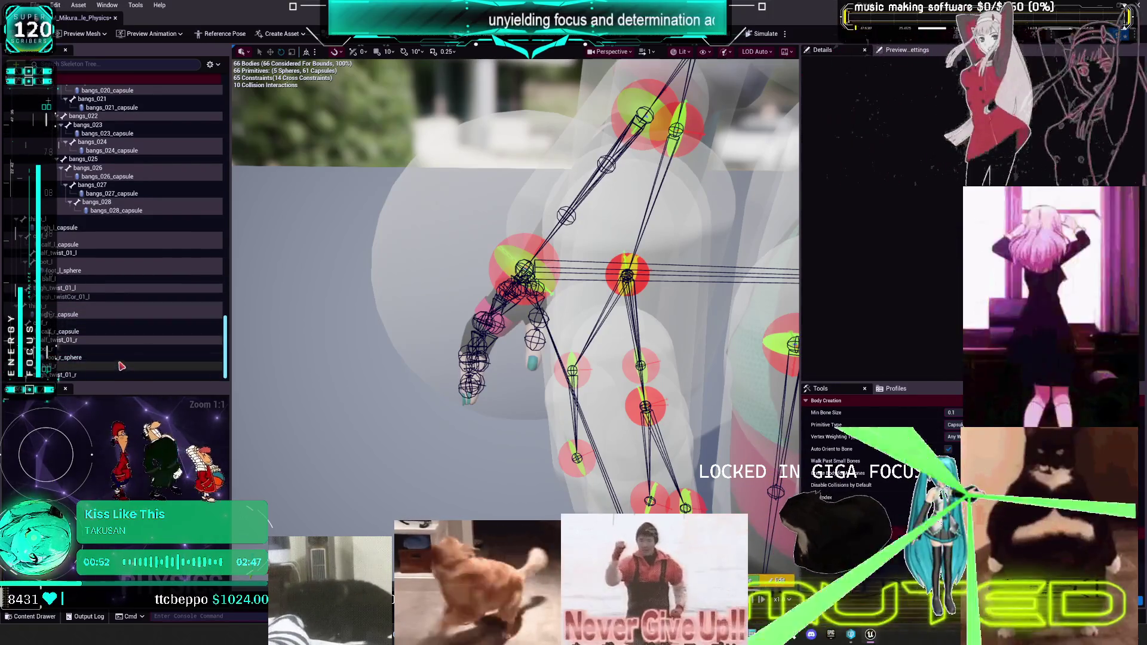
double_click(123, 365)
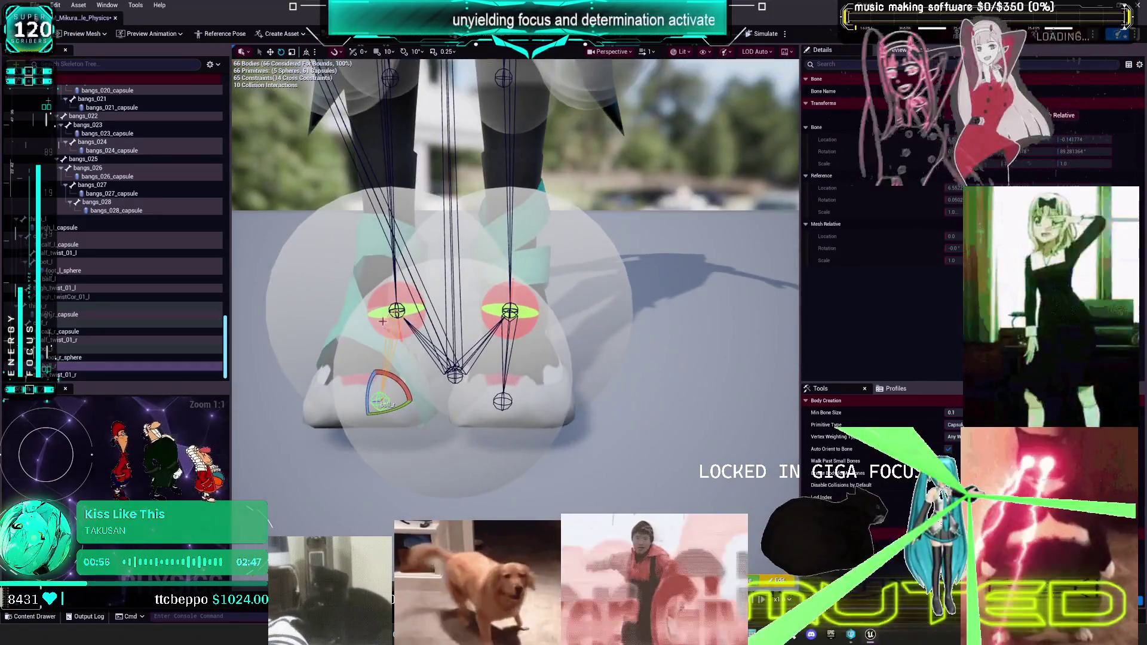
- Scale the large root sphere around the feet down to almost nothing
click(460, 423)
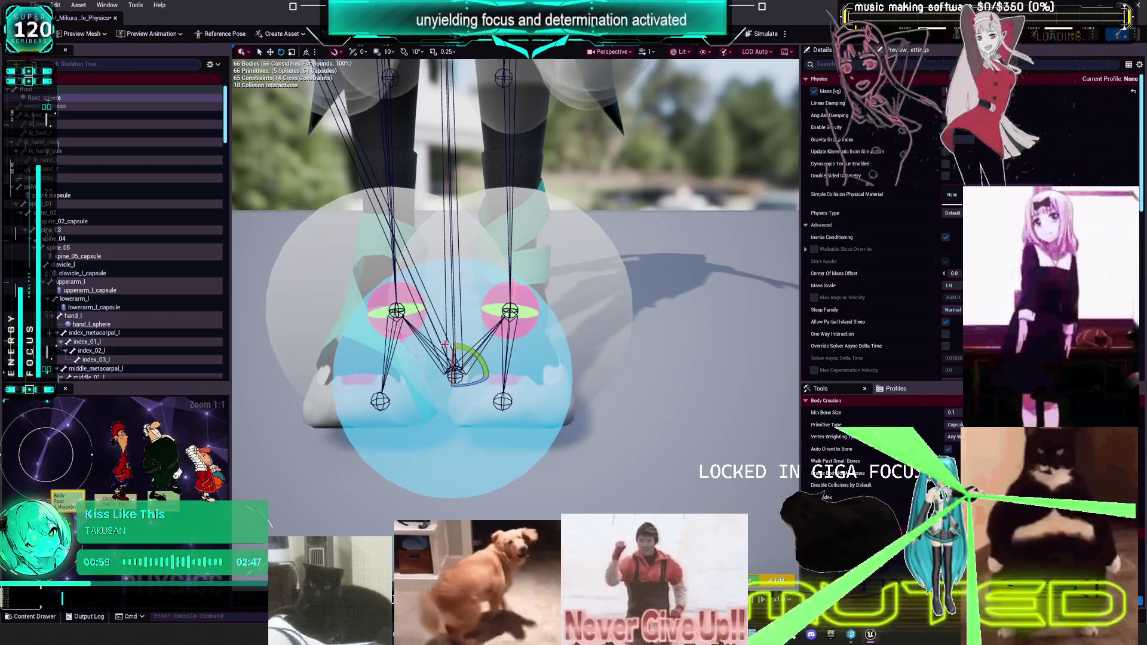
key(r)
drag(469, 374, 476, 377)
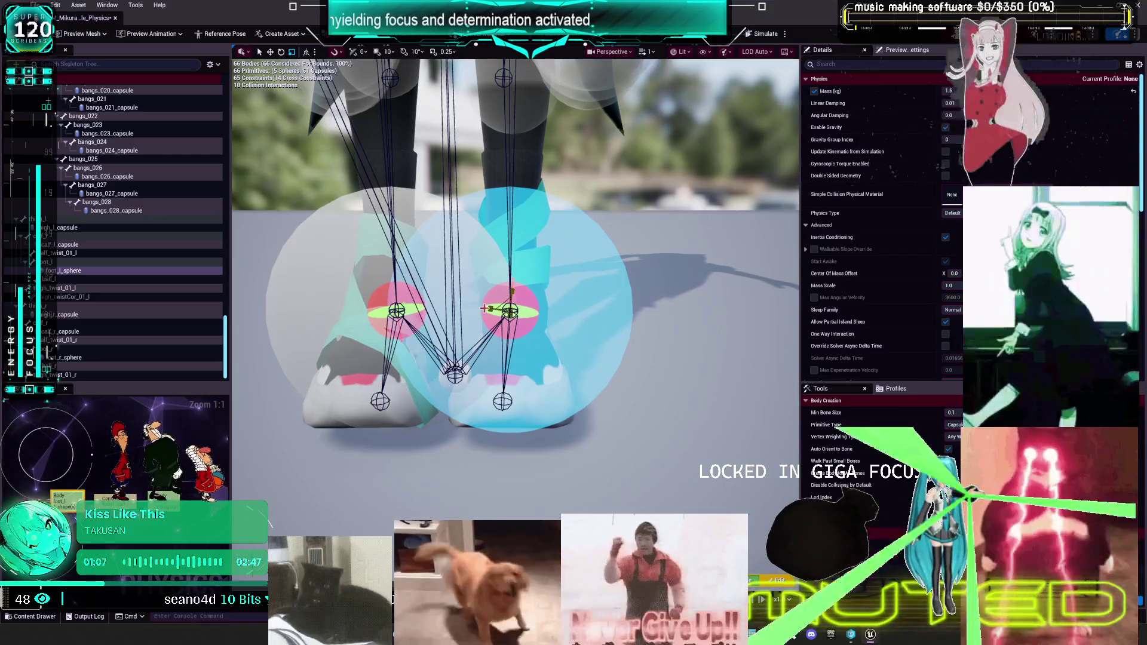
- Lower the left foot's sphere body and enlarge it to fit the shoe
mouse_move(575, 294)
mouse_down()
mouse_move(525, 299)
mouse_move(559, 282)
mouse_move(525, 296)
mouse_move(562, 291)
mouse_up()
drag(429, 245, 426, 259)
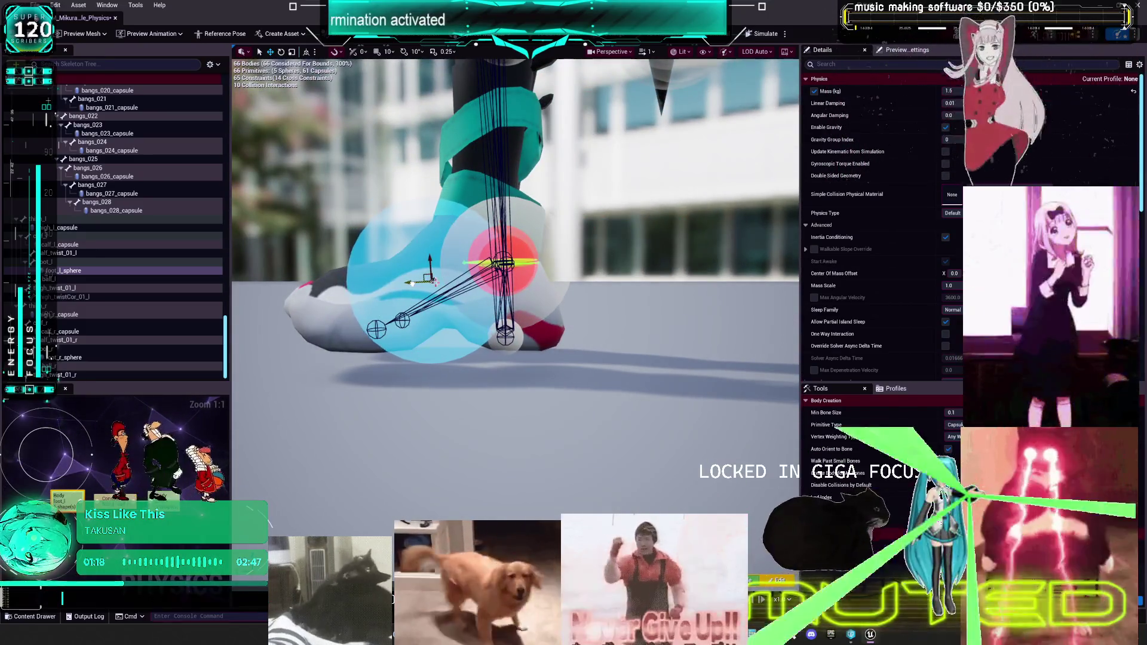
key(r)
mouse_move(411, 282)
mouse_down()
mouse_move(556, 298)
mouse_move(478, 299)
mouse_move(454, 287)
mouse_move(478, 274)
mouse_move(442, 266)
mouse_move(346, 275)
mouse_move(456, 281)
mouse_up()
click(89, 349)
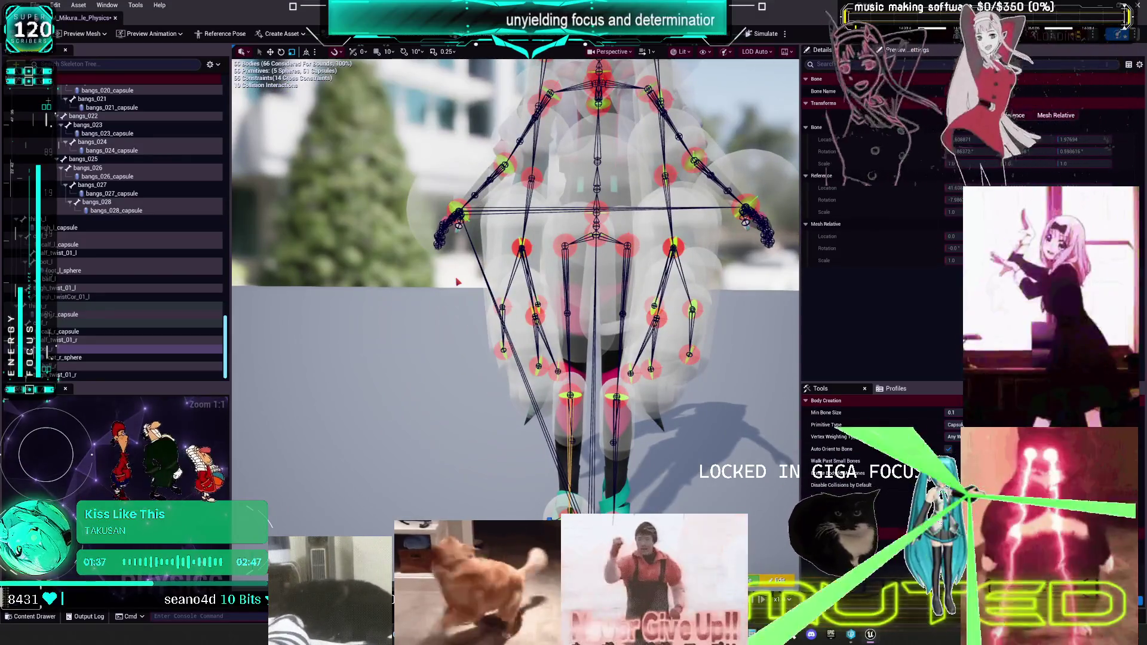
drag(706, 216, 701, 227)
click(537, 307)
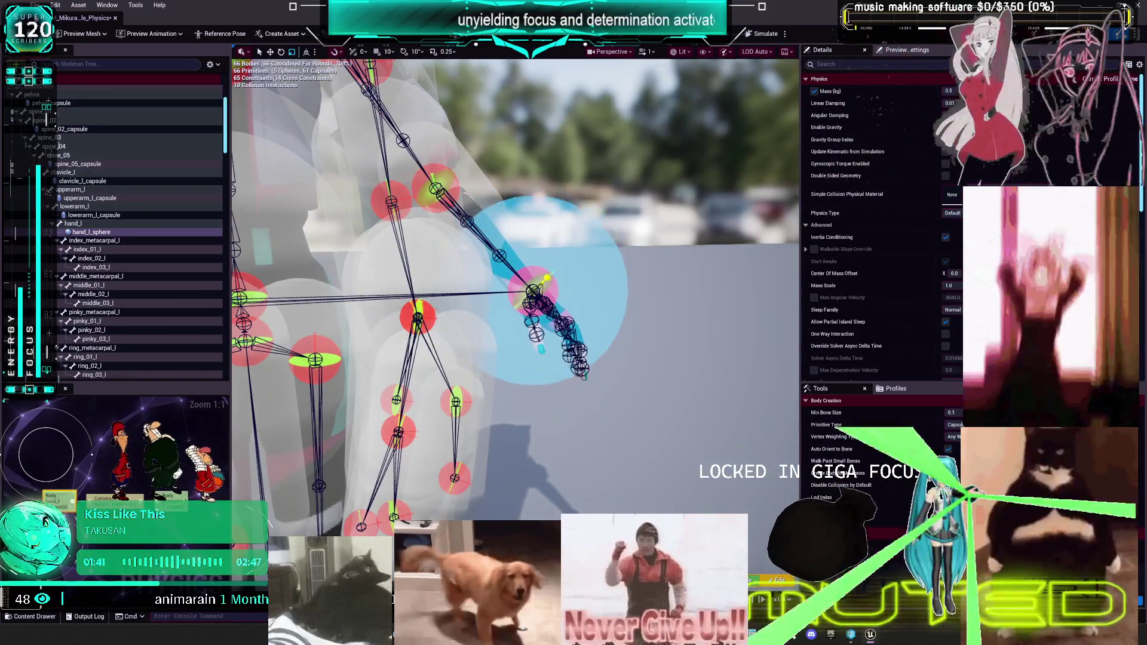
mouse_move(538, 308)
mouse_down()
mouse_move(519, 307)
mouse_move(520, 323)
mouse_move(537, 287)
mouse_move(547, 328)
mouse_move(403, 288)
mouse_up()
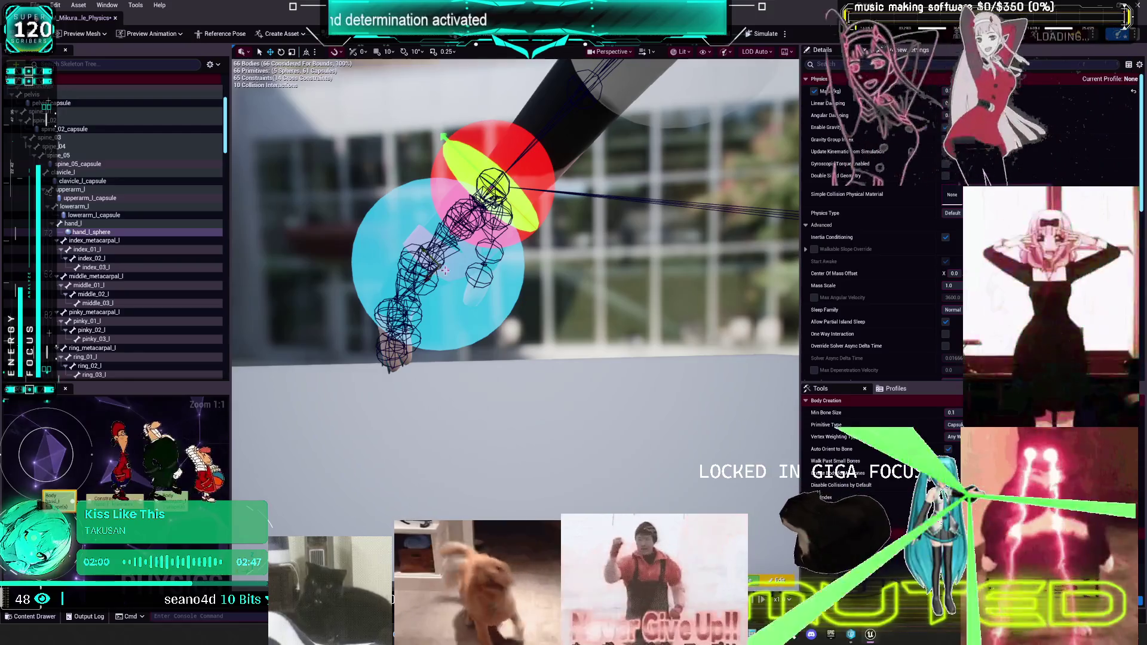
drag(403, 288, 365, 274)
drag(619, 263, 620, 262)
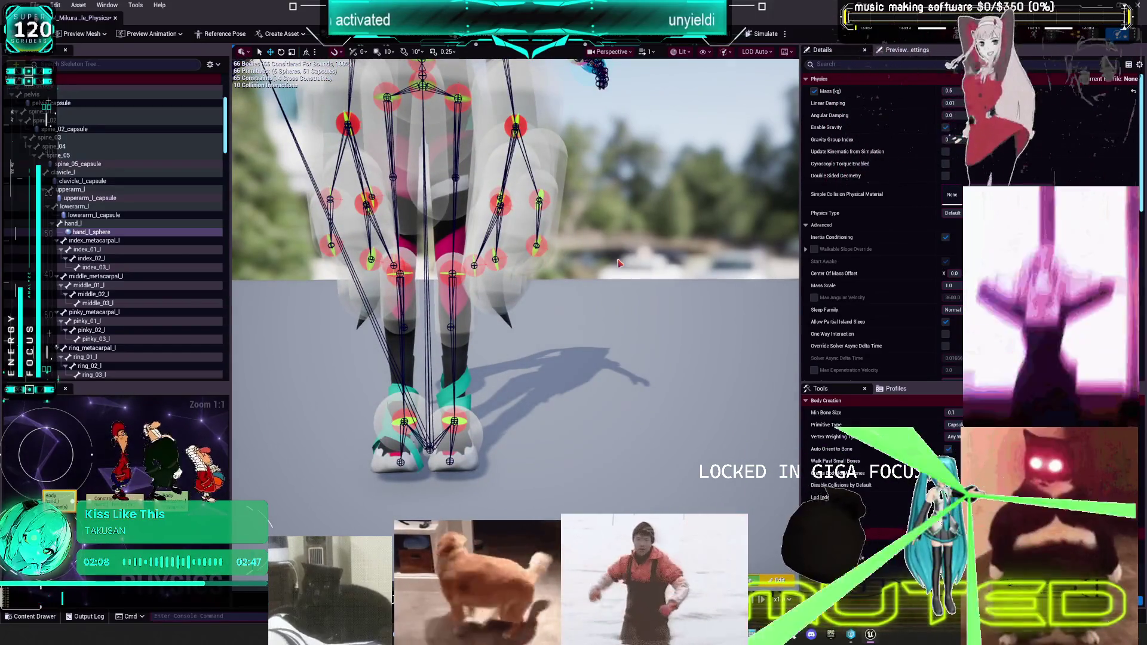
- Select the left thigh capsule and move it down the leg
drag(592, 238, 591, 254)
click(485, 340)
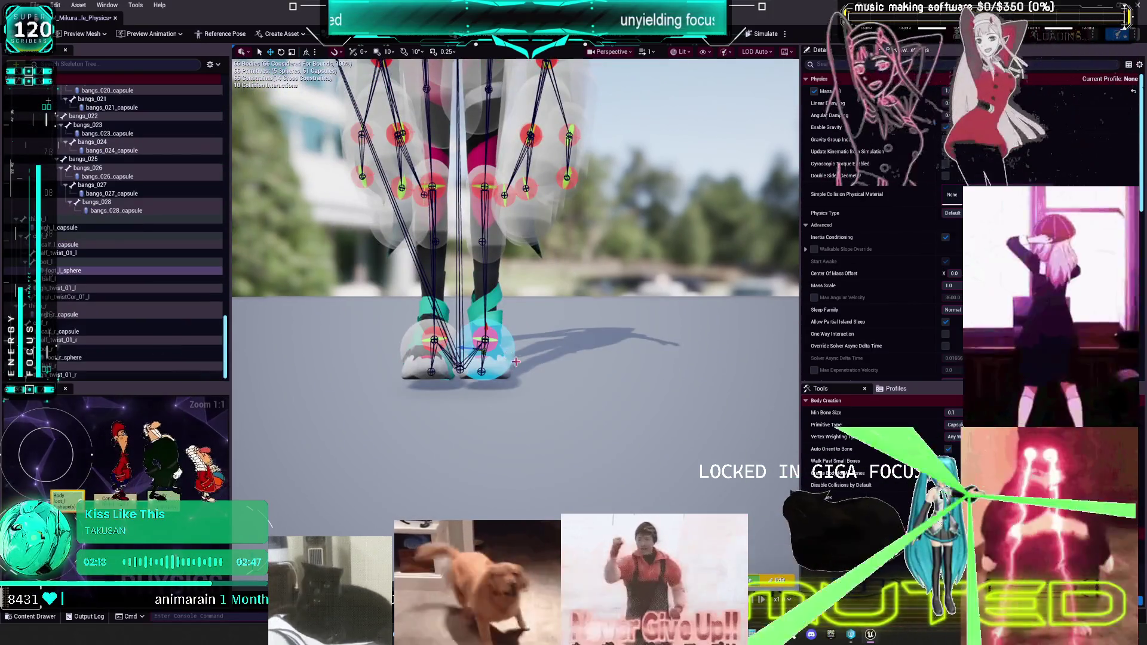
scroll(500, 346, up, 1)
click(501, 203)
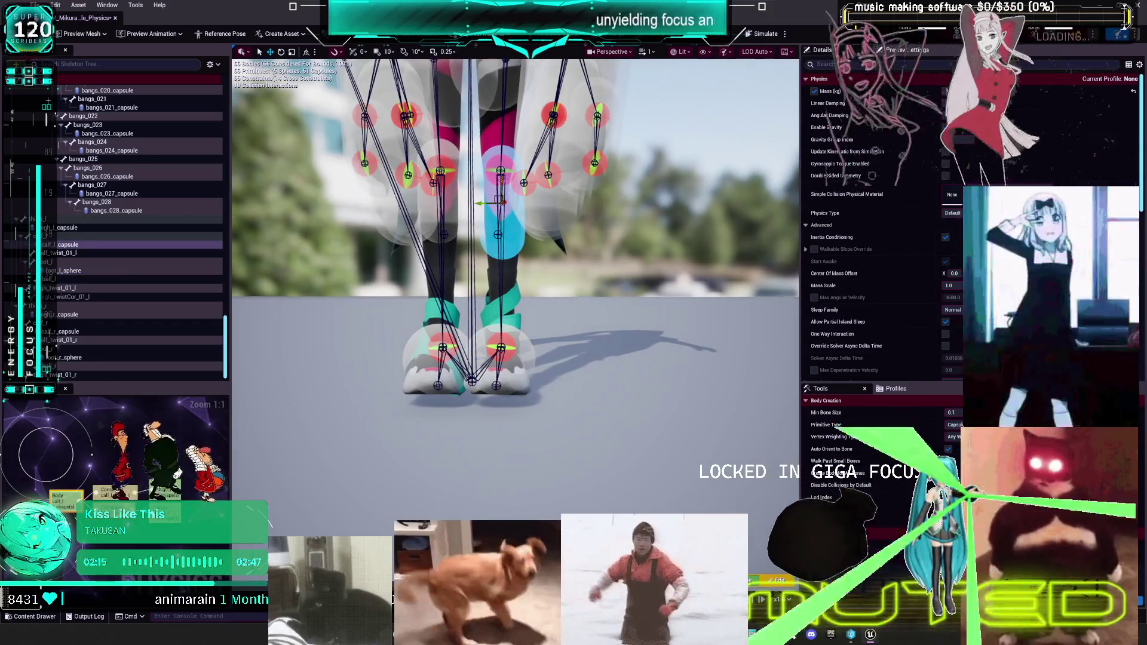
click(507, 245)
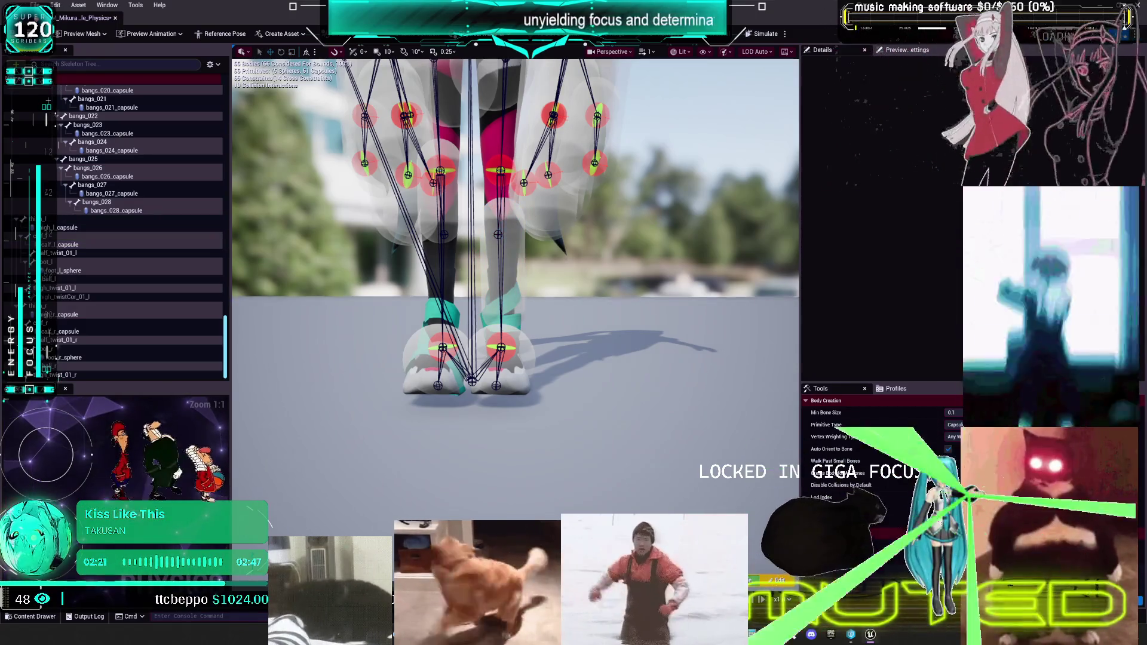
scroll(508, 239, up, 2)
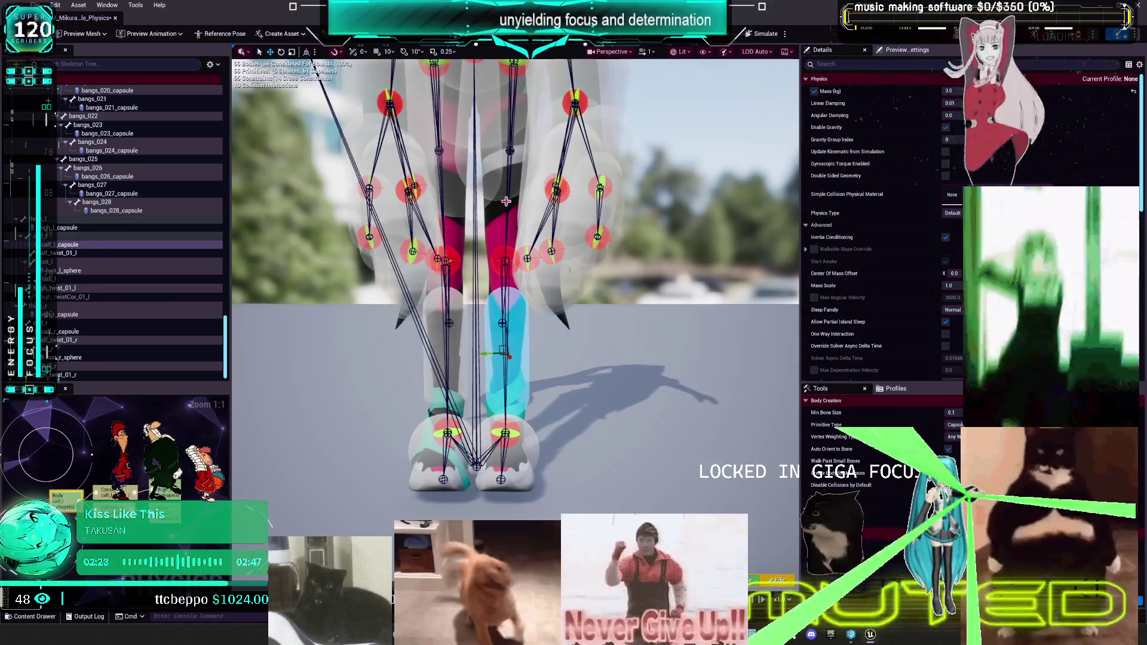
click(501, 216)
click(501, 215)
scroll(498, 233, up, 3)
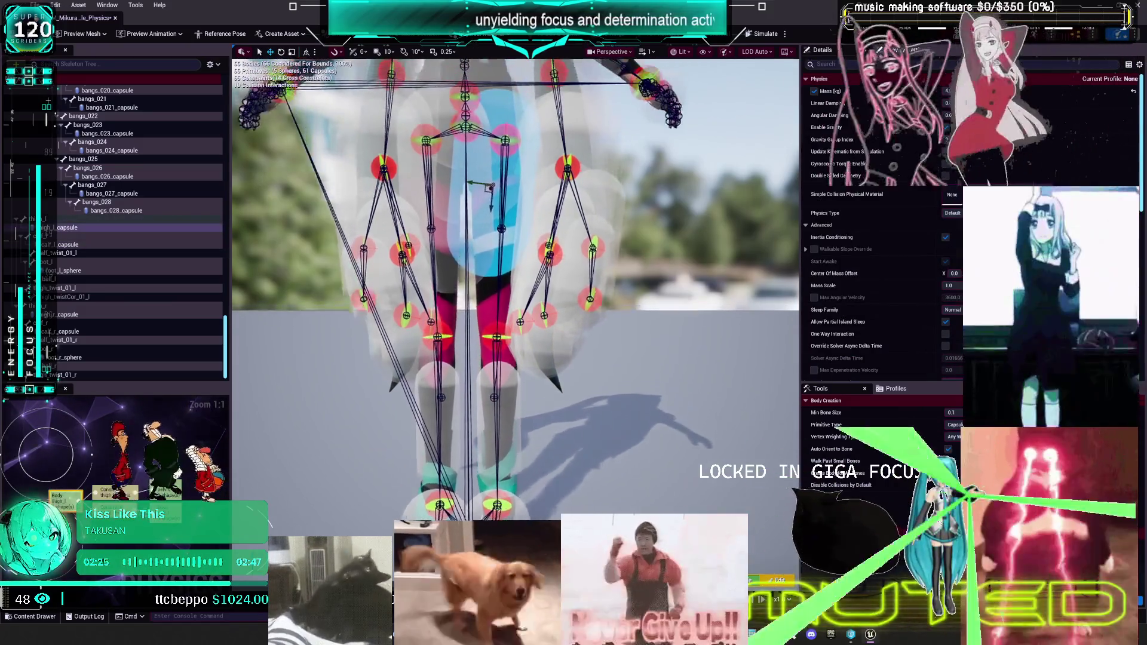
drag(498, 235, 498, 287)
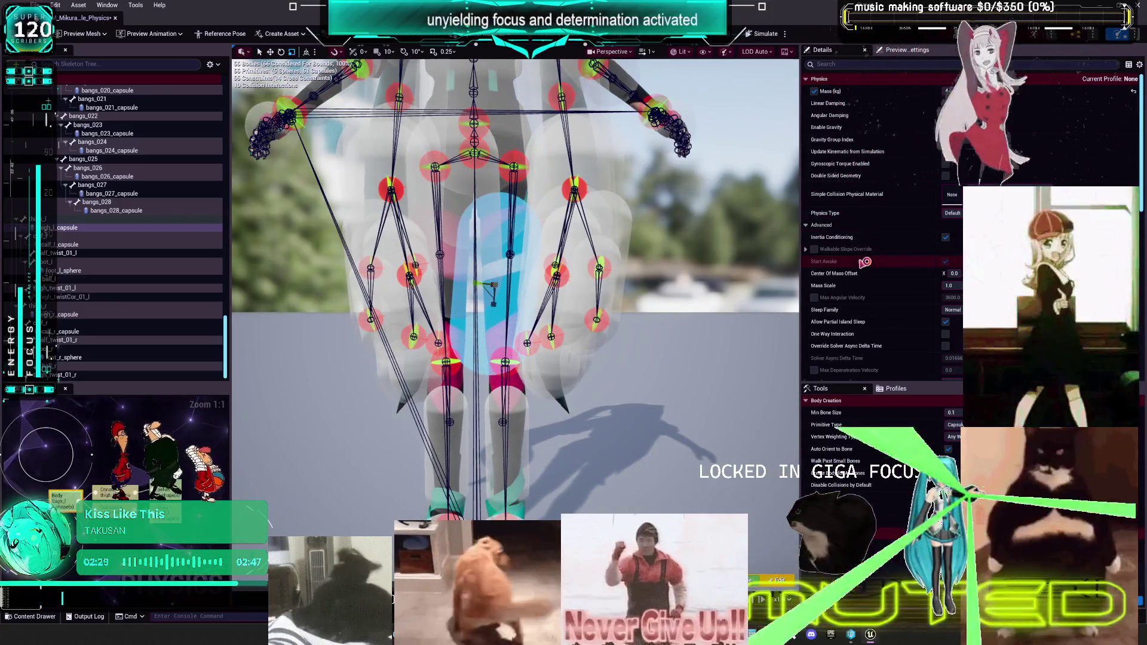
- Rotate the left thigh capsule 90 degrees upright and position it at thigh level
scroll(884, 266, down, 4)
scroll(884, 266, down, 6)
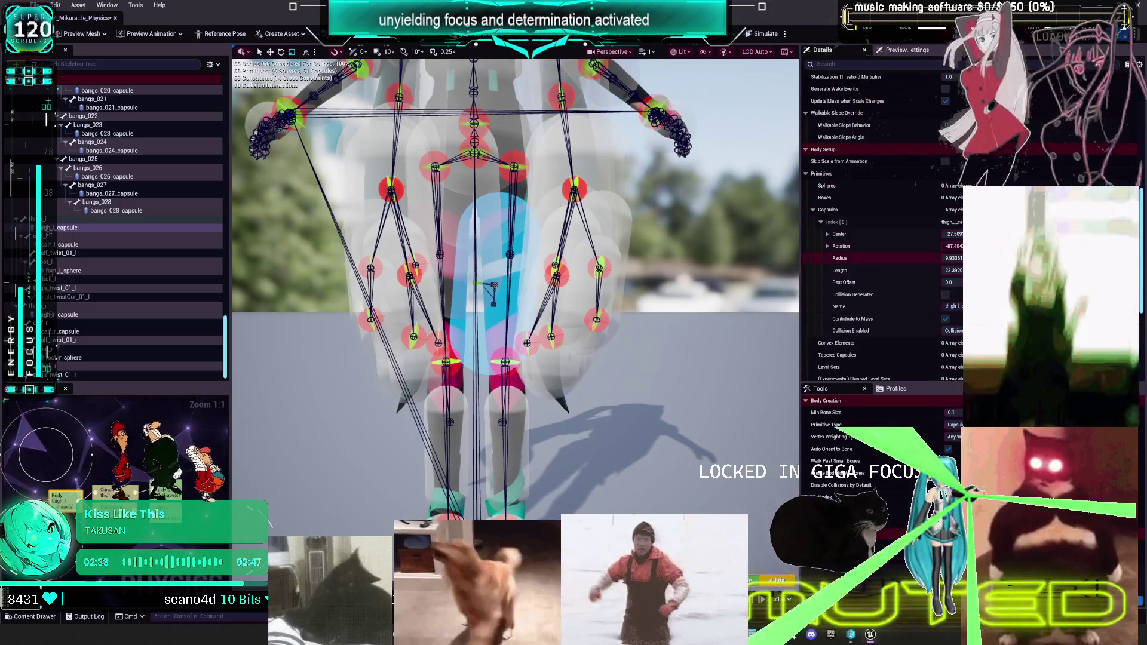
click(1131, 246)
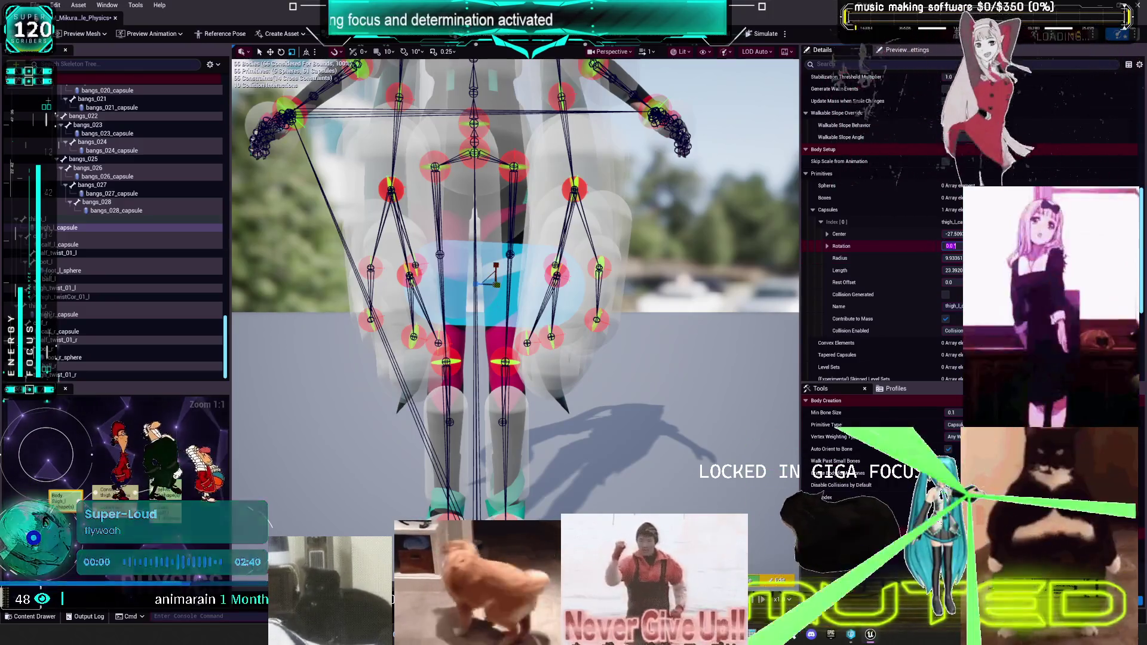
text(90)
key(Return)
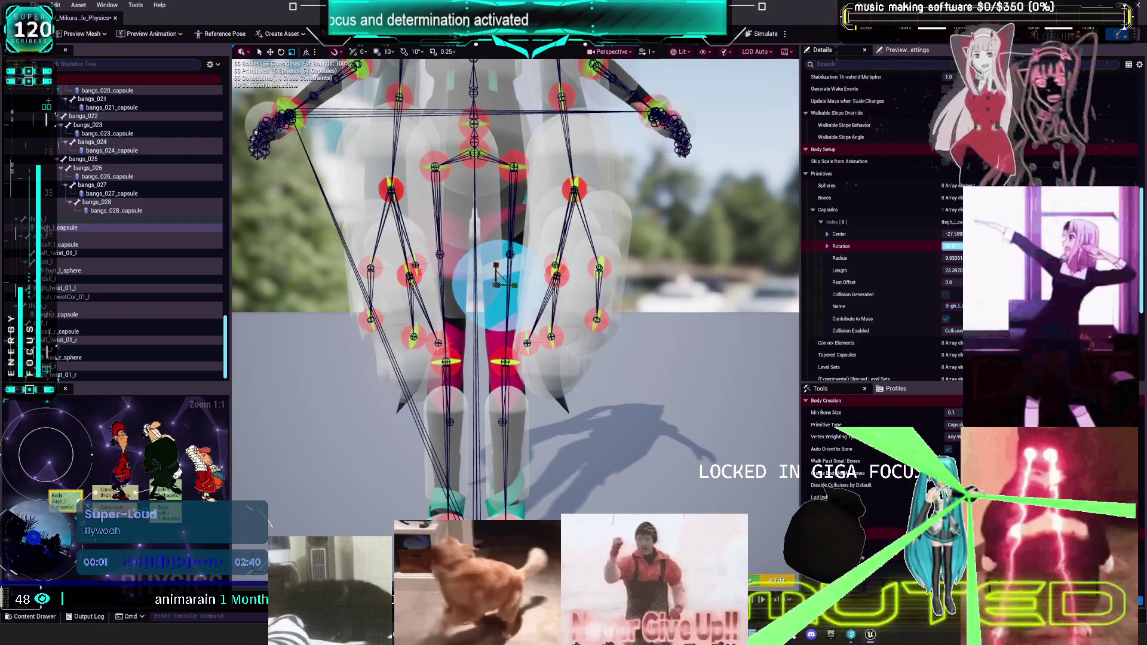
key(Return)
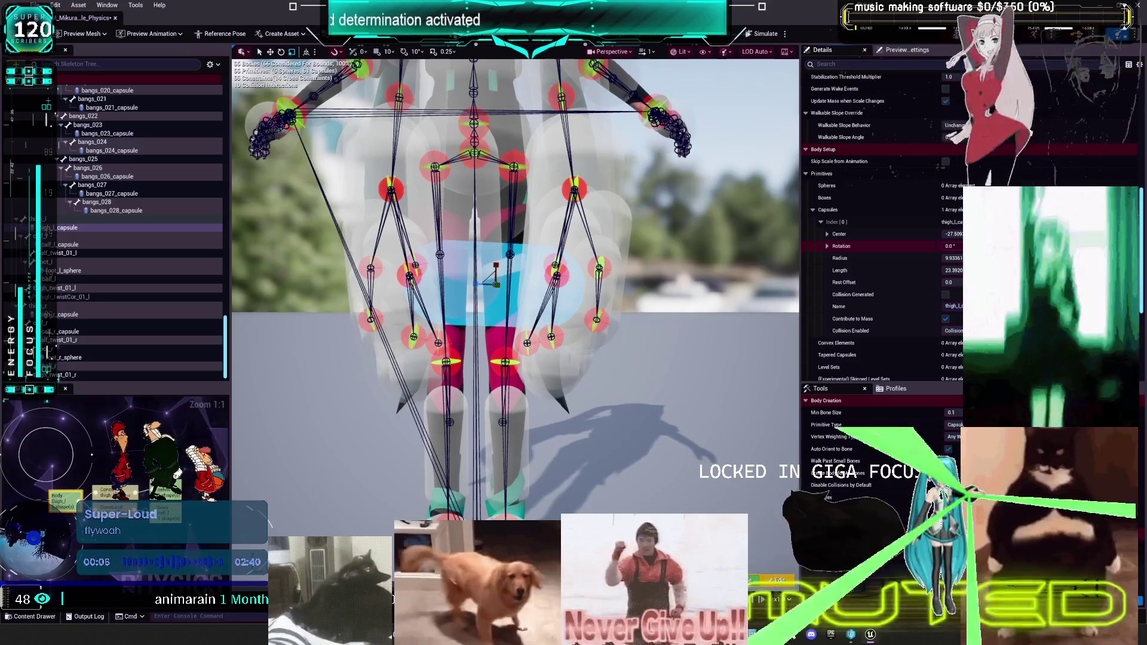
key(ctrl+z)
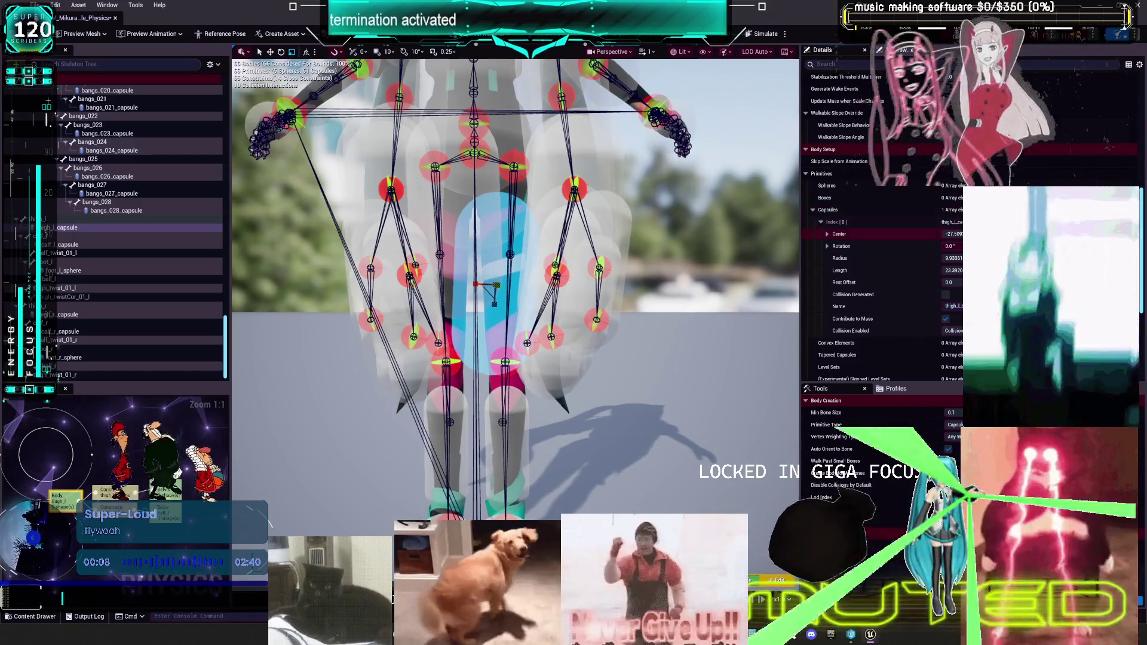
key(ctrl+z)
drag(517, 187, 512, 292)
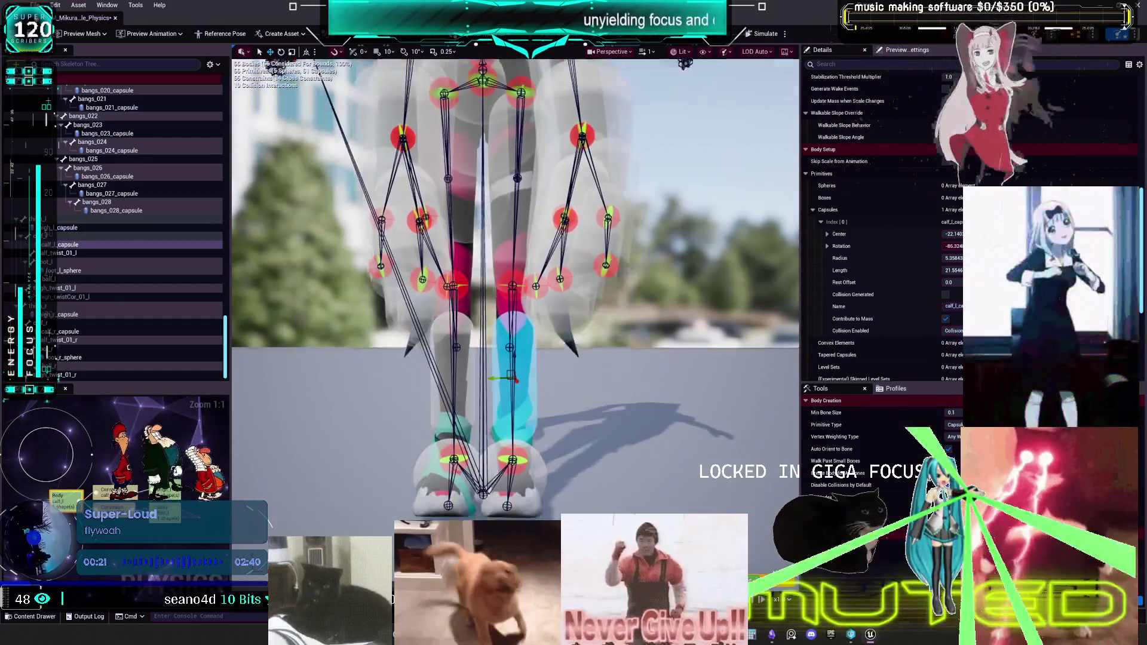
- Raise the left calf capsule along the shin, then focus on the thigh capsule
click(521, 390)
mouse_move(513, 338)
mouse_down()
mouse_move(518, 325)
mouse_move(514, 335)
mouse_up()
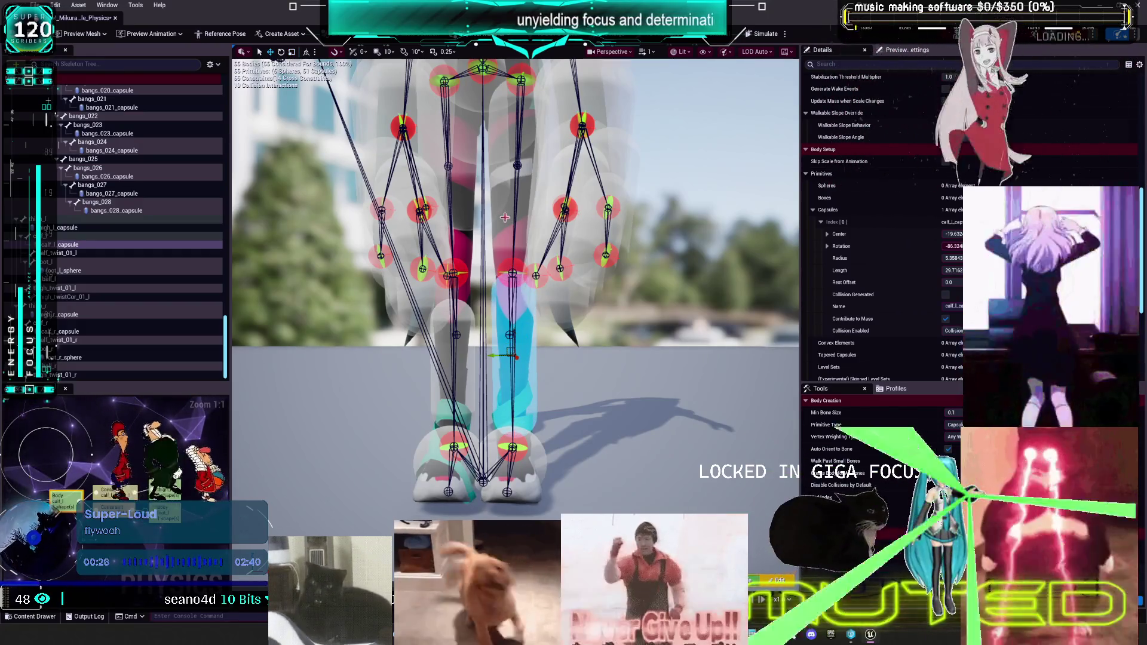
click(501, 259)
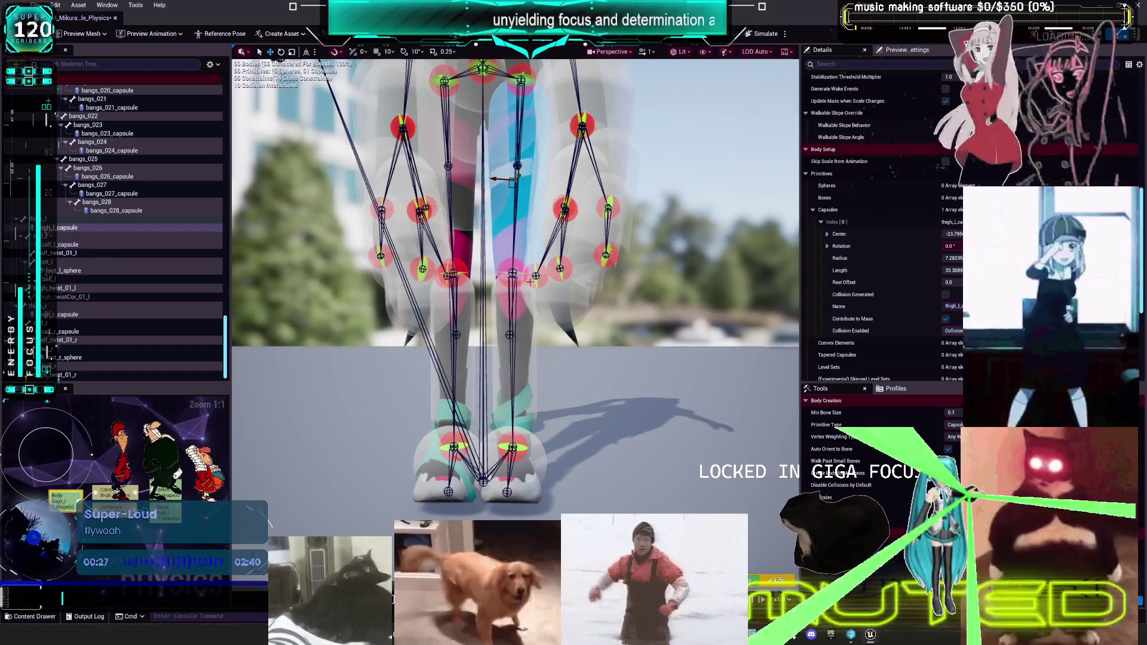
key(f)
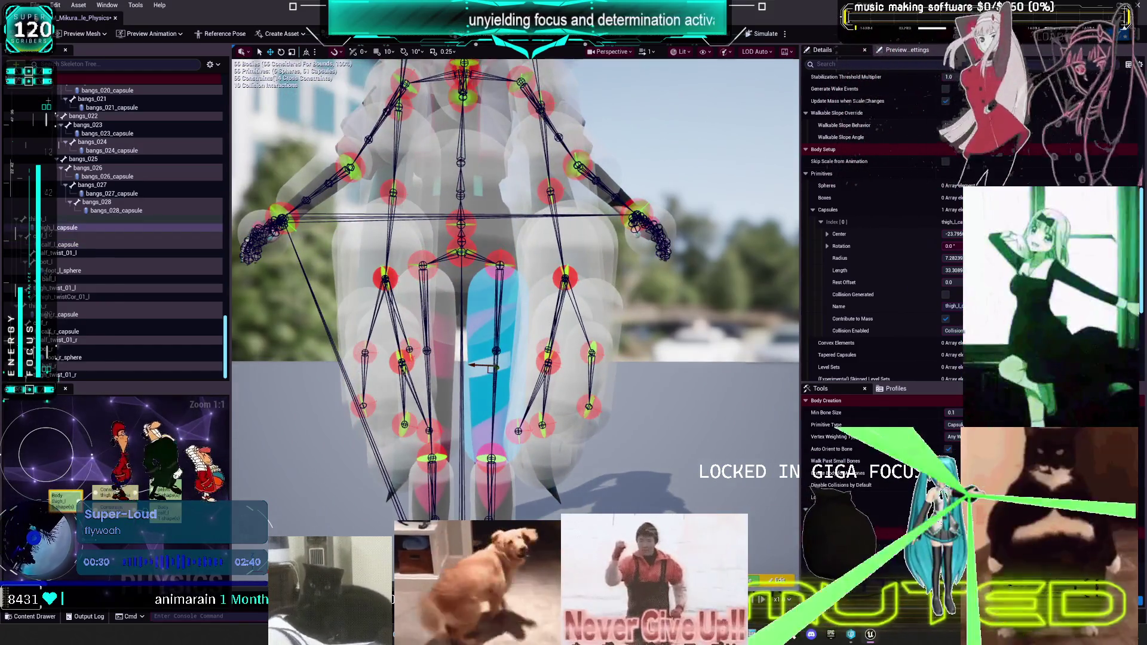
click(529, 272)
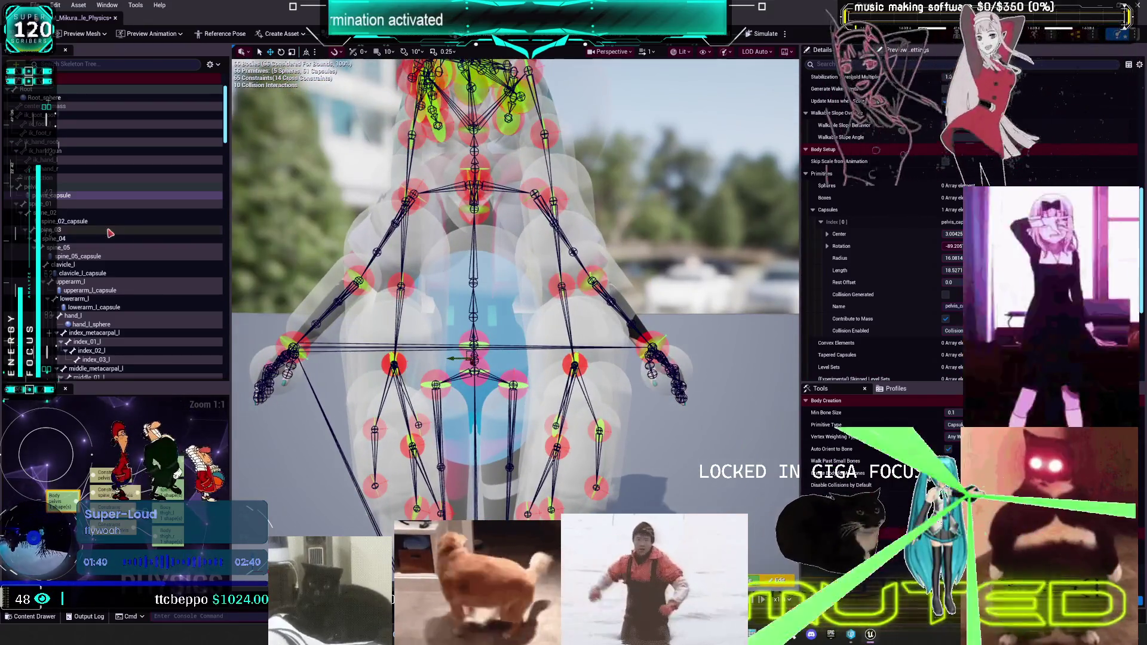
- Select the pelvis, spine and both arms' bodies in the Skeleton Tree
click(495, 278)
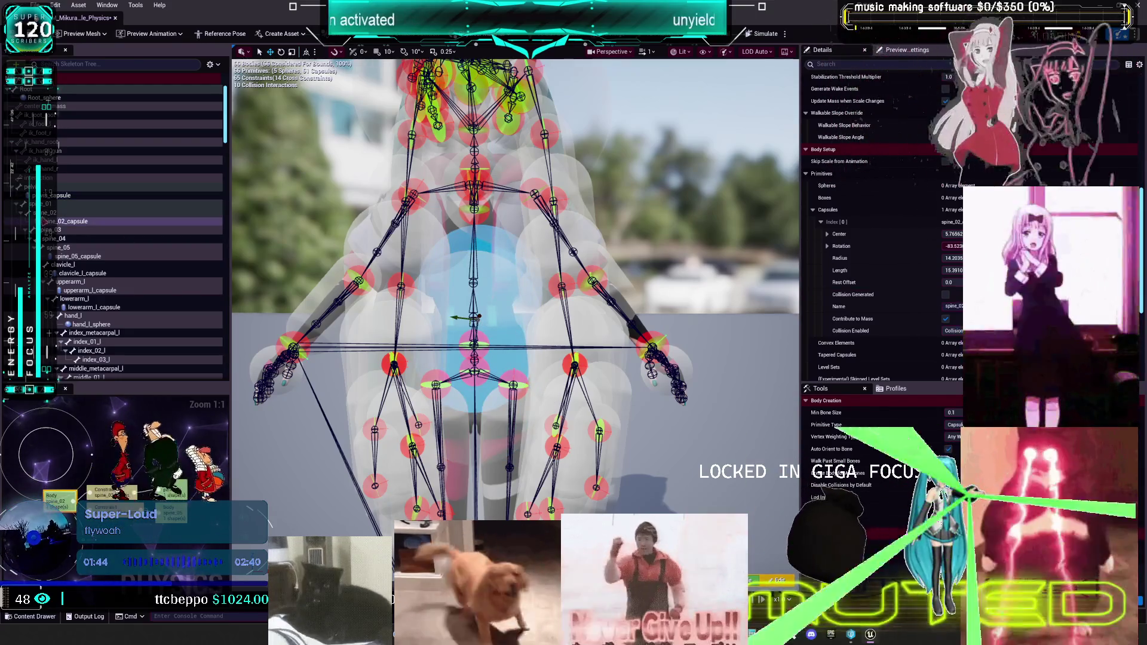
ctrl+click(59, 196)
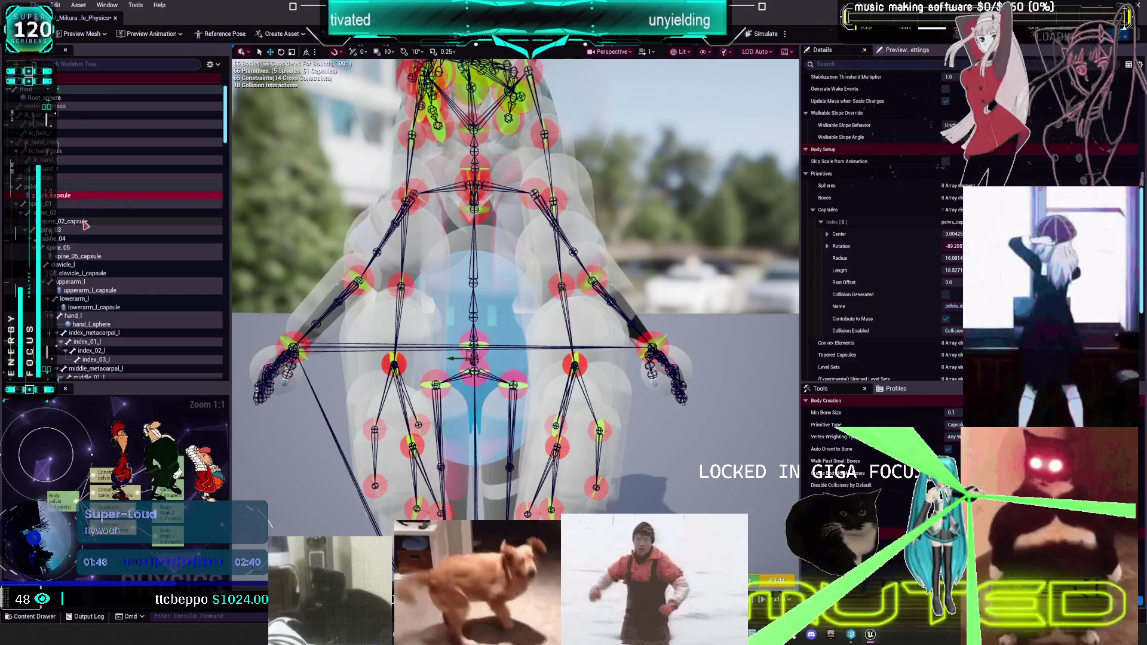
ctrl+click(77, 257)
ctrl+click(90, 273)
ctrl+click(89, 290)
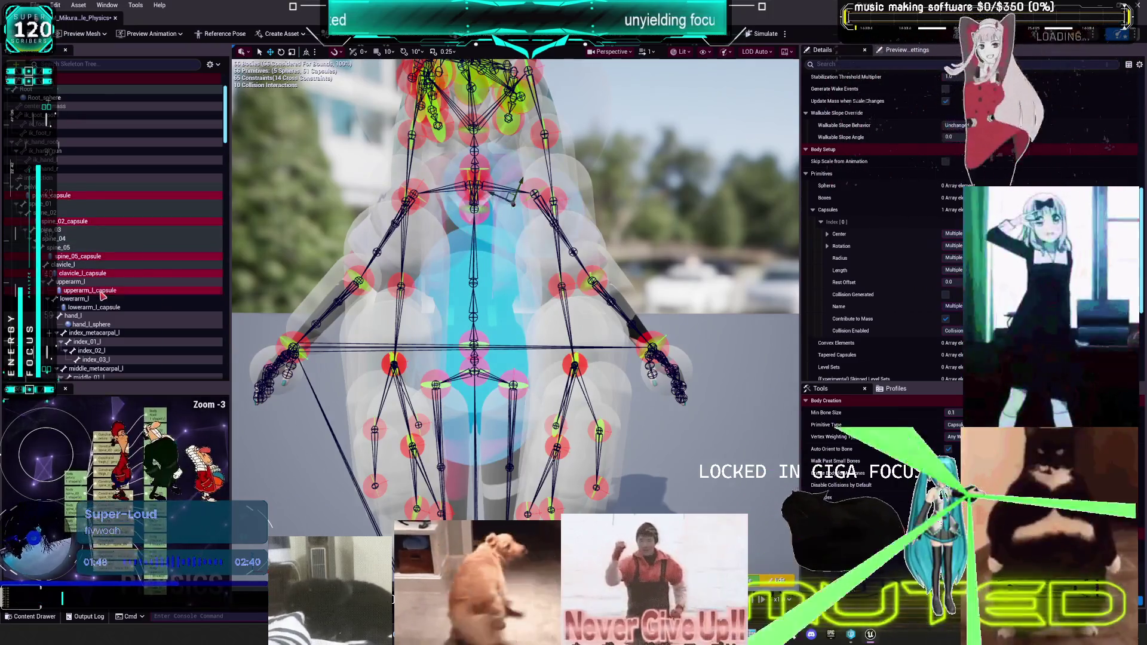
ctrl+click(93, 307)
ctrl+click(92, 324)
scroll(139, 307, down, 5)
scroll(139, 307, down, 10)
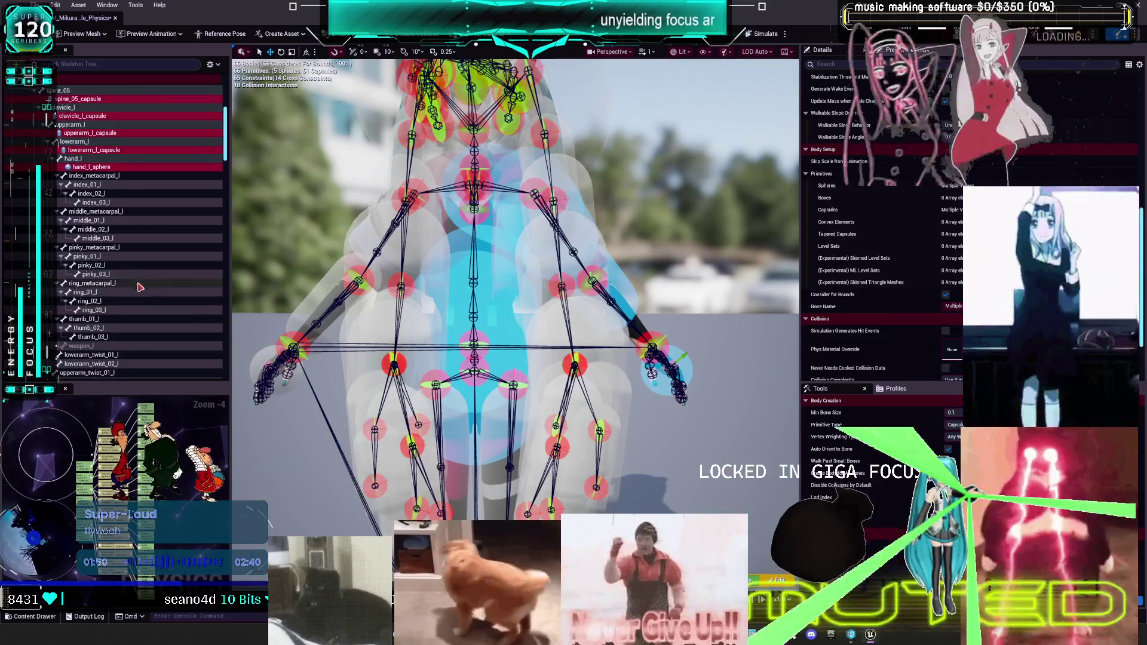
ctrl+click(84, 198)
ctrl+click(93, 216)
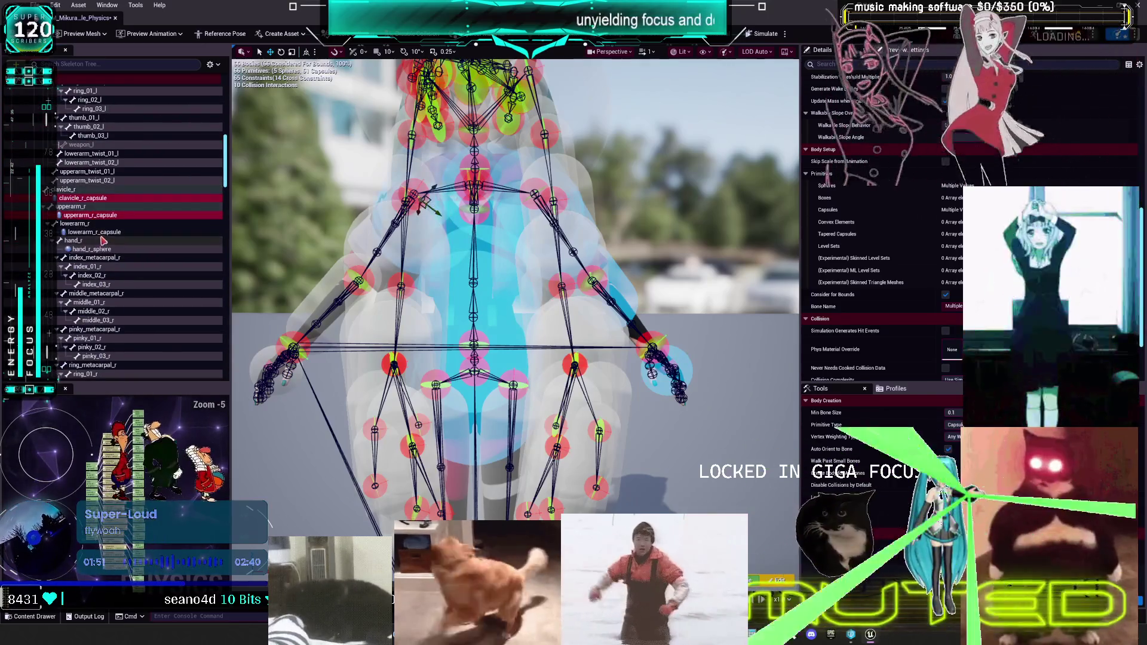
ctrl+click(95, 232)
ctrl+click(100, 248)
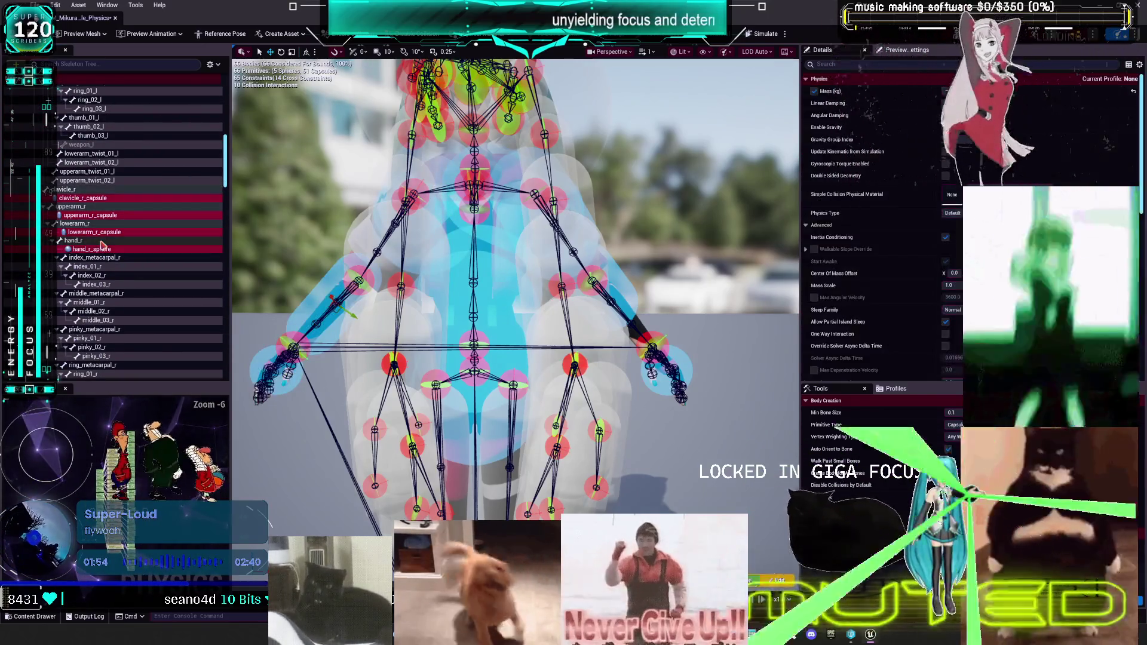
- Narrow the selection to pelvis, spine_02, spine_05 and left-arm capsules, excluding hand_l_sphere
scroll(119, 238, up, 10)
click(93, 253)
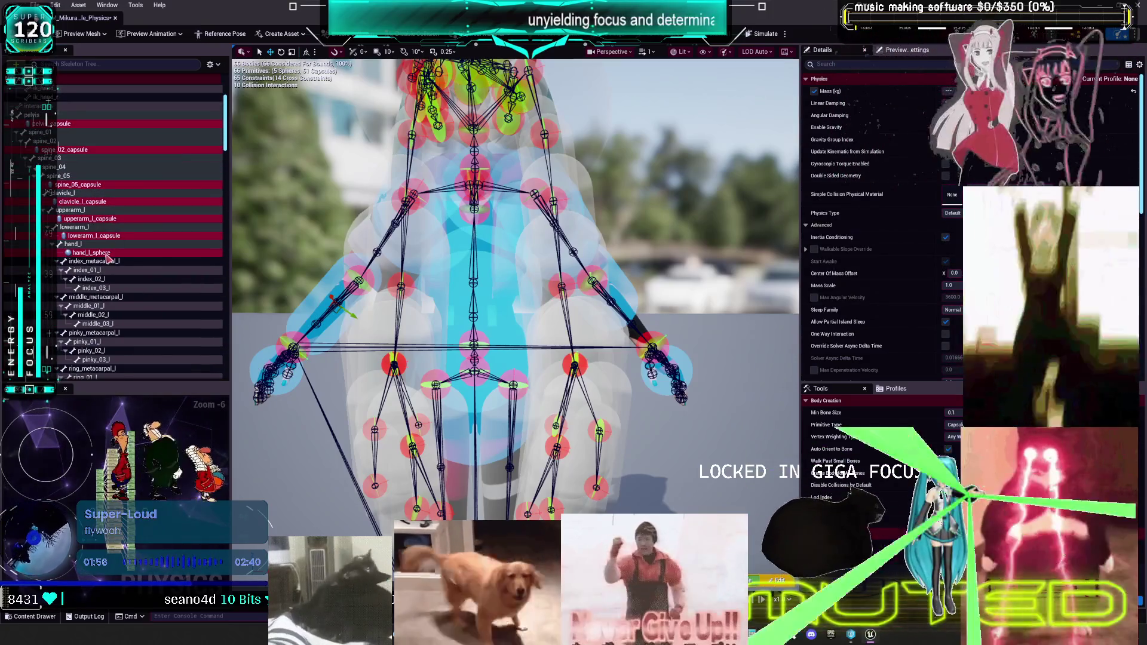
ctrl+click(96, 235)
ctrl+click(90, 218)
ctrl+click(84, 202)
ctrl+click(80, 185)
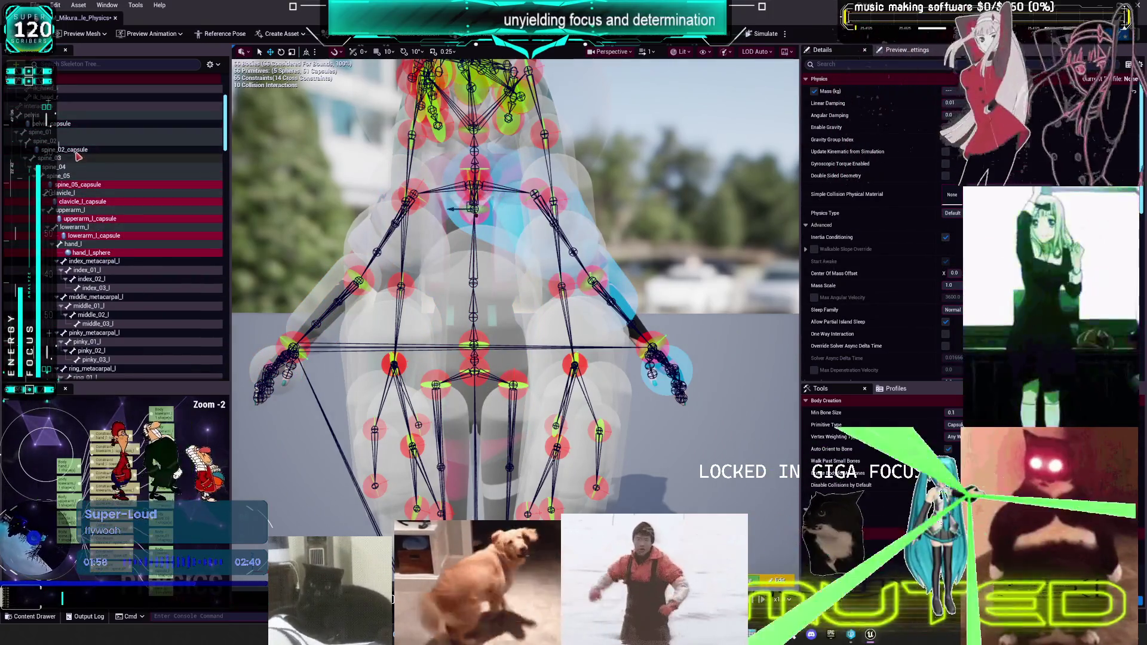
ctrl+click(68, 150)
ctrl+click(59, 124)
scroll(866, 281, down, 8)
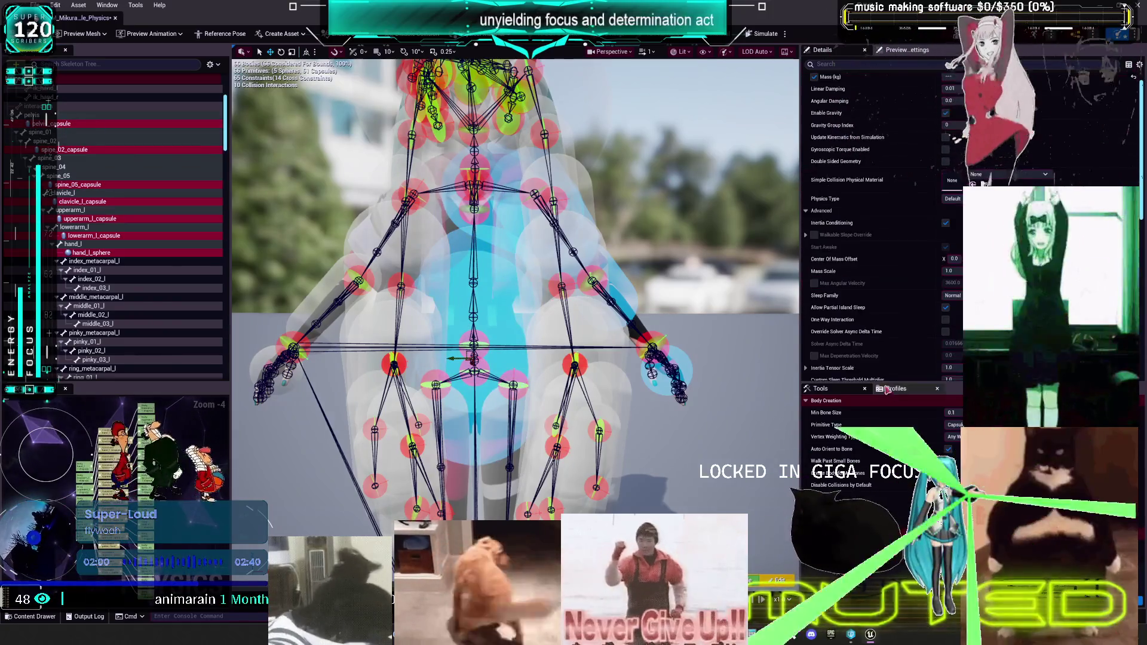
scroll(814, 274, down, 3)
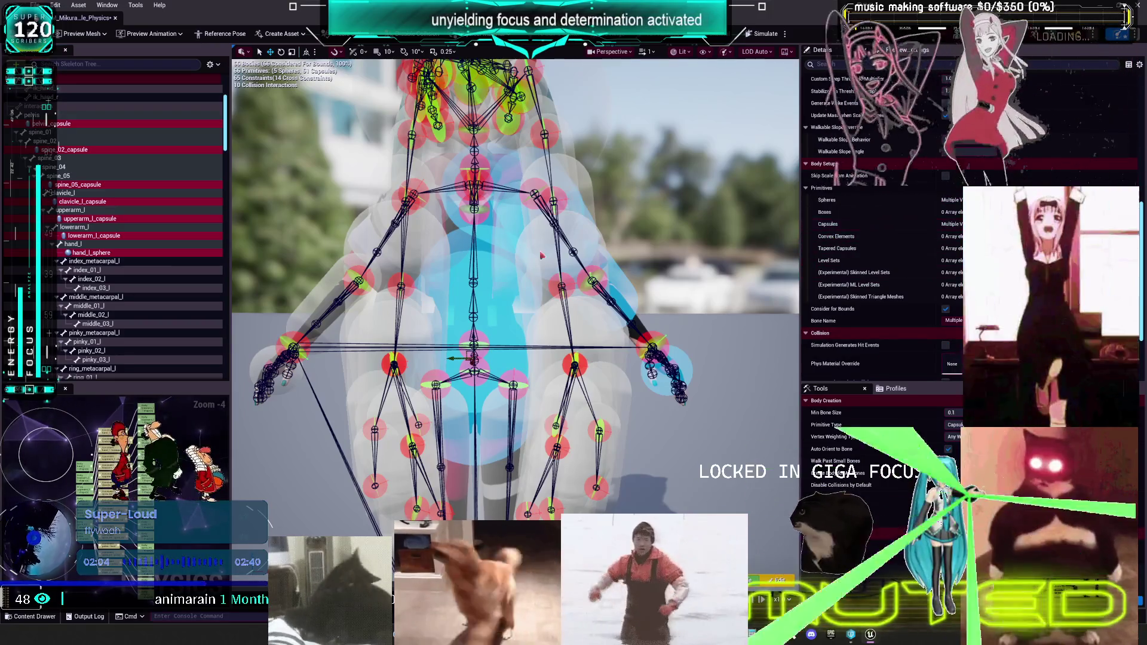
ctrl+click(103, 254)
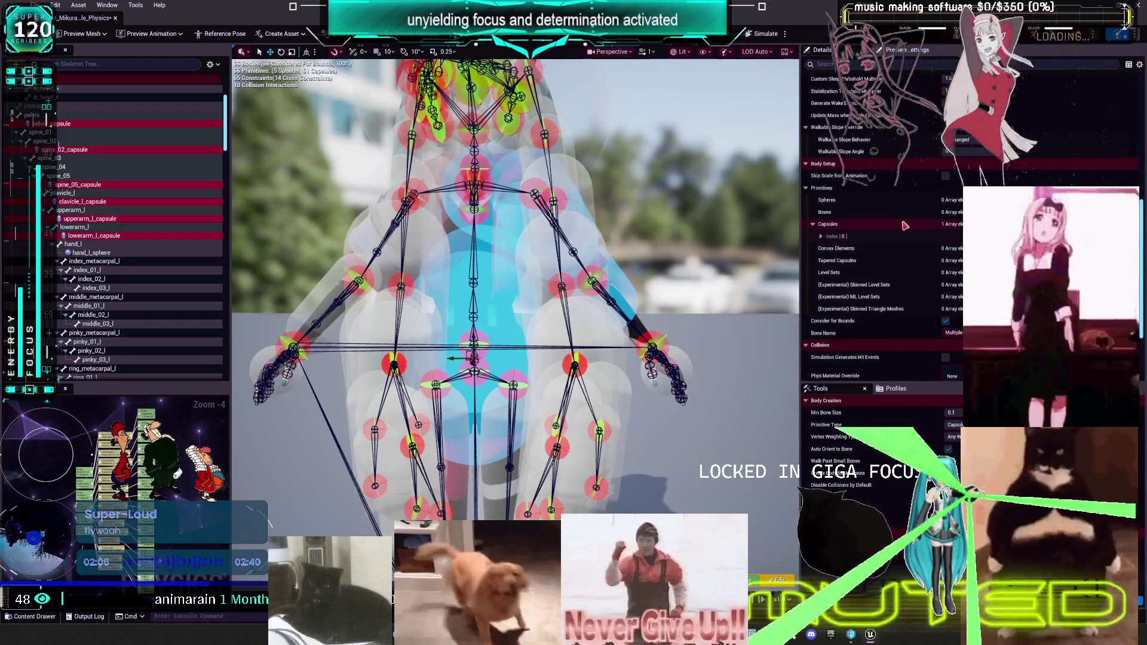
- Give the selected capsules centre 0, rotation 0, length 5 and radius 4
click(821, 236)
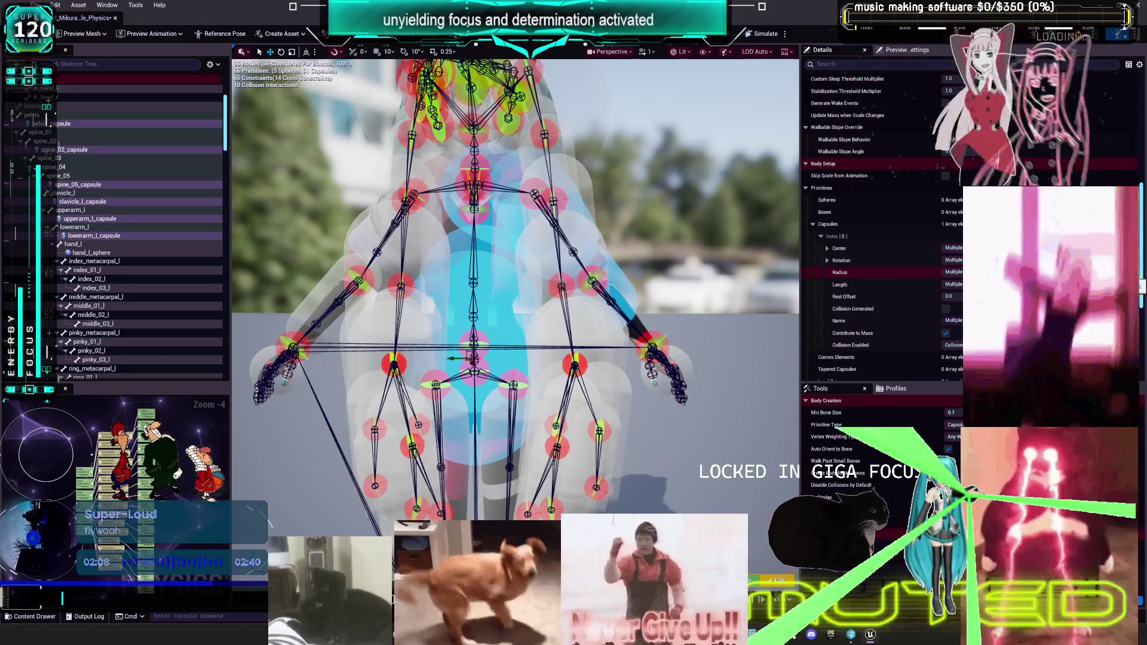
click(954, 272)
text(0)
key(Return)
click(950, 260)
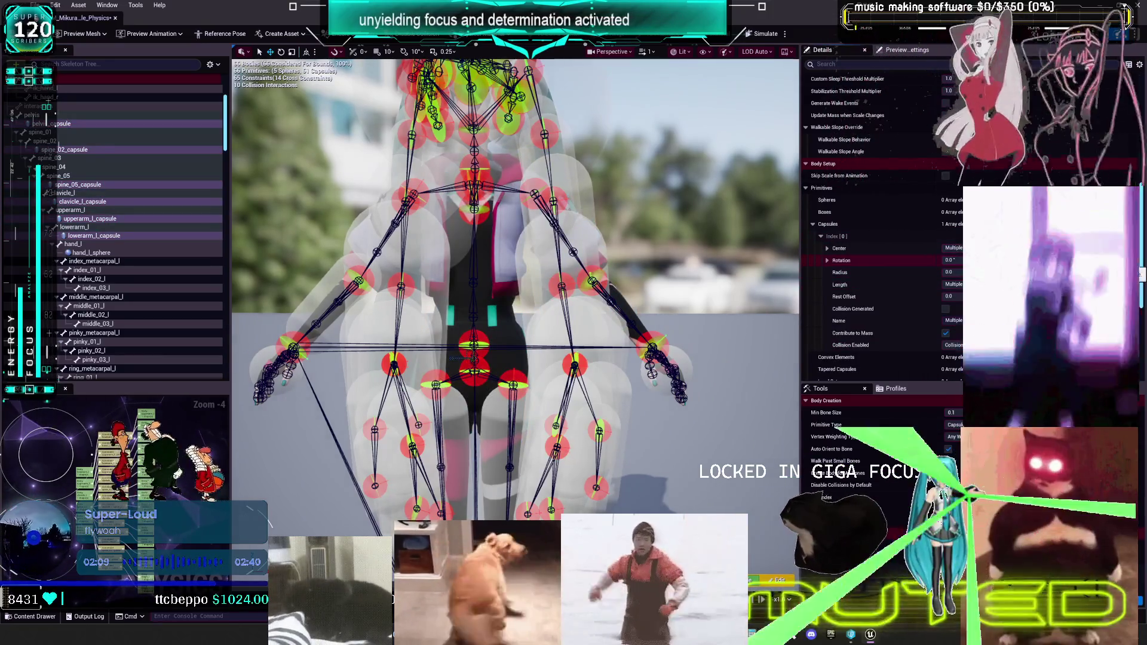
text(0)
key(Return)
text(0)
key(Return)
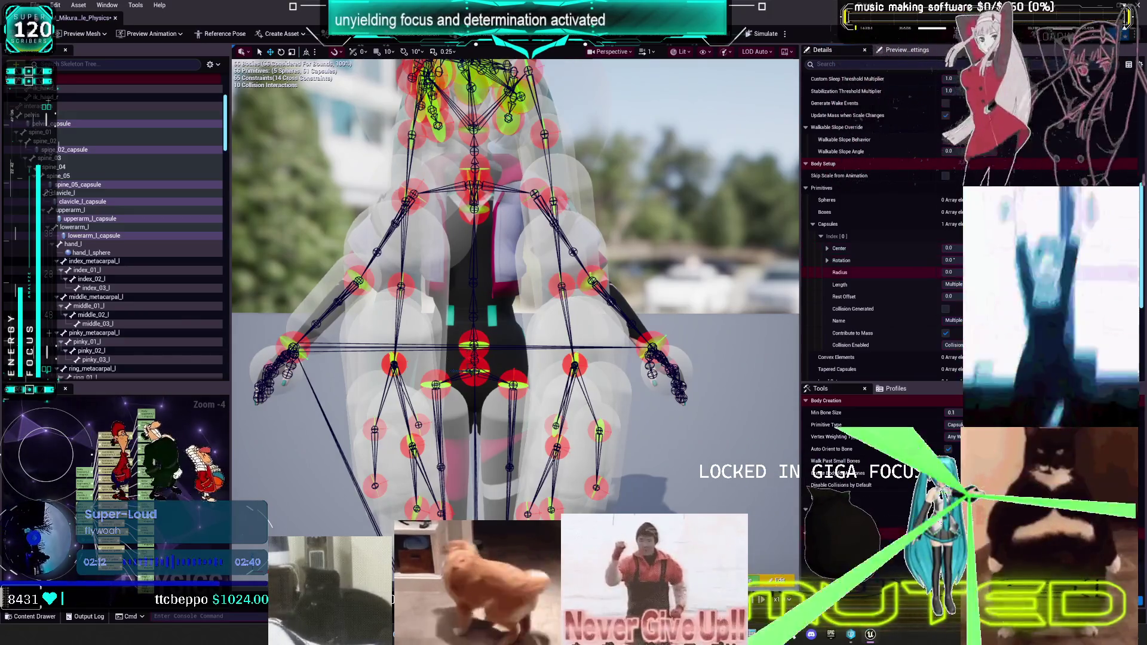
click(953, 284)
text(5)
key(Return)
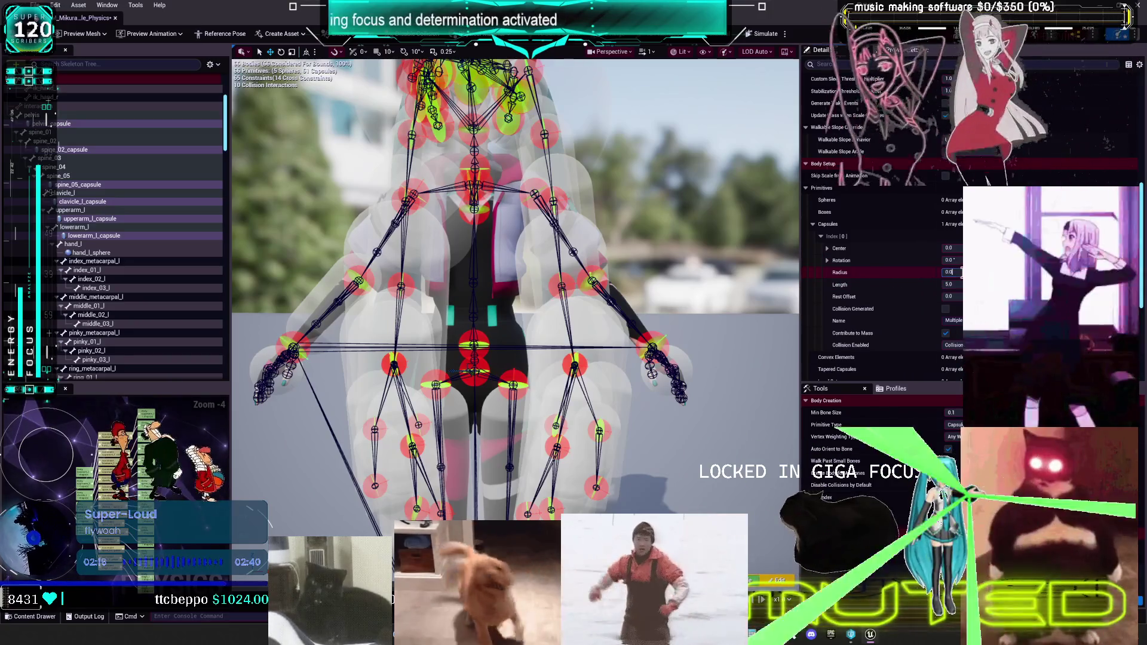
text(4)
key(Return)
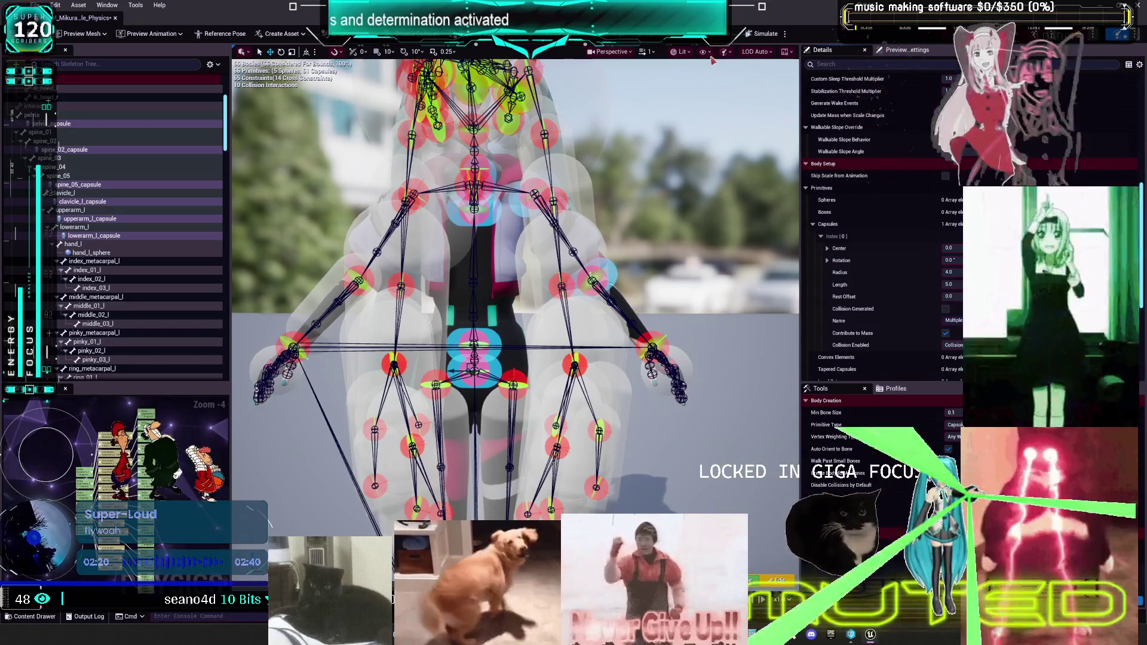
- Orbit the viewport to a side view of the left arm
click(680, 52)
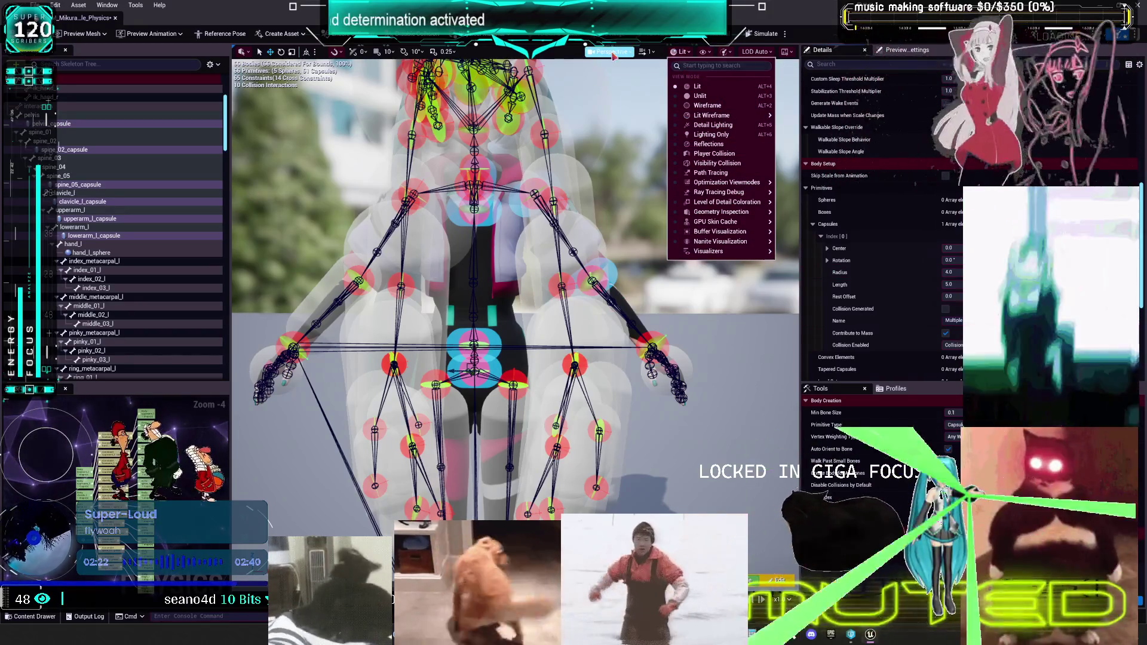
click(705, 55)
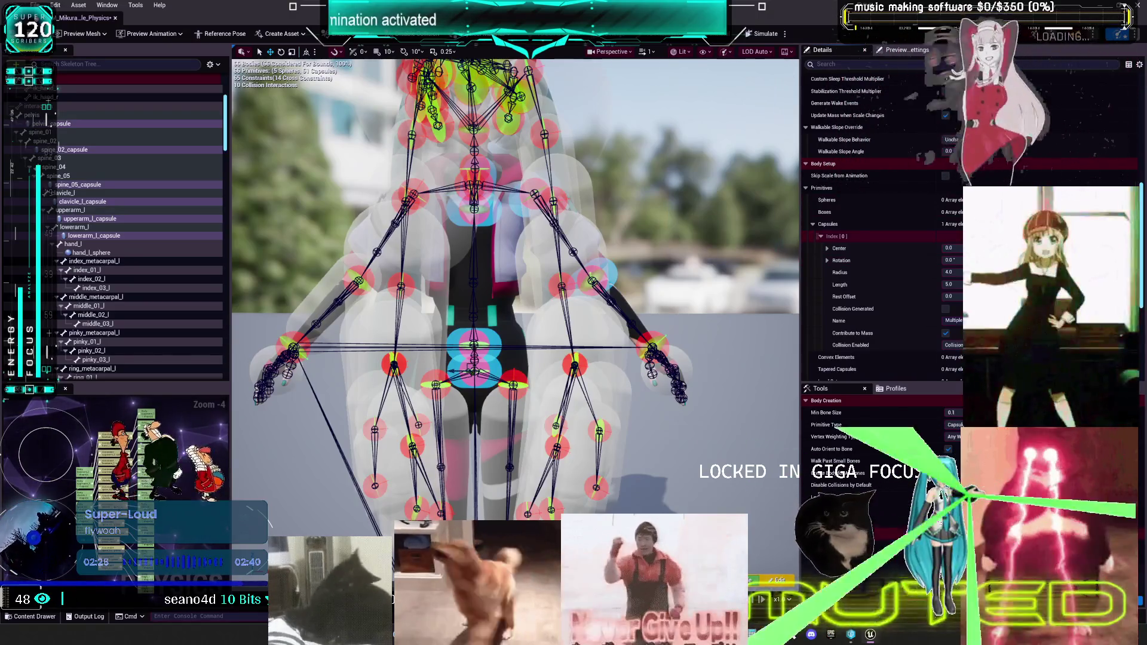
mouse_move(514, 287)
mouse_down()
mouse_move(418, 275)
mouse_move(370, 299)
mouse_move(511, 266)
mouse_move(499, 262)
mouse_move(550, 307)
mouse_move(541, 305)
mouse_up()
- Scale lowerarm_l_capsule along the forearm to about 19.1 length and 3.18 radius
click(495, 259)
key(r)
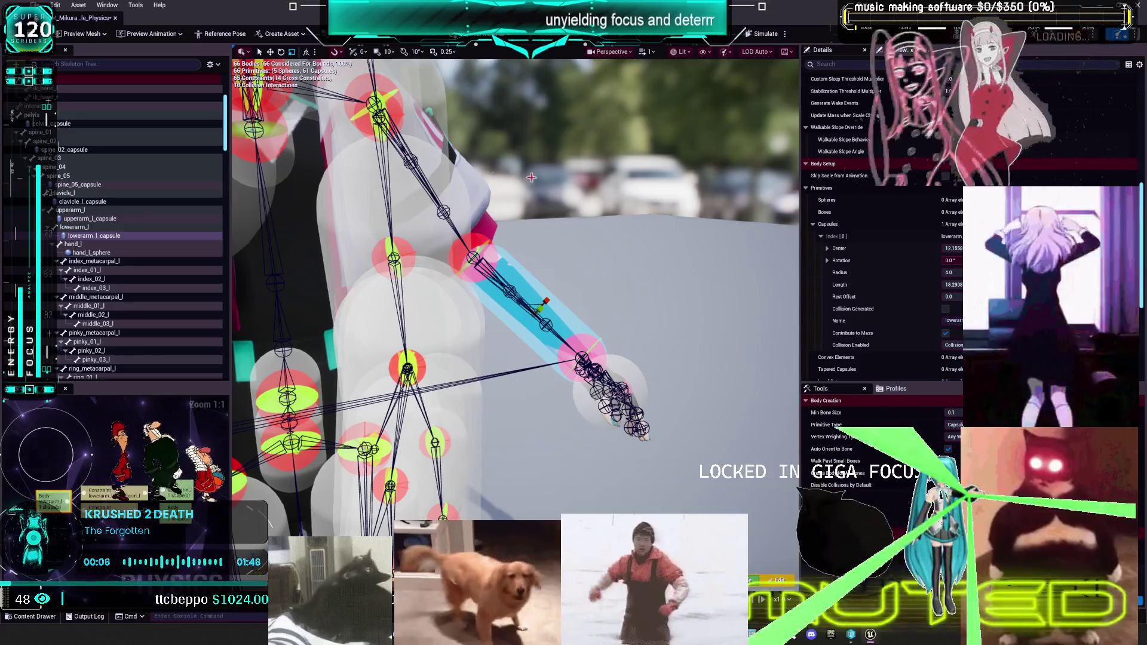
click(101, 219)
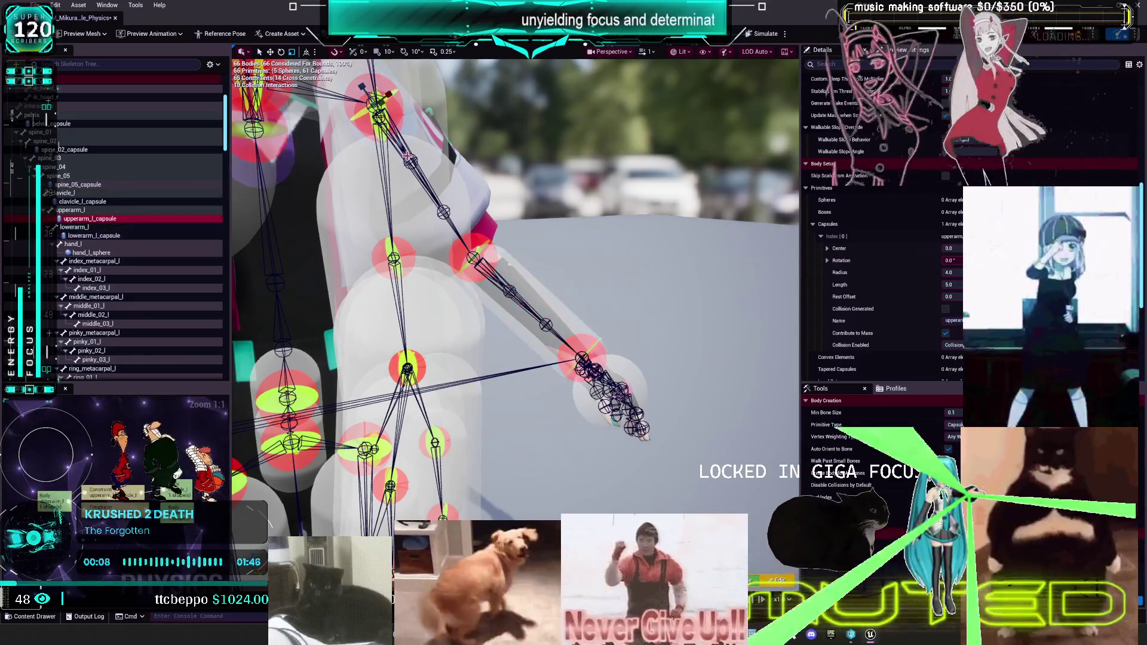
click(93, 236)
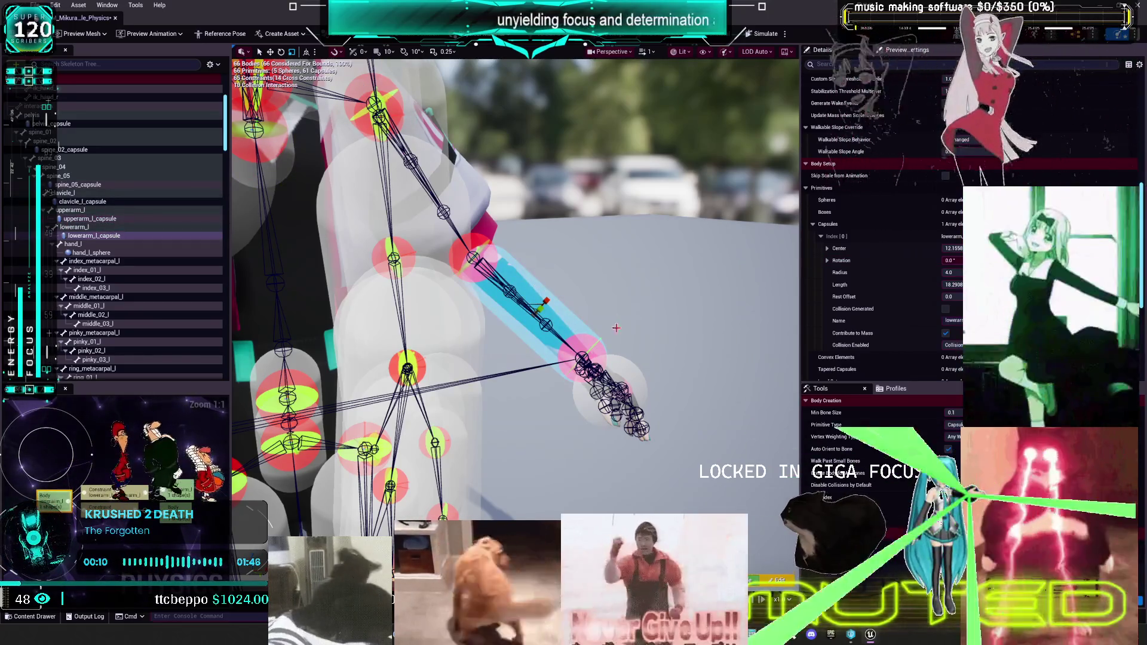
scroll(616, 324, up, 6)
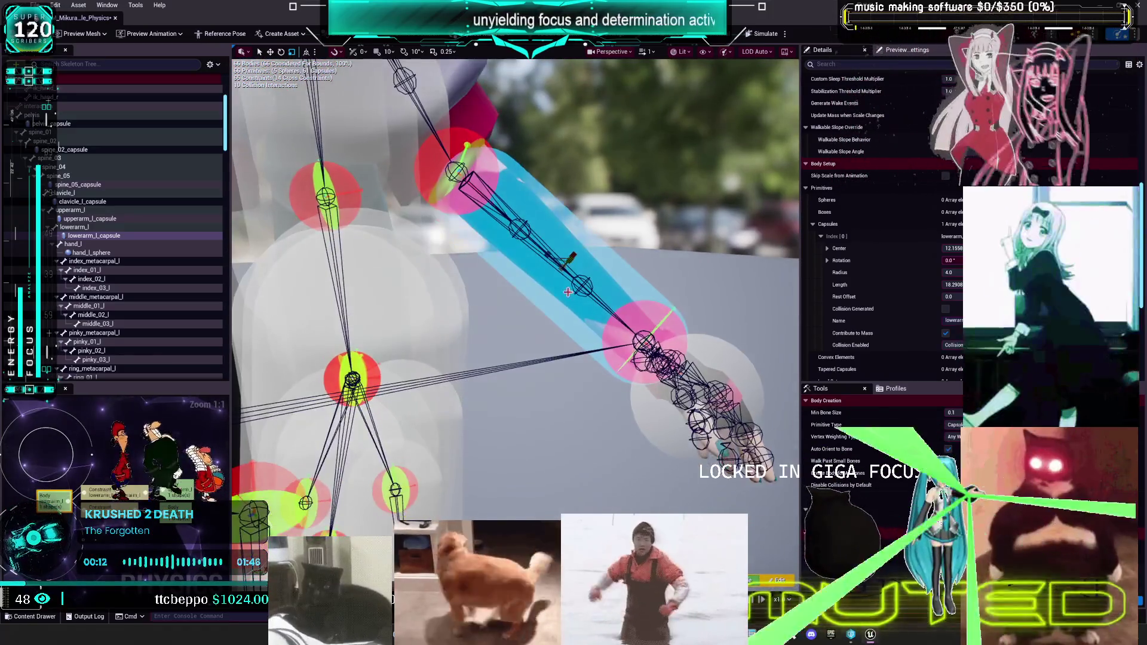
mouse_move(572, 255)
mouse_down()
mouse_move(514, 287)
mouse_move(454, 263)
mouse_move(671, 275)
mouse_up()
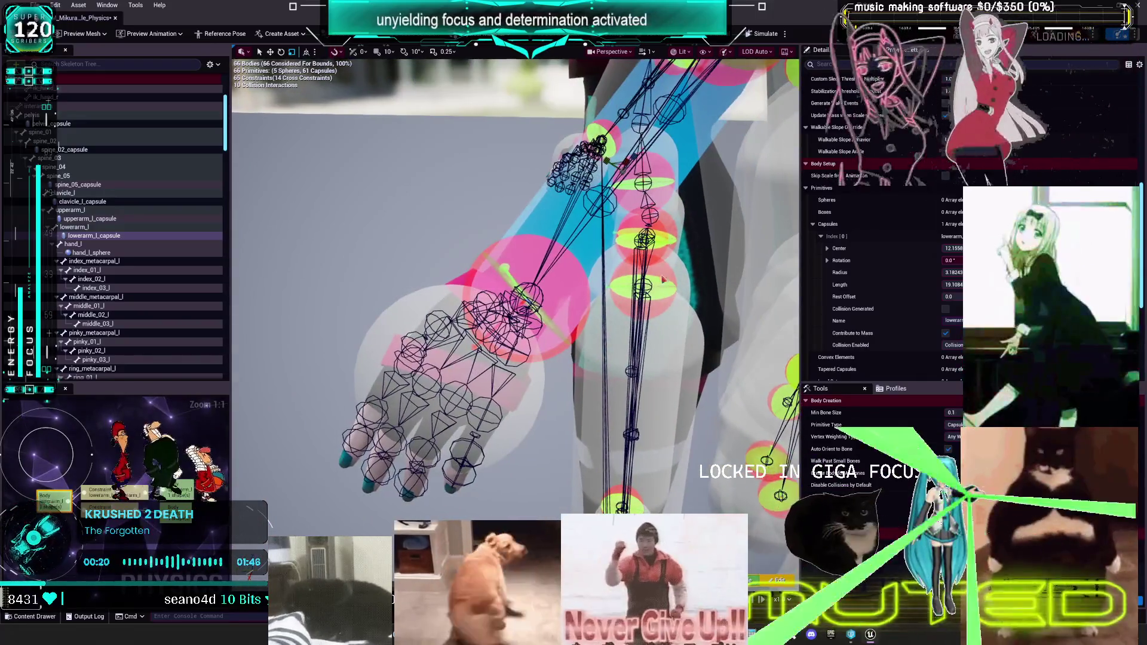
- Select the left hand sphere and orbit to view the arm and hand bodies
click(430, 370)
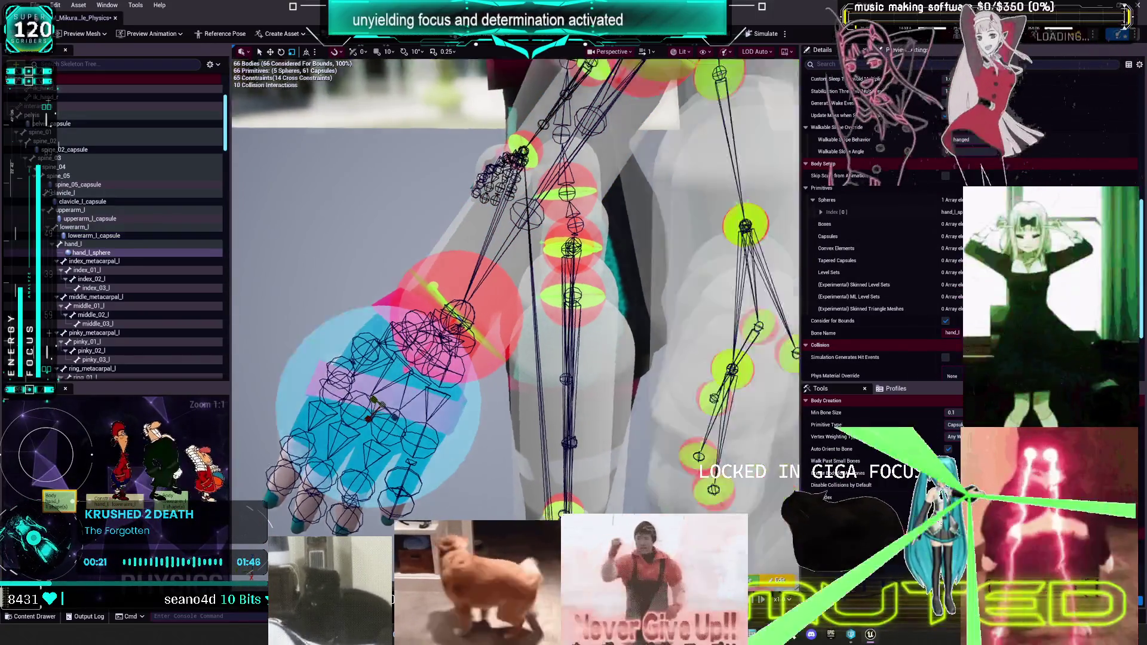
drag(430, 371, 388, 269)
mouse_move(422, 317)
mouse_down()
mouse_move(412, 308)
mouse_move(422, 317)
mouse_up()
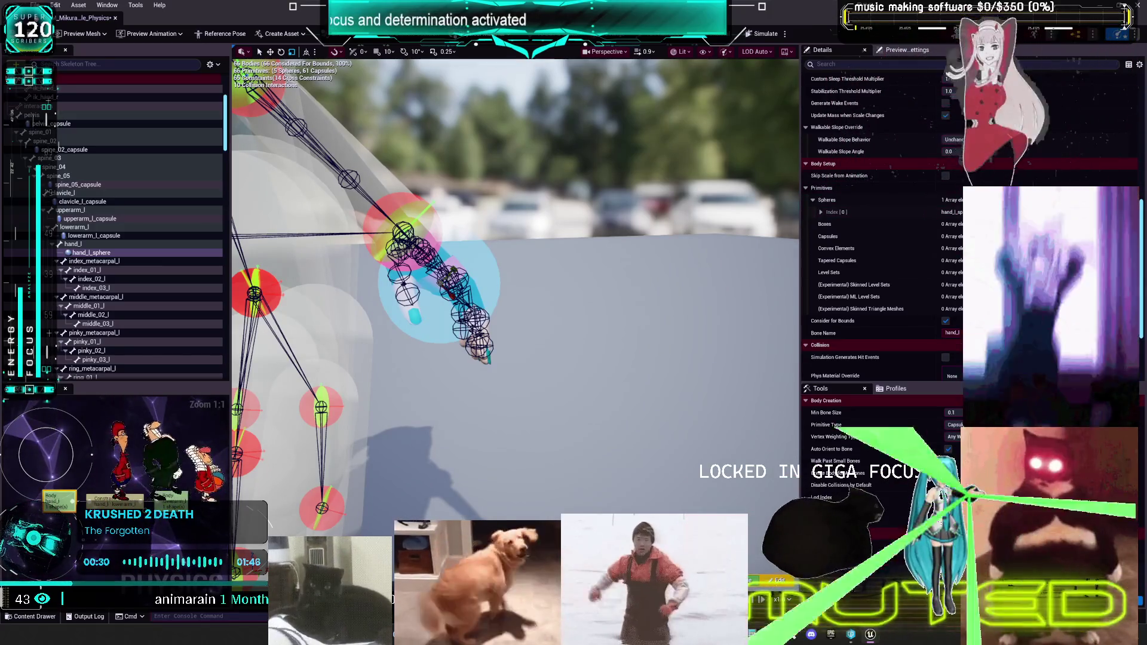
drag(422, 317, 388, 299)
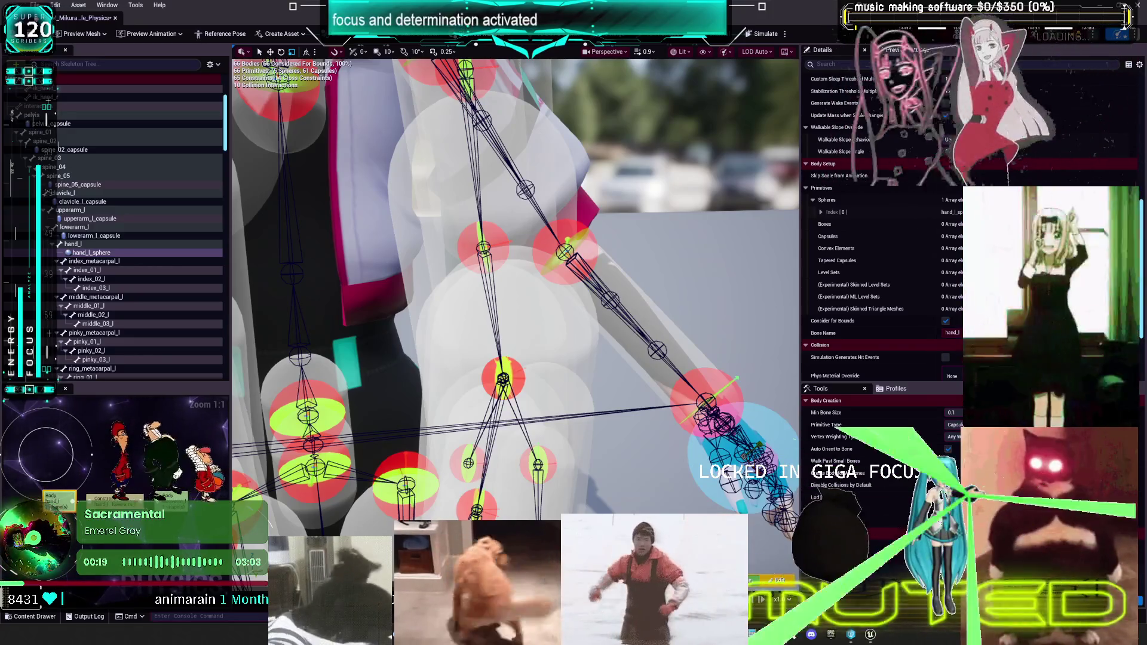
- Add a capsule primitive to the hand_l bone beside hand_l_sphere and frame it
scroll(607, 309, down, 10)
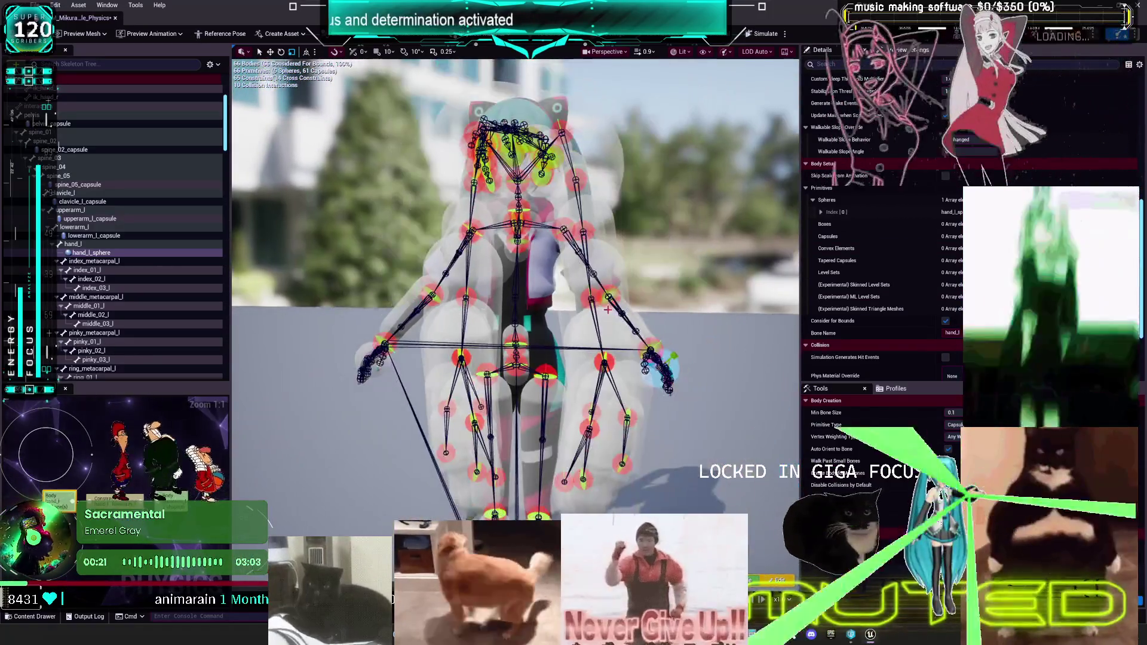
drag(608, 309, 614, 388)
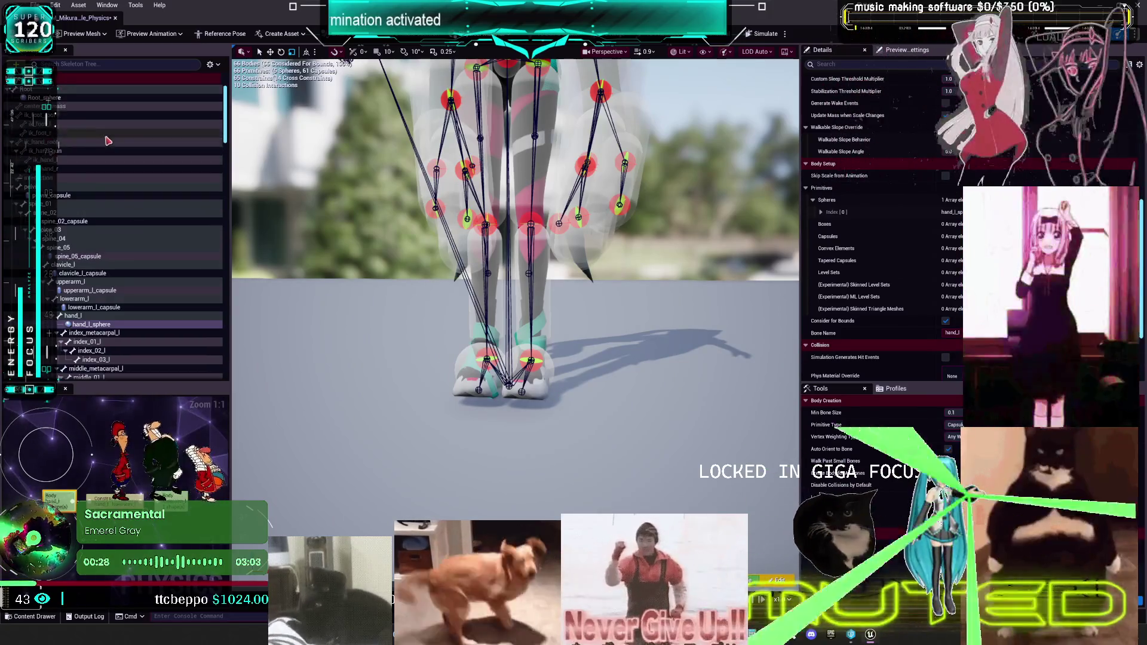
scroll(104, 148, up, 4)
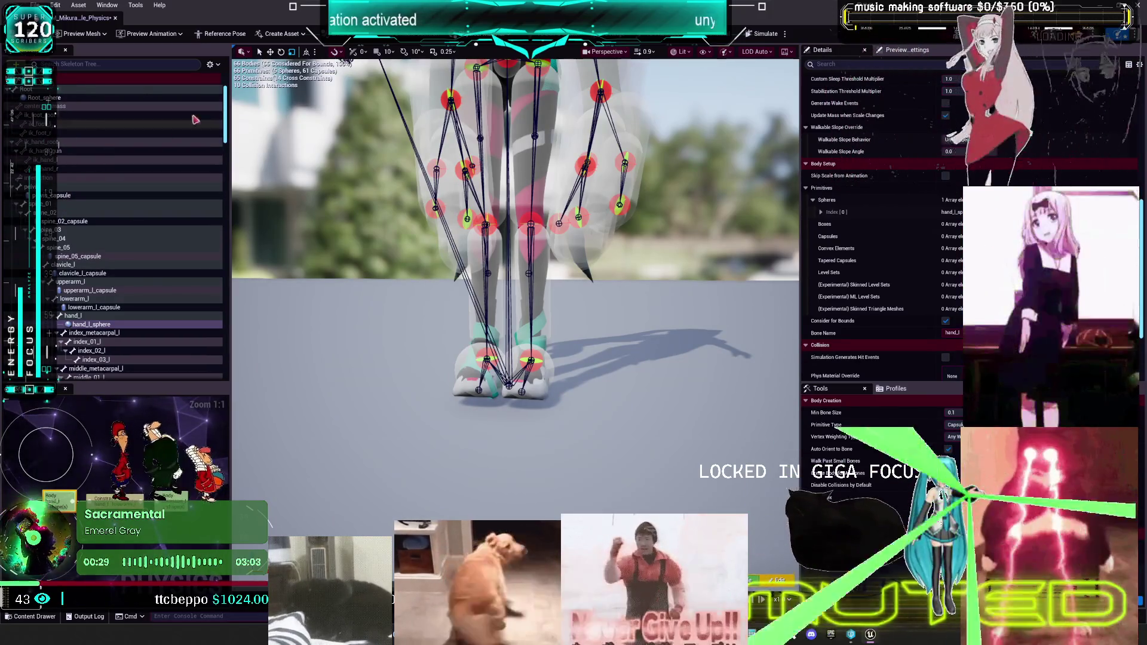
scroll(107, 268, down, 3)
click(107, 268)
right_click(106, 269)
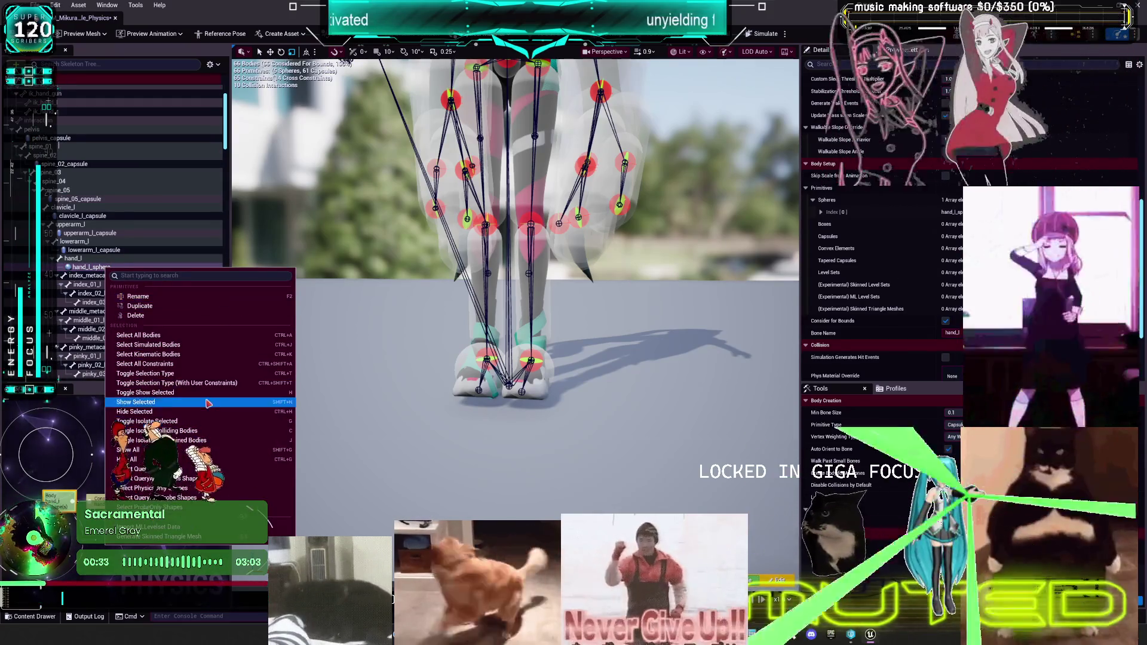
click(70, 258)
right_click(73, 260)
mouse_move(205, 357)
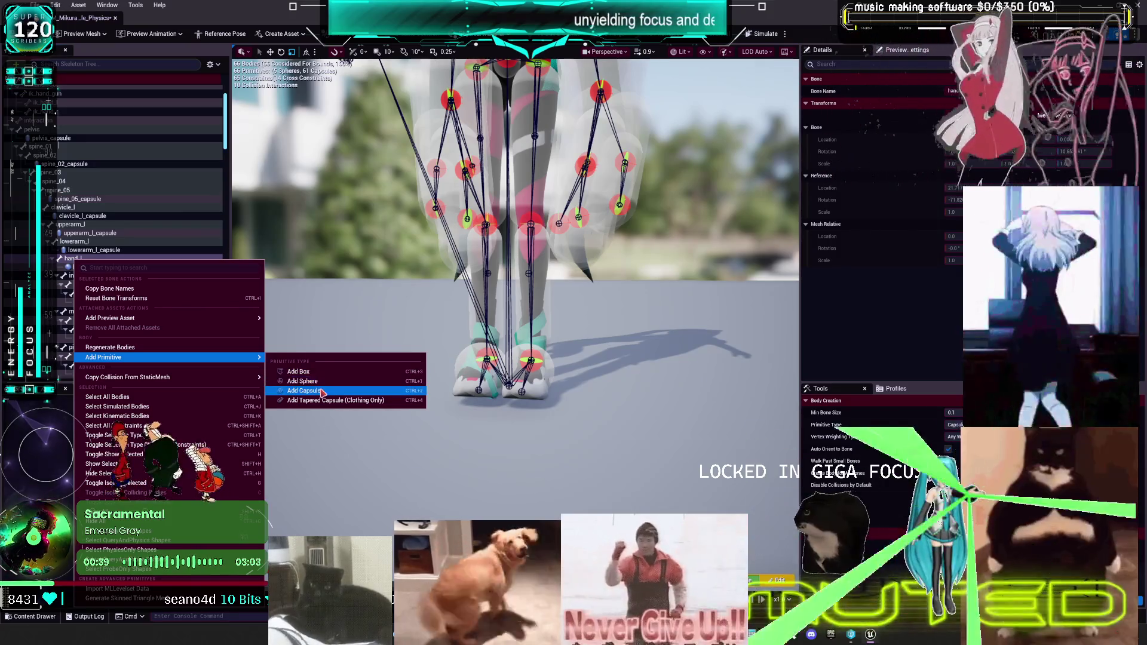
click(323, 390)
key(f)
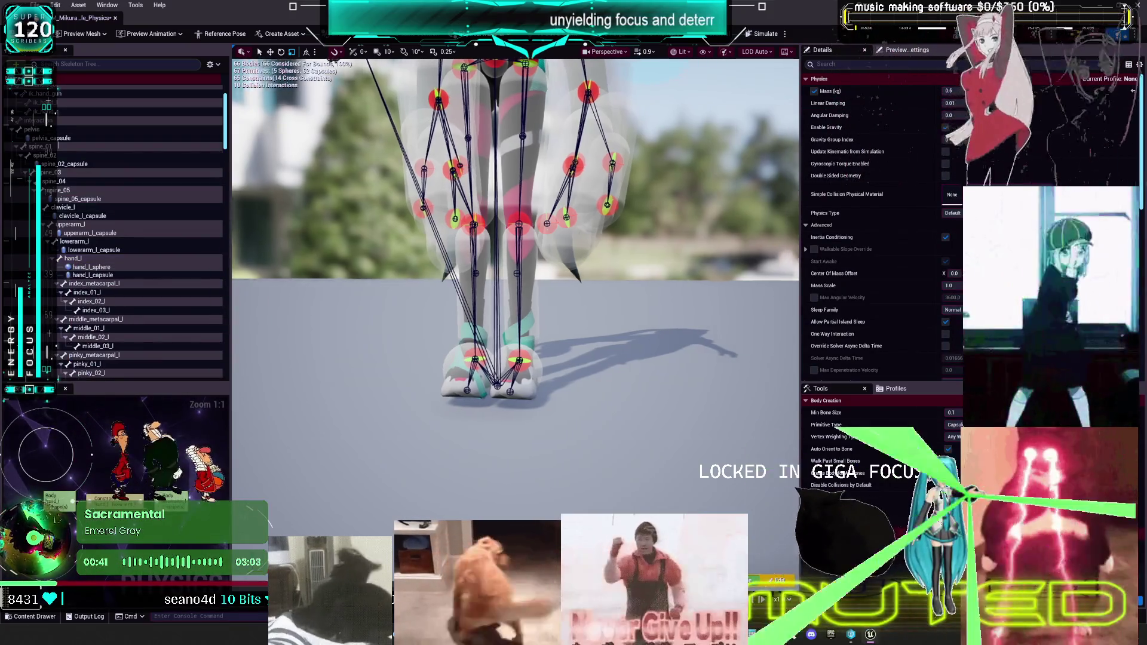
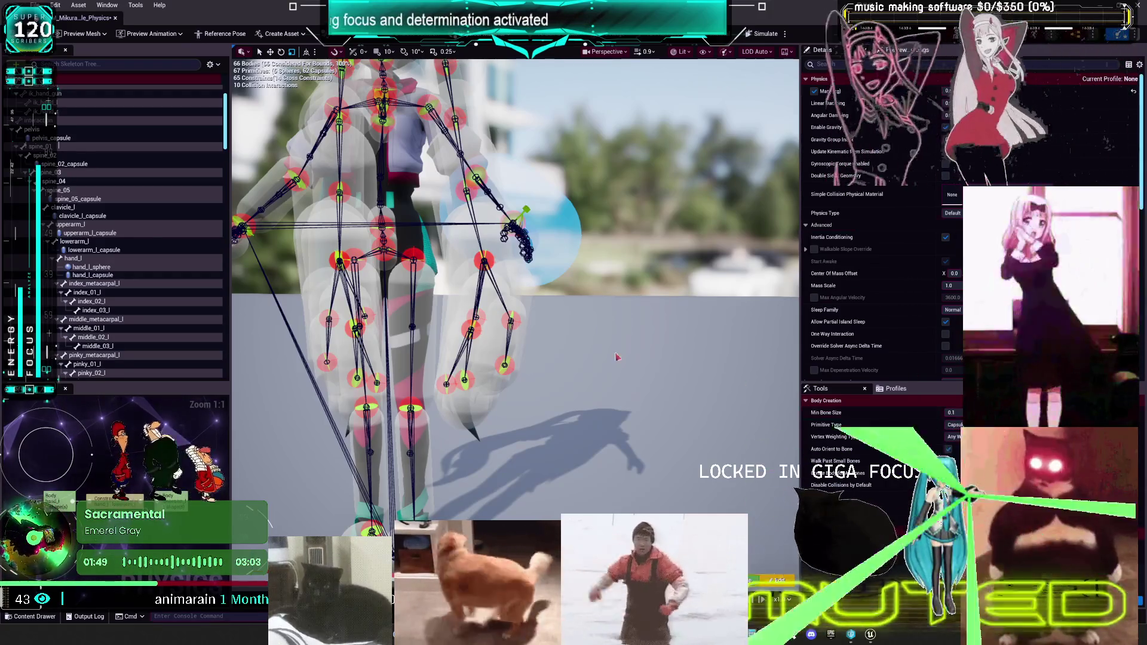
- Add a box collision body to the left hand bone (hand_l)
scroll(124, 228, down, 5)
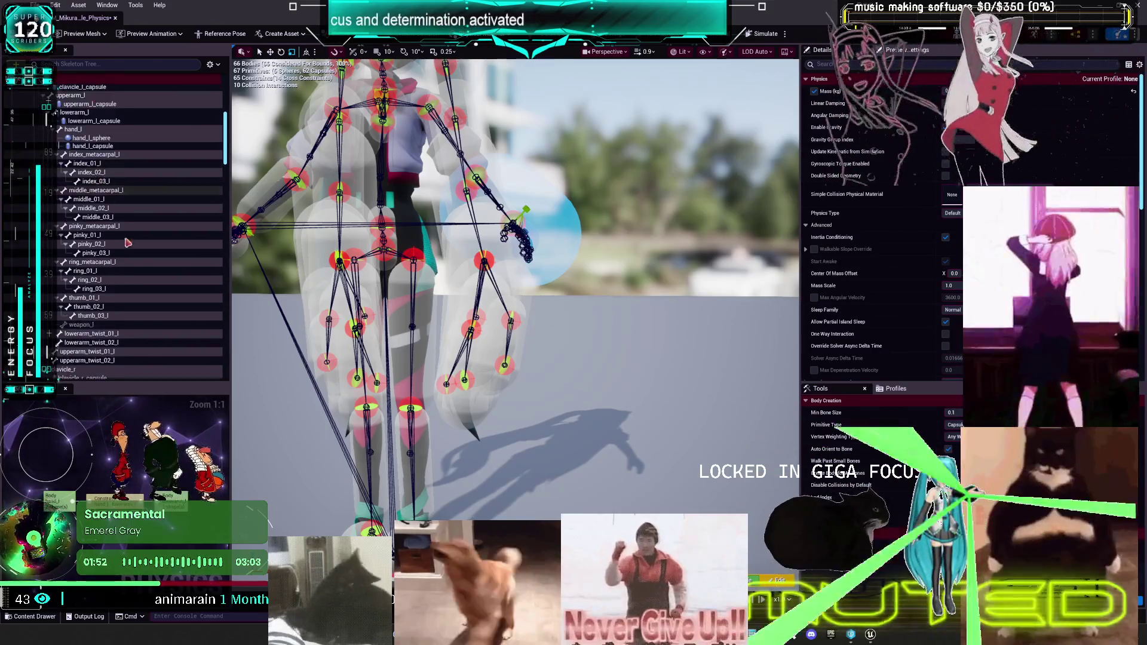
scroll(125, 227, down, 10)
scroll(89, 242, up, 9)
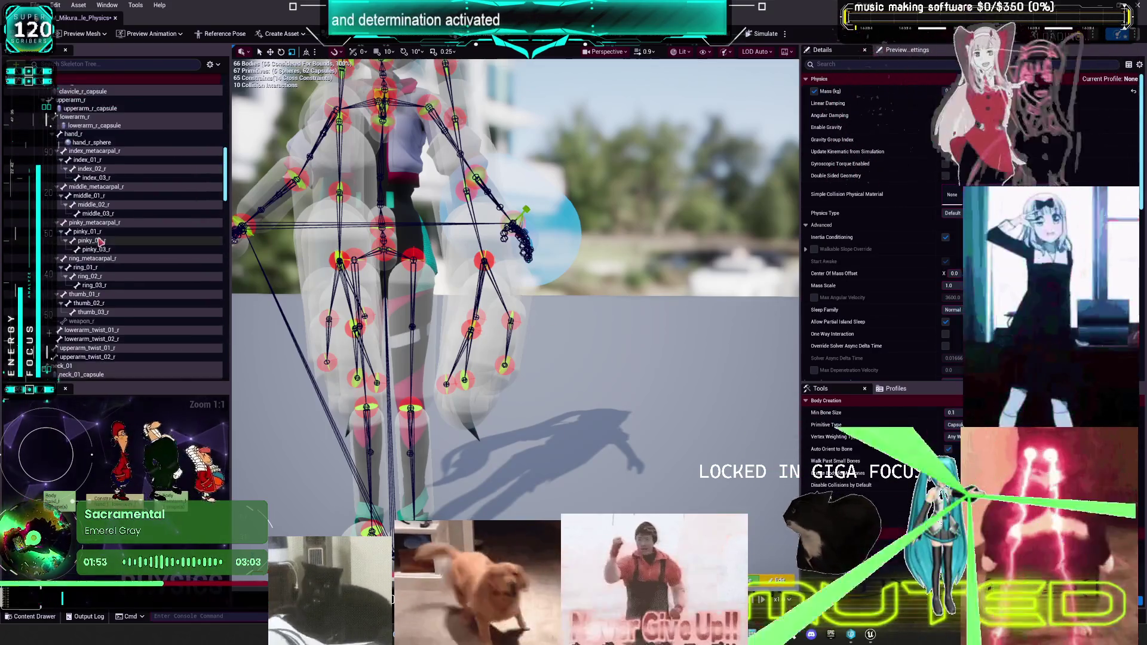
scroll(121, 197, up, 2)
scroll(122, 197, up, 6)
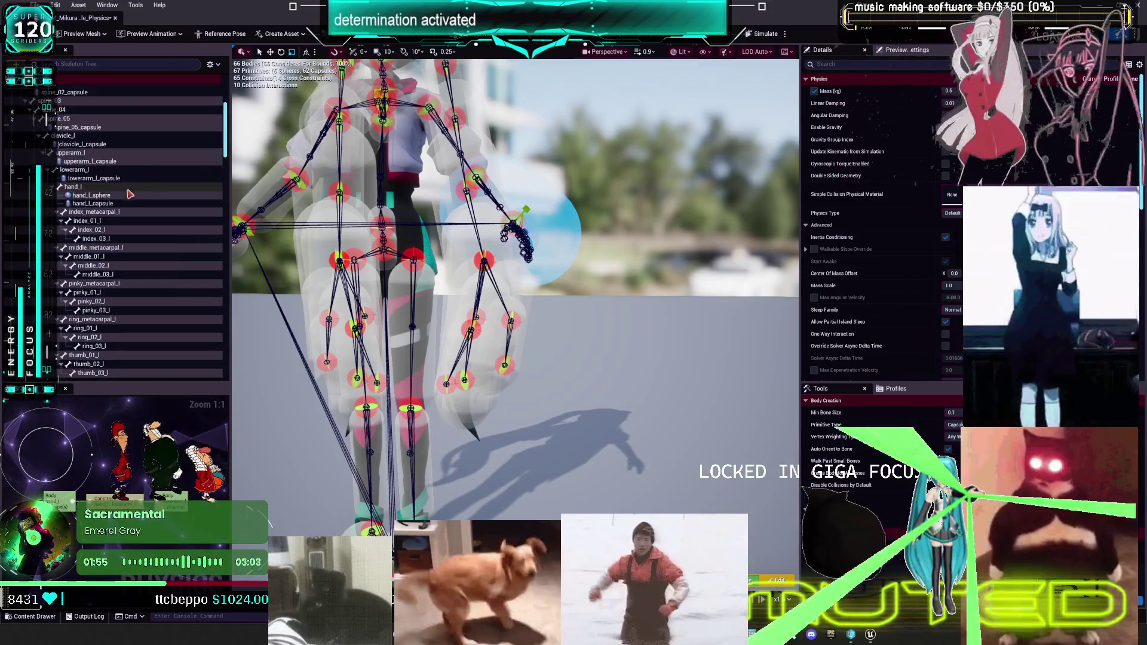
click(89, 196)
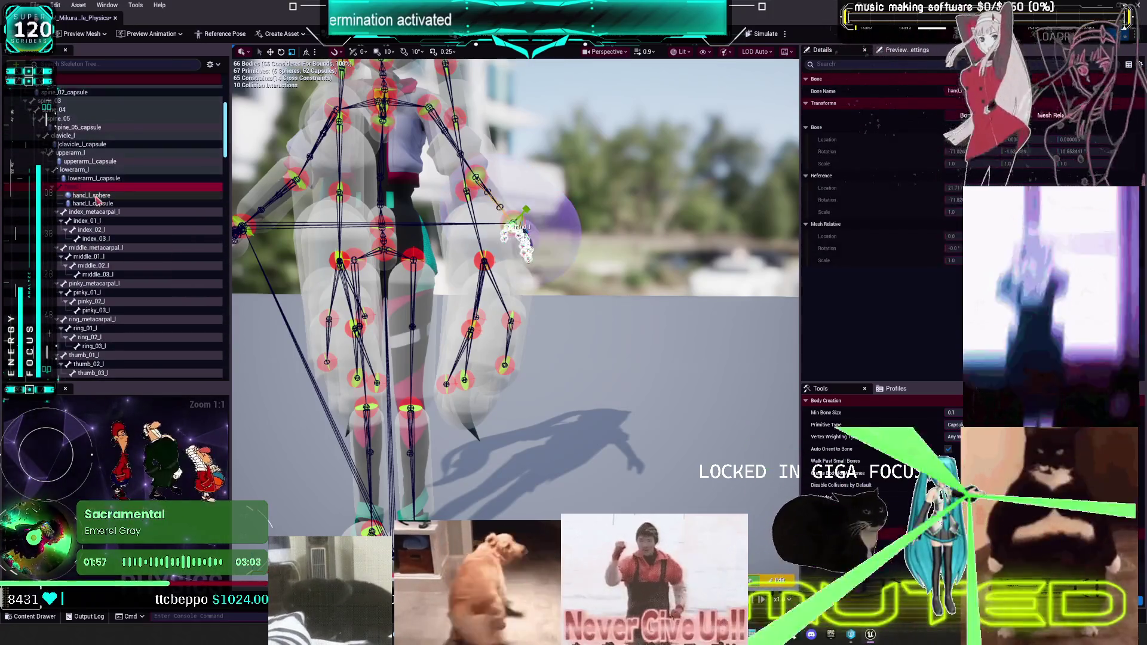
right_click(76, 189)
mouse_move(161, 307)
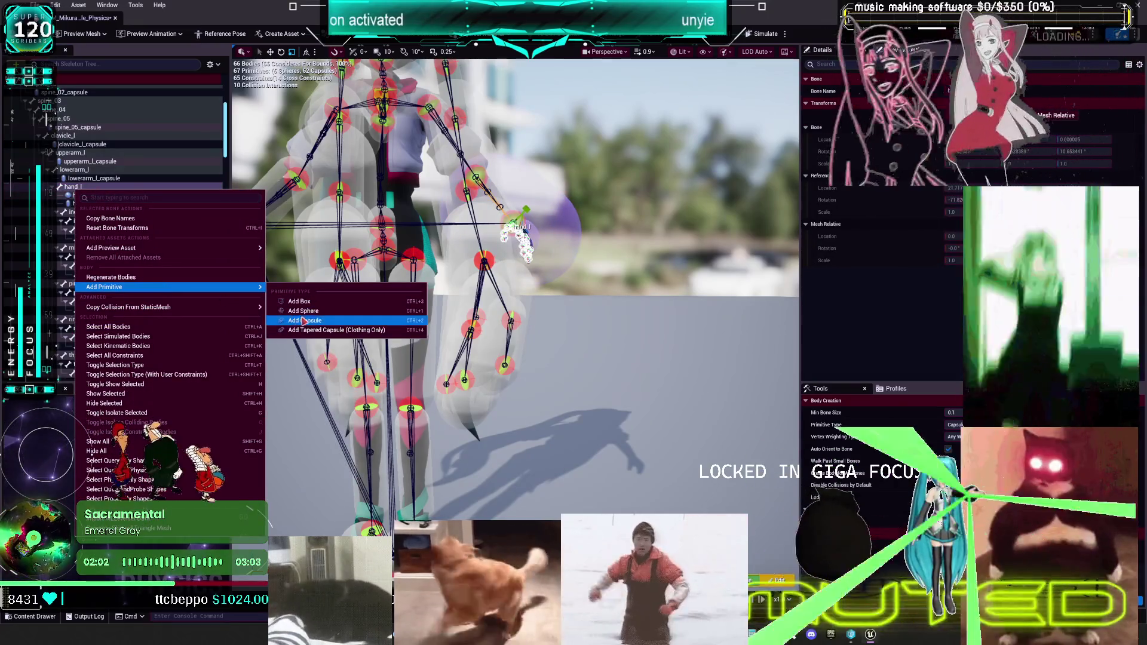
click(299, 299)
- Delete the old hand_l_sphere and hand_l_capsule bodies
click(111, 205)
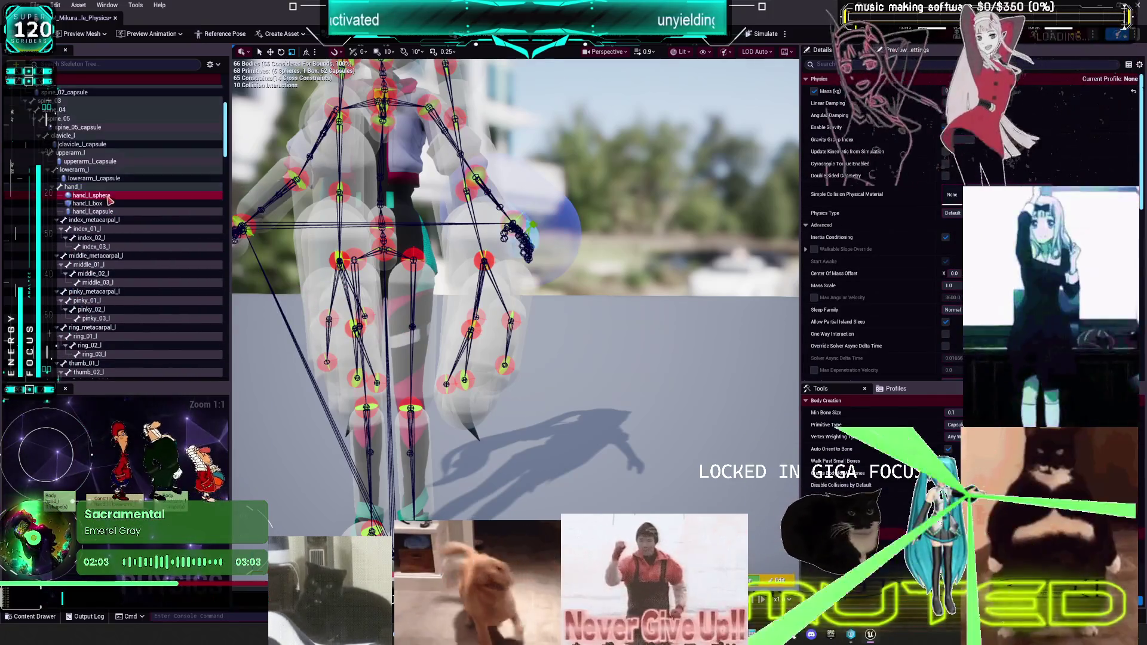
click(114, 210)
key(Delete)
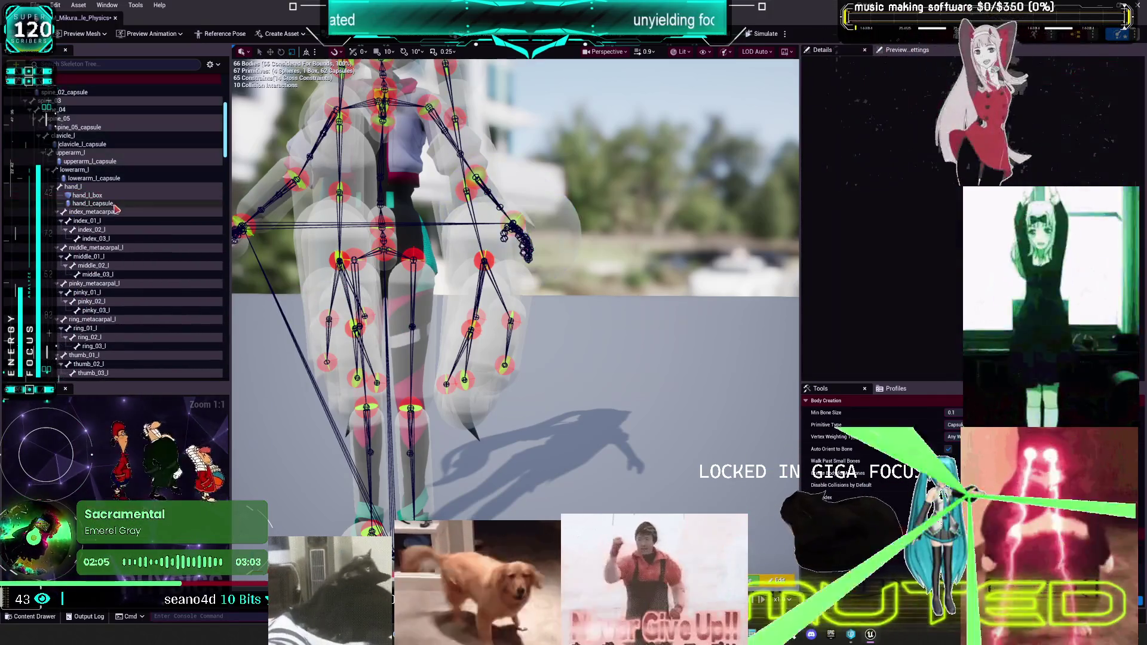
click(114, 196)
key(Delete)
- Add a box body to the right hand and delete its hand_r_sphere body
scroll(108, 204, down, 10)
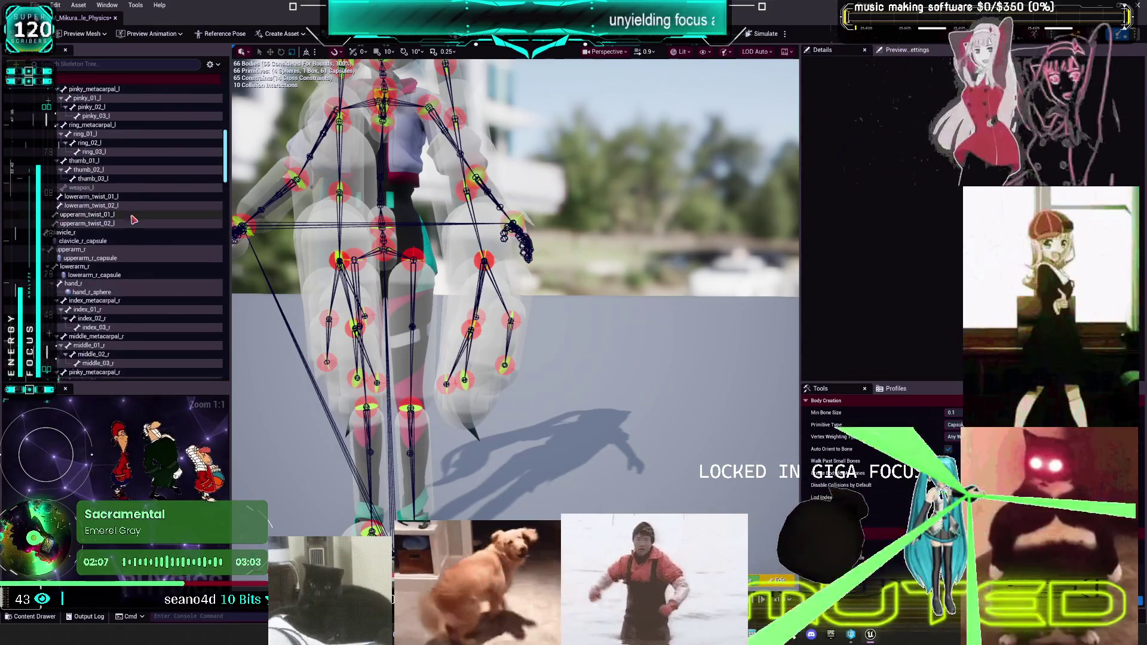
right_click(74, 184)
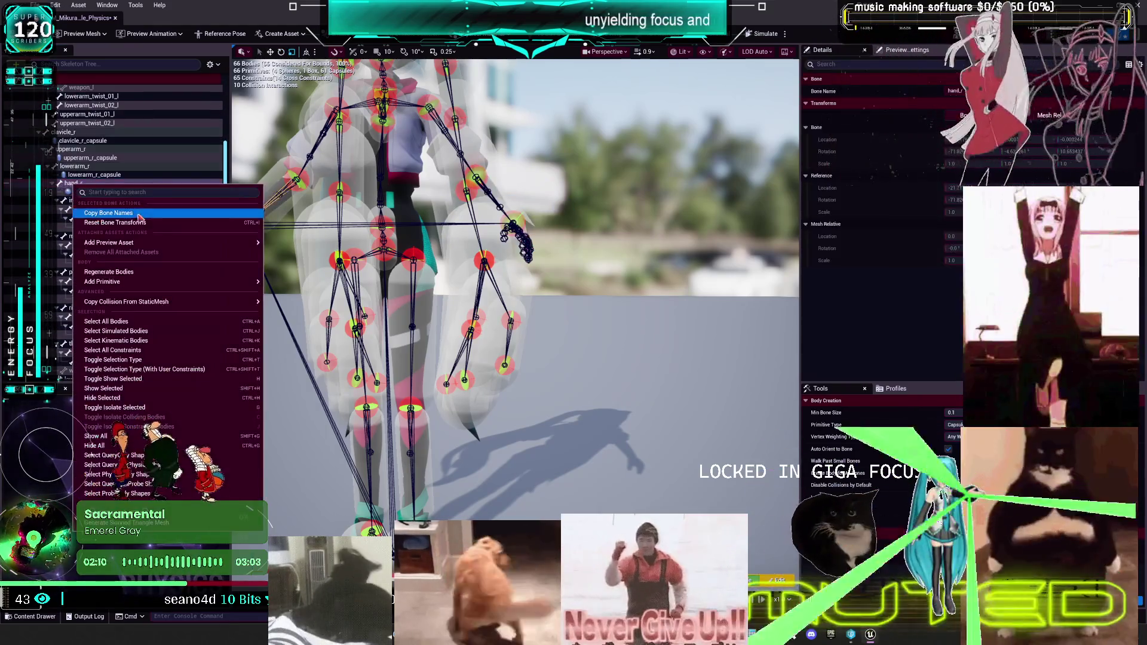
mouse_move(167, 243)
mouse_move(168, 283)
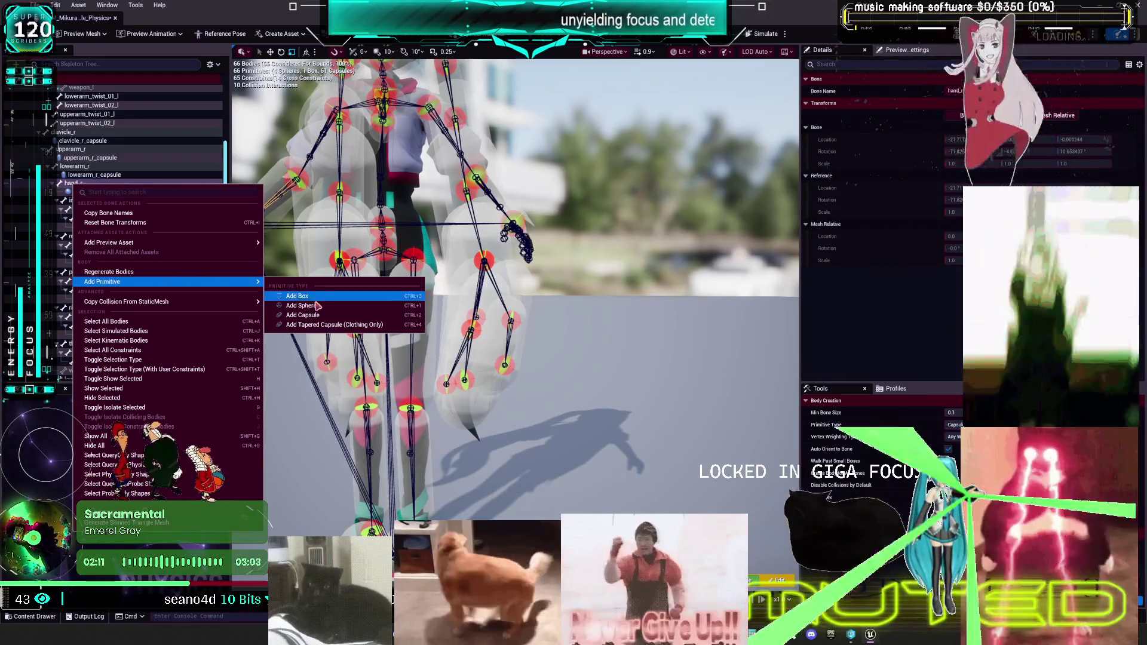
click(289, 297)
click(92, 191)
key(Delete)
scroll(153, 269, down, 10)
scroll(153, 269, down, 15)
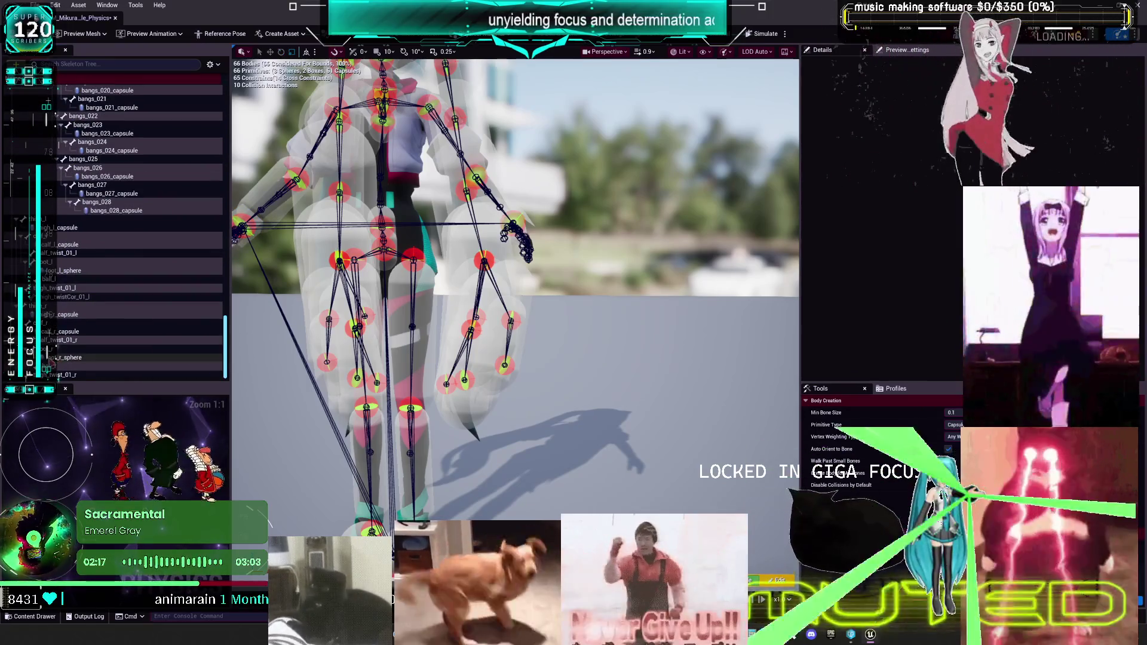
- Add box collision bodies to the foot_r and foot_l bones
click(57, 357)
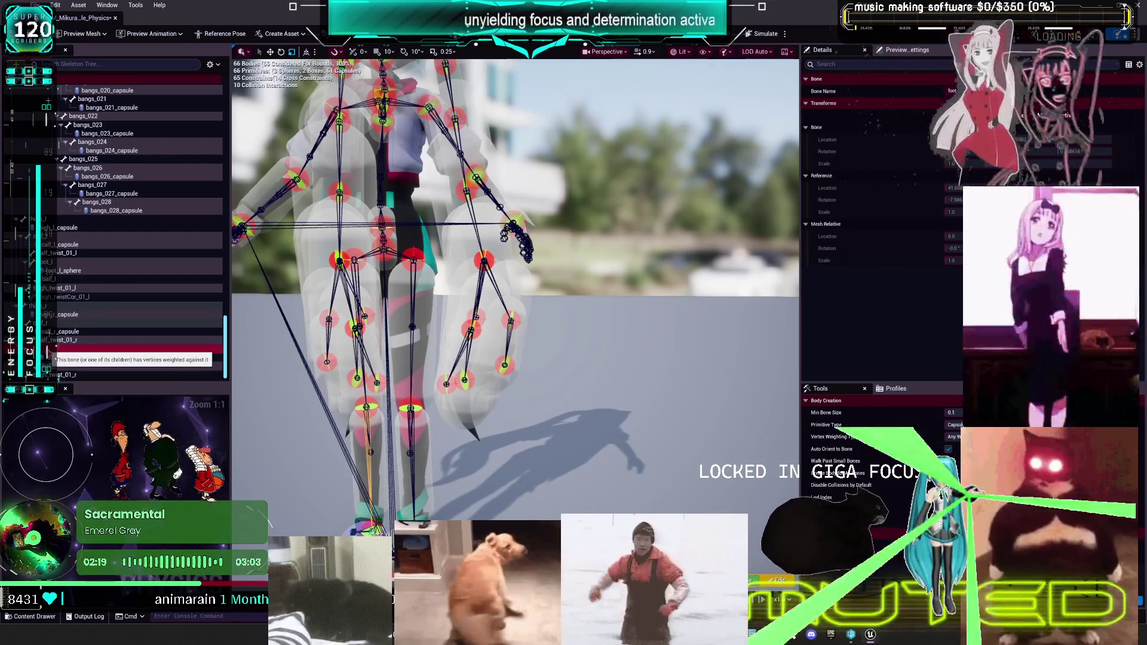
right_click(60, 357)
mouse_move(179, 99)
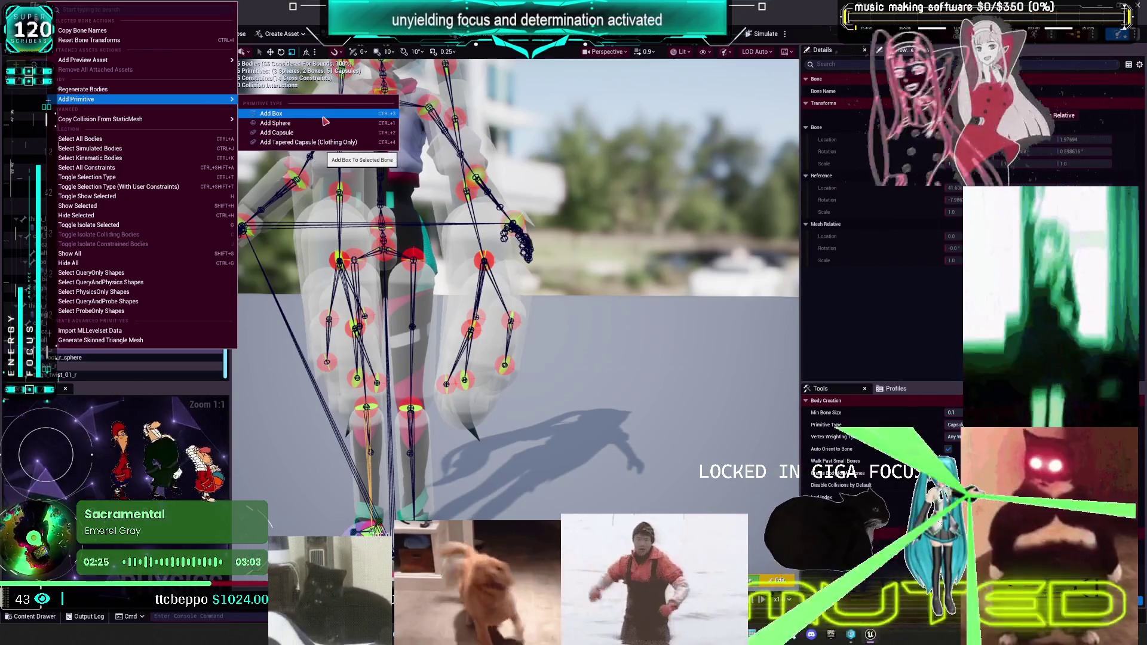
click(322, 114)
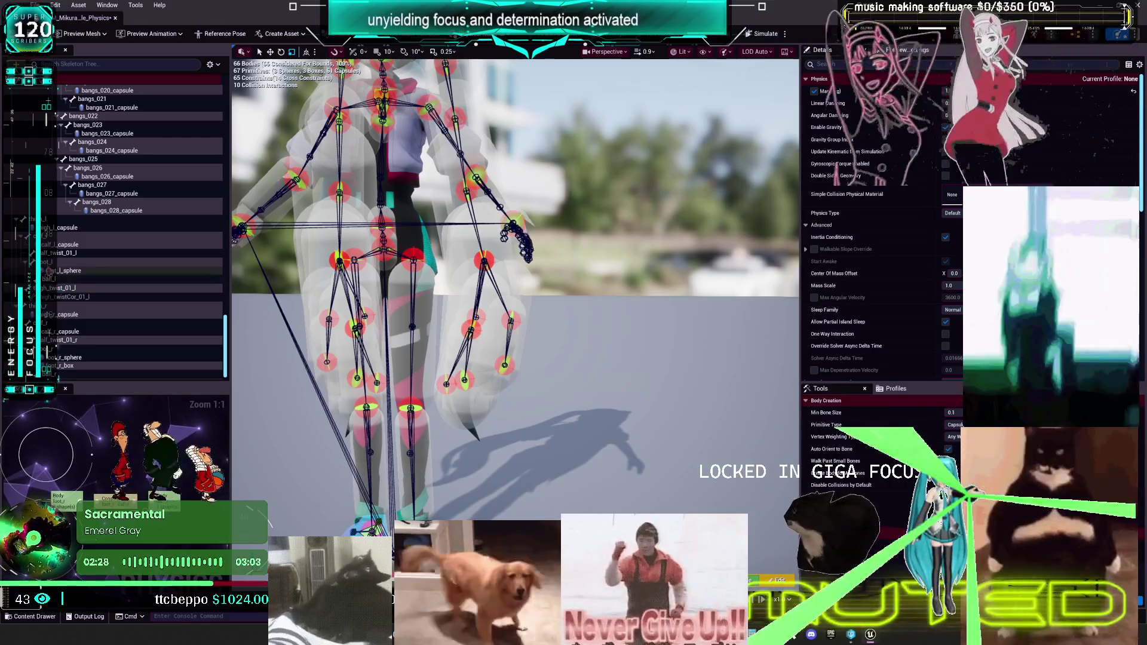
click(56, 263)
right_click(57, 264)
mouse_move(168, 359)
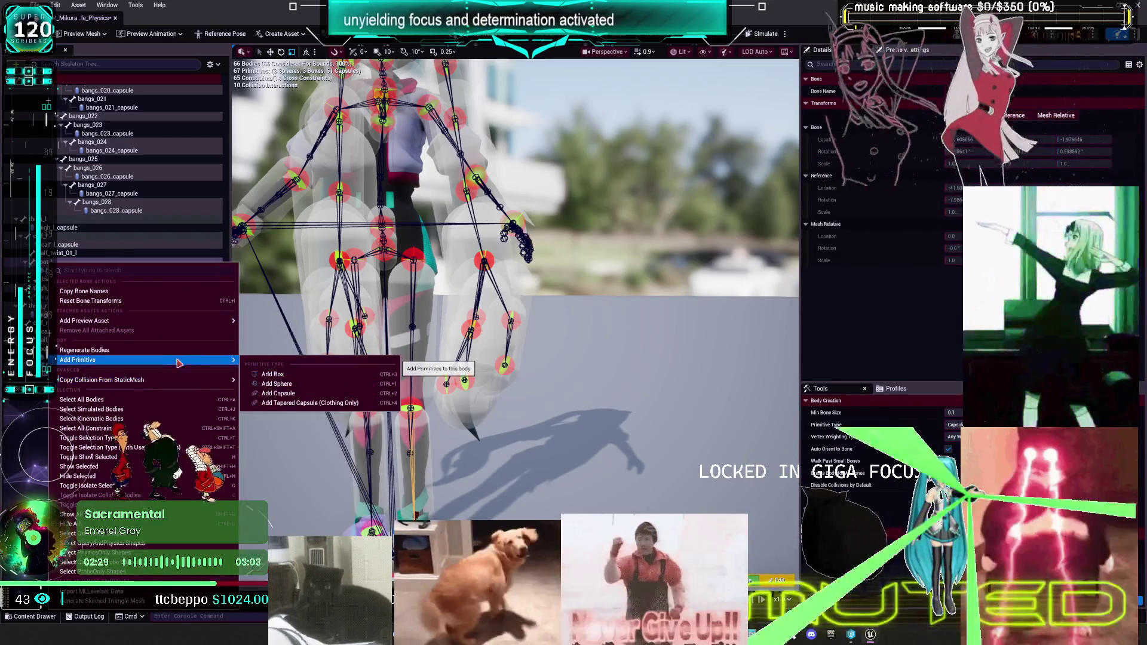
click(281, 374)
- Delete foot_r_sphere and foot_l_sphere, then frame the view on foot_l_box
key(Delete)
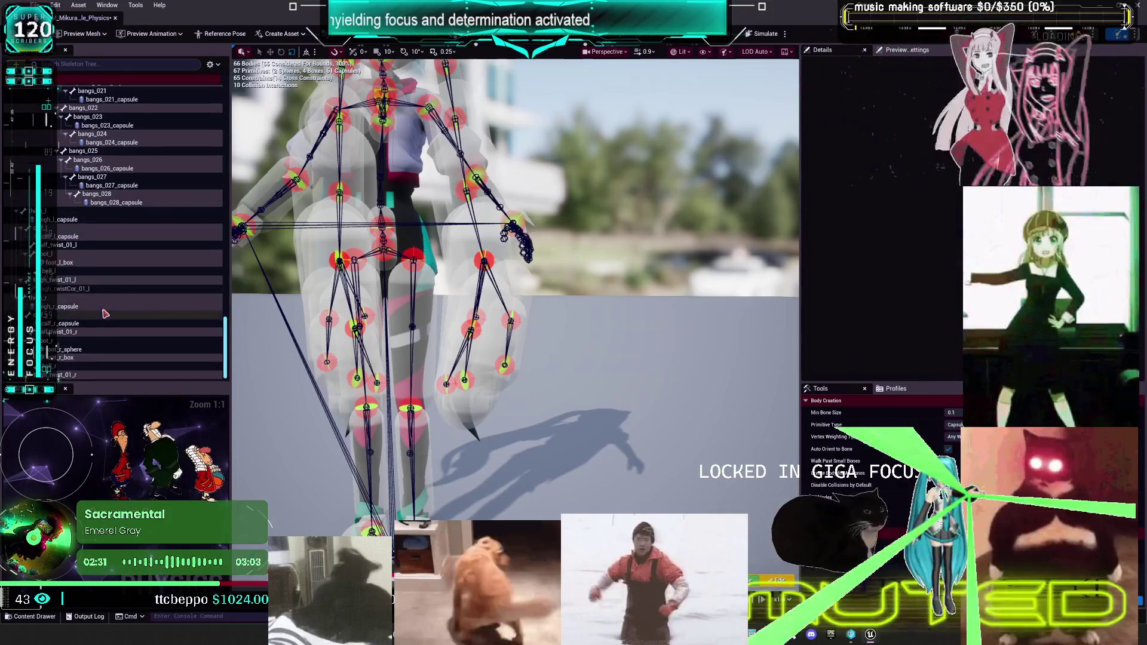
click(66, 341)
key(Delete)
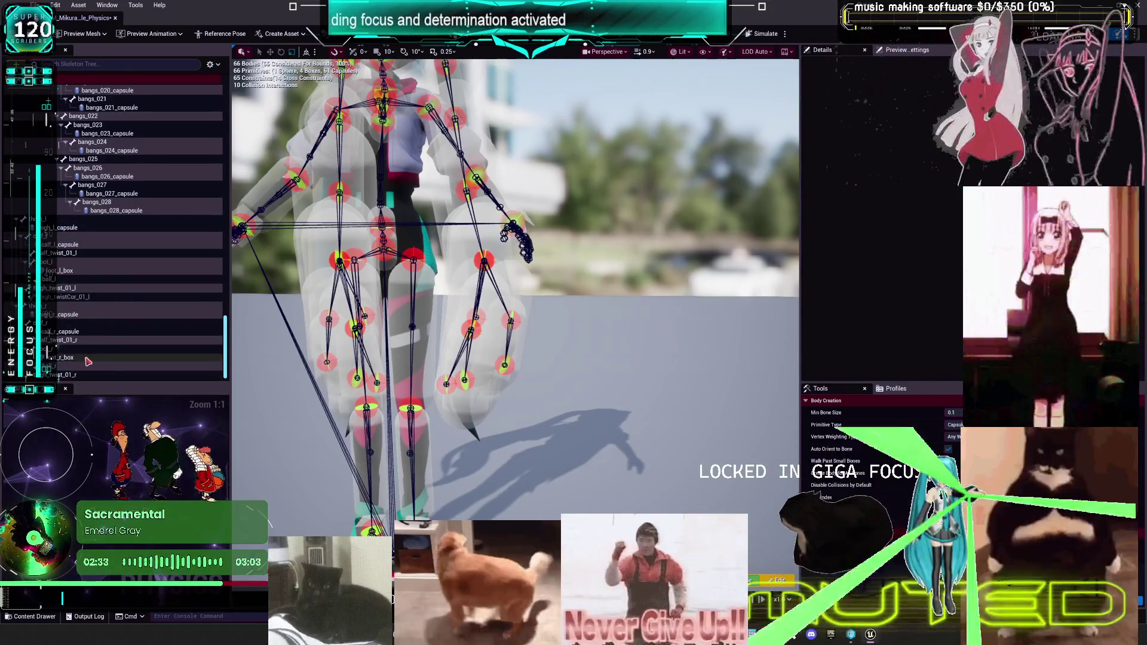
click(65, 357)
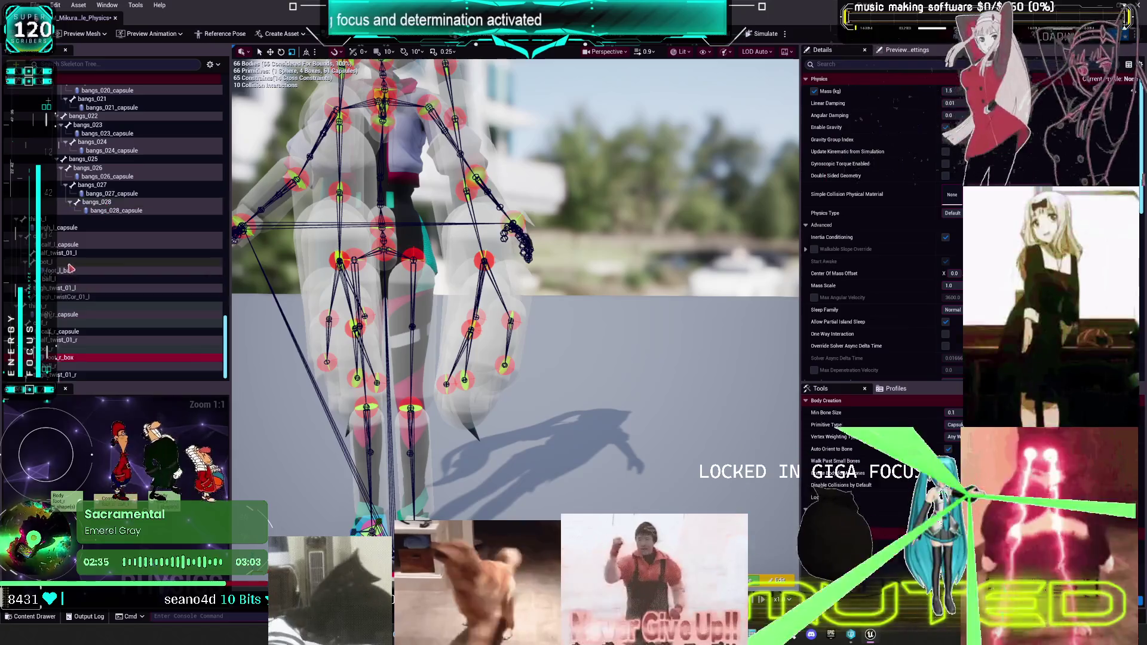
click(65, 270)
key(f)
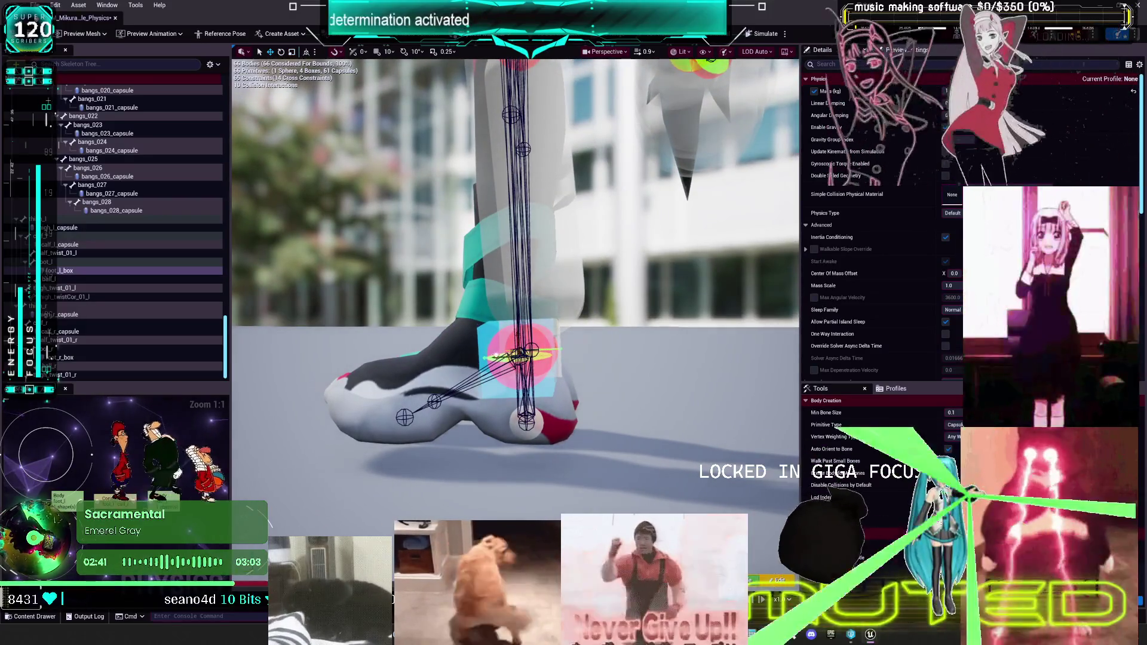
- Move the foot box lower and forward, and set its rotation back to 0
mouse_move(528, 352)
mouse_down()
mouse_move(445, 354)
mouse_move(452, 372)
mouse_move(448, 357)
mouse_up()
key(e)
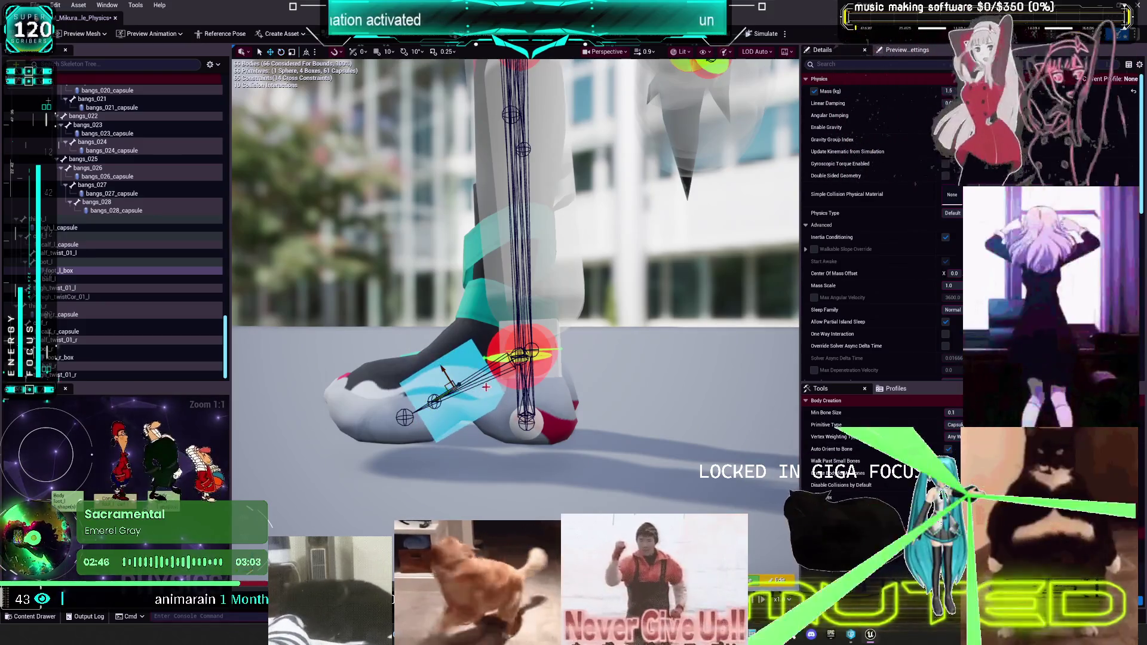
key(w)
scroll(886, 260, down, 5)
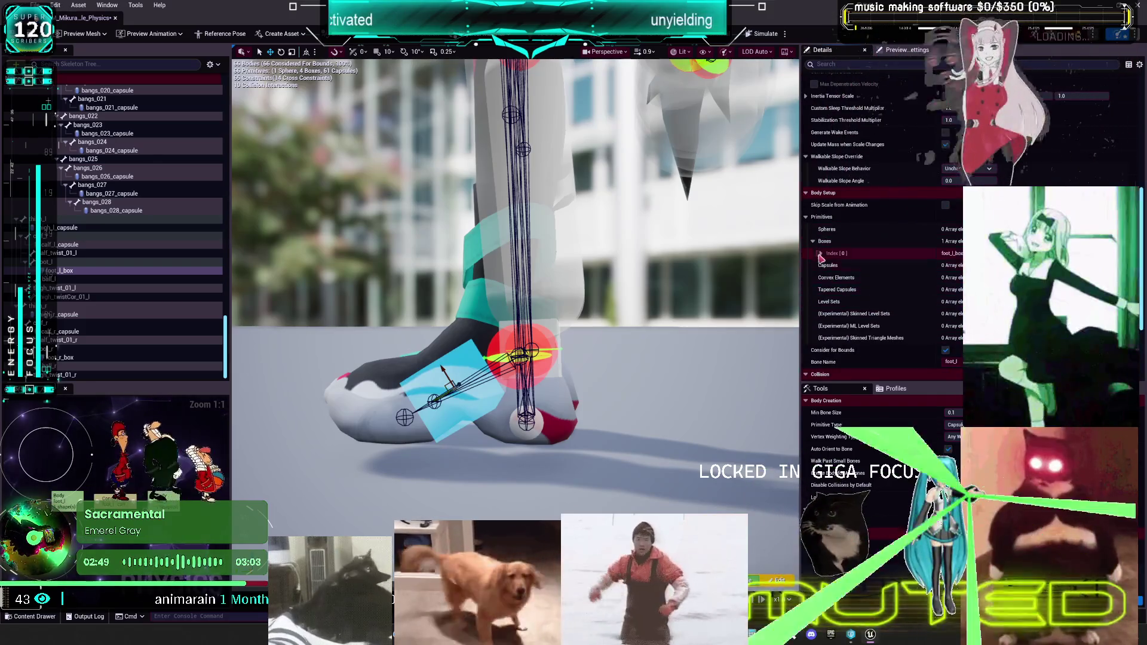
click(820, 253)
scroll(854, 250, down, 2)
key(ctrl+z)
key(ctrl+z)
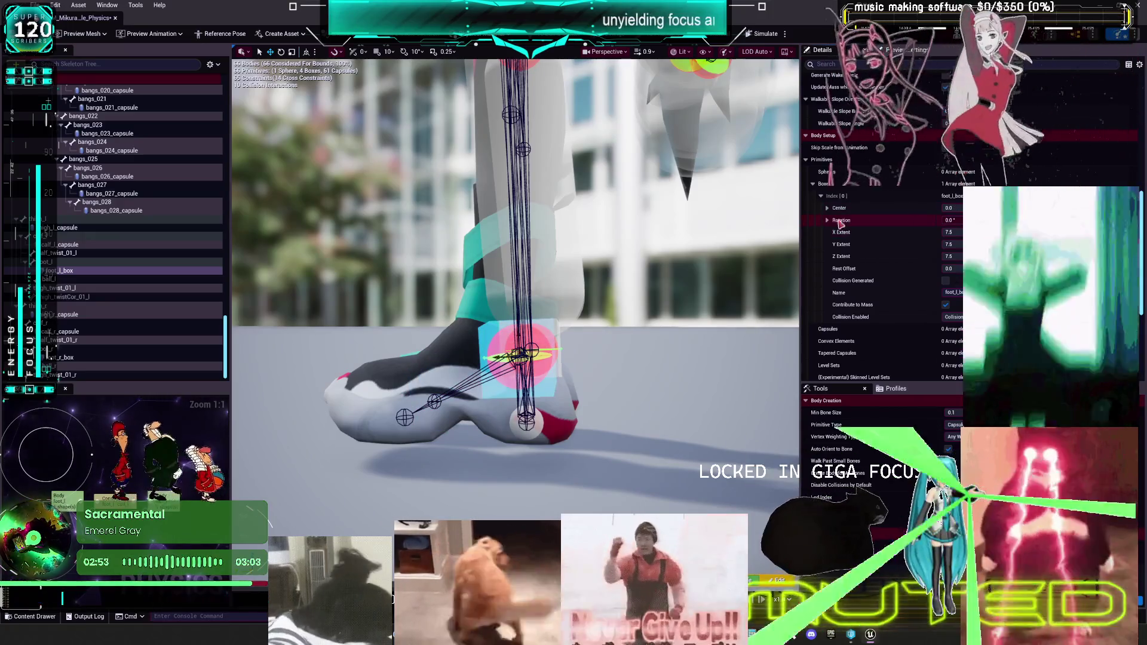
click(951, 220)
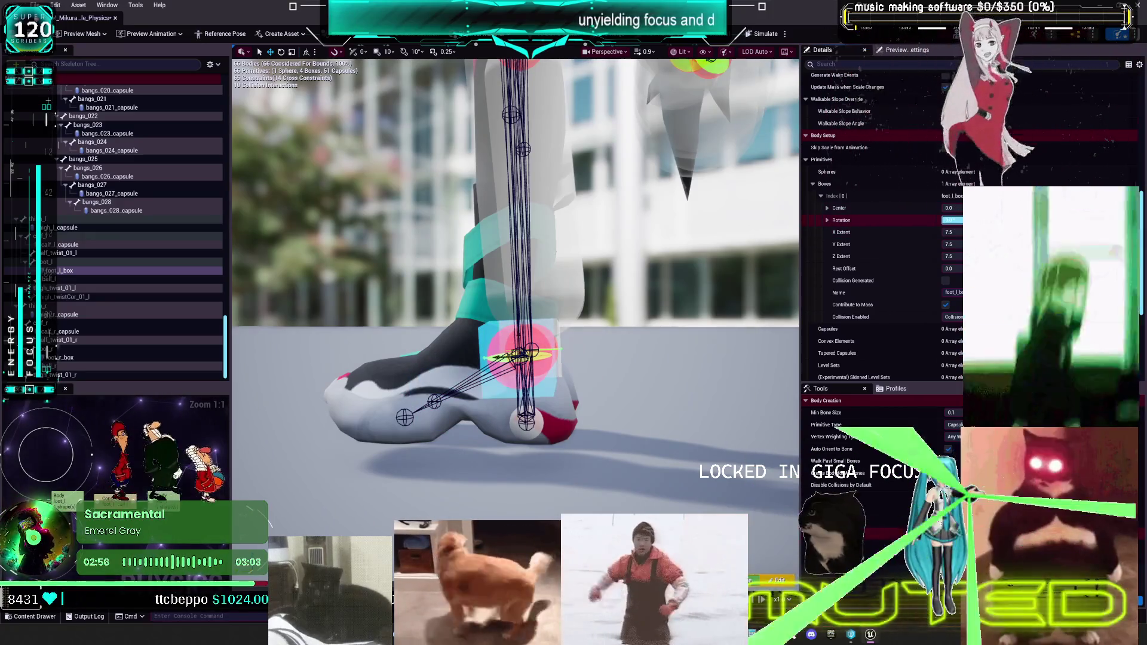
text(10)
key(Return)
text(0)
key(Return)
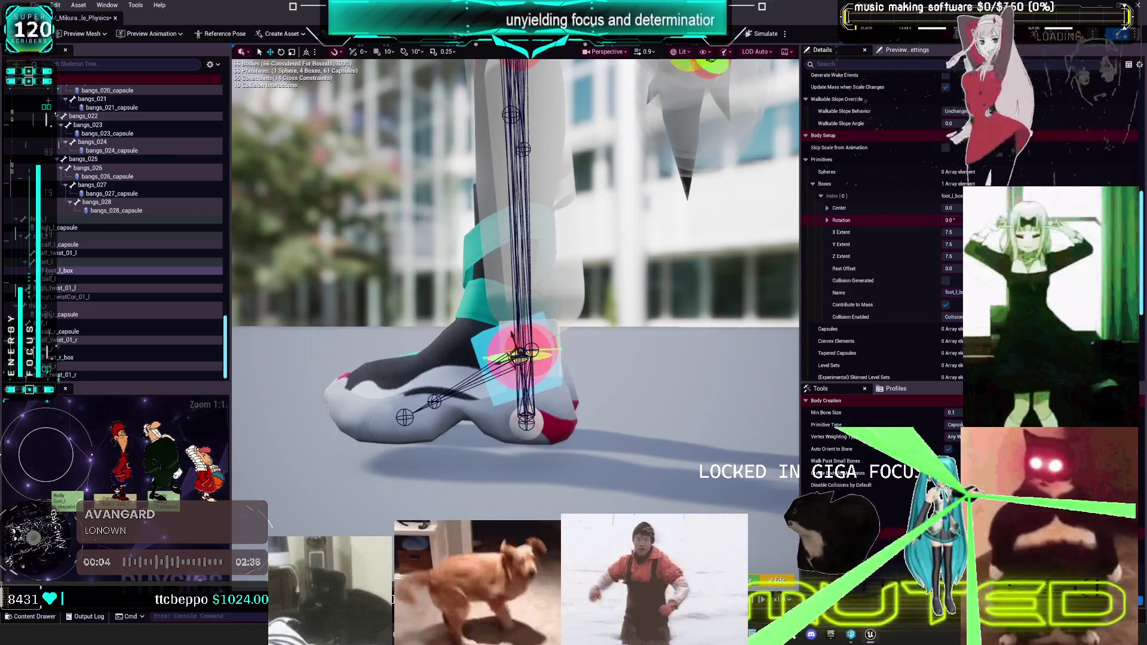
- Slide the foot box toward the toe, stretch it longer and wider, and flatten its height
drag(501, 360, 433, 395)
key(r)
drag(538, 418, 573, 400)
key(ctrl+z)
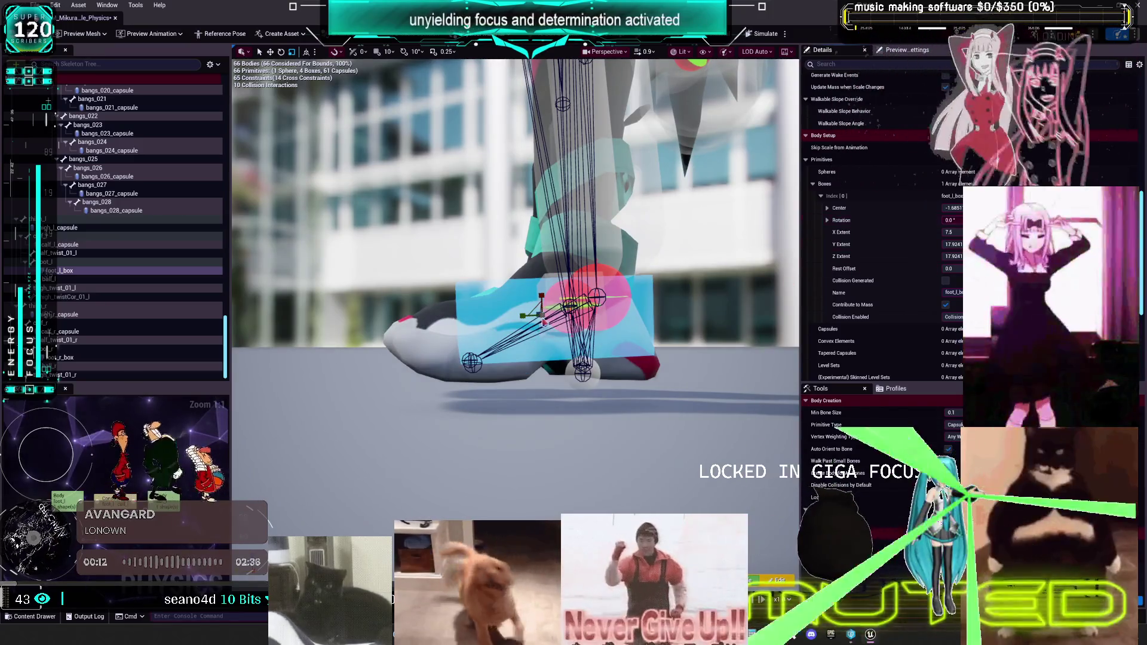
drag(540, 307, 556, 323)
mouse_move(597, 418)
mouse_down()
mouse_move(549, 418)
mouse_move(573, 412)
mouse_move(549, 406)
mouse_up()
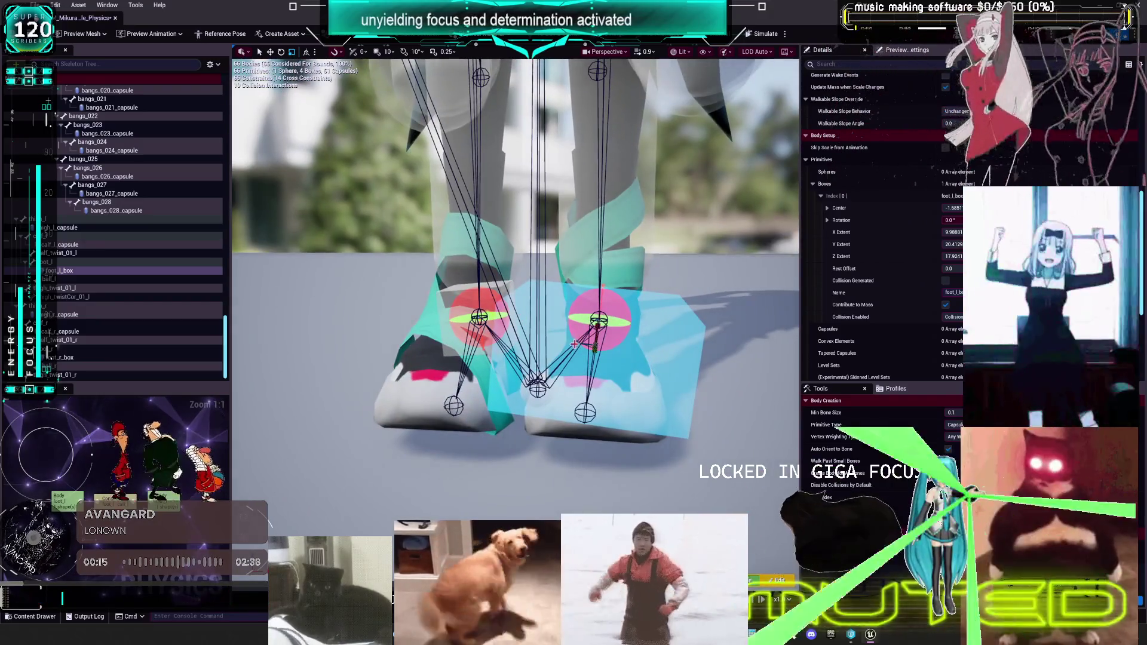
drag(953, 256, 917, 256)
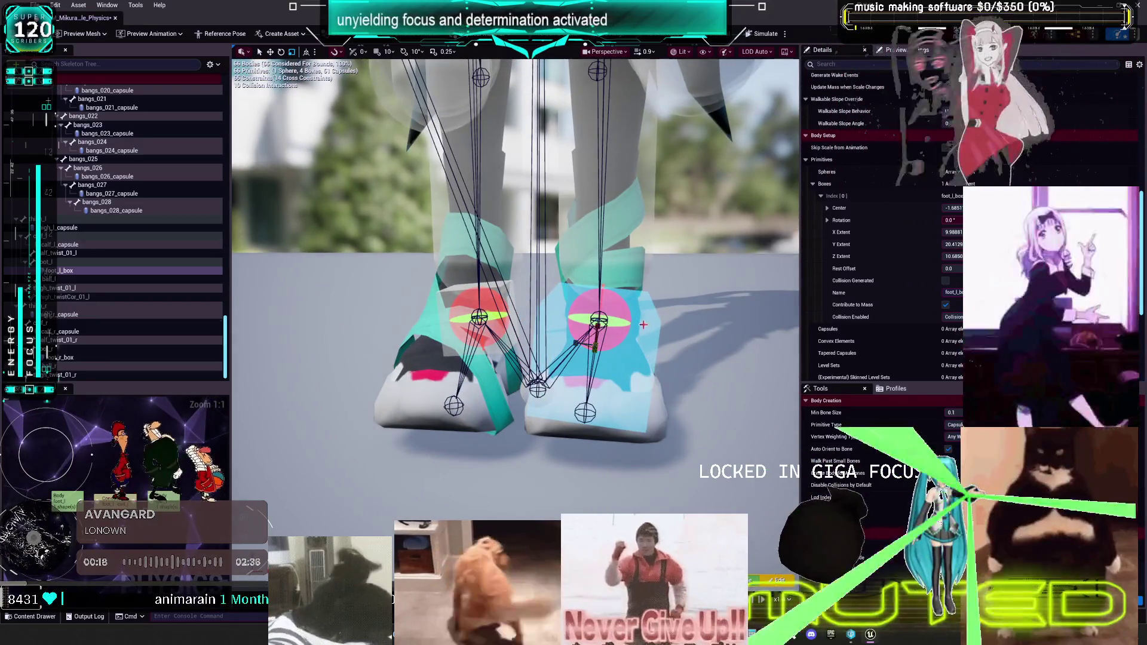
drag(657, 232, 587, 284)
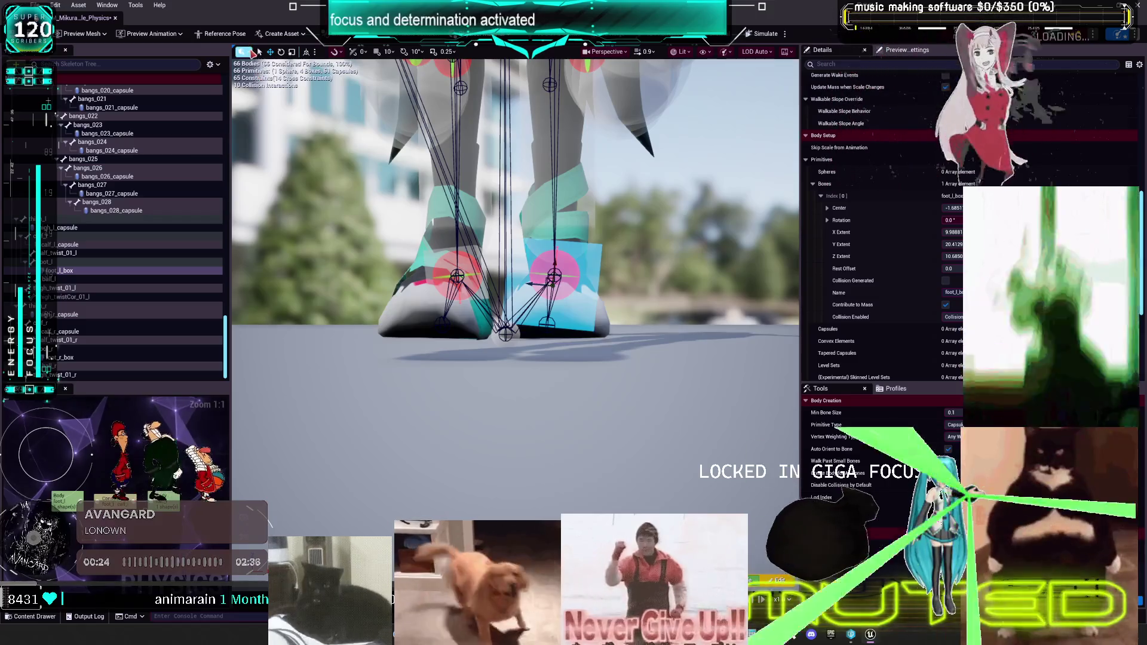
- In the Left side view, rotate the foot box back to level
click(250, 51)
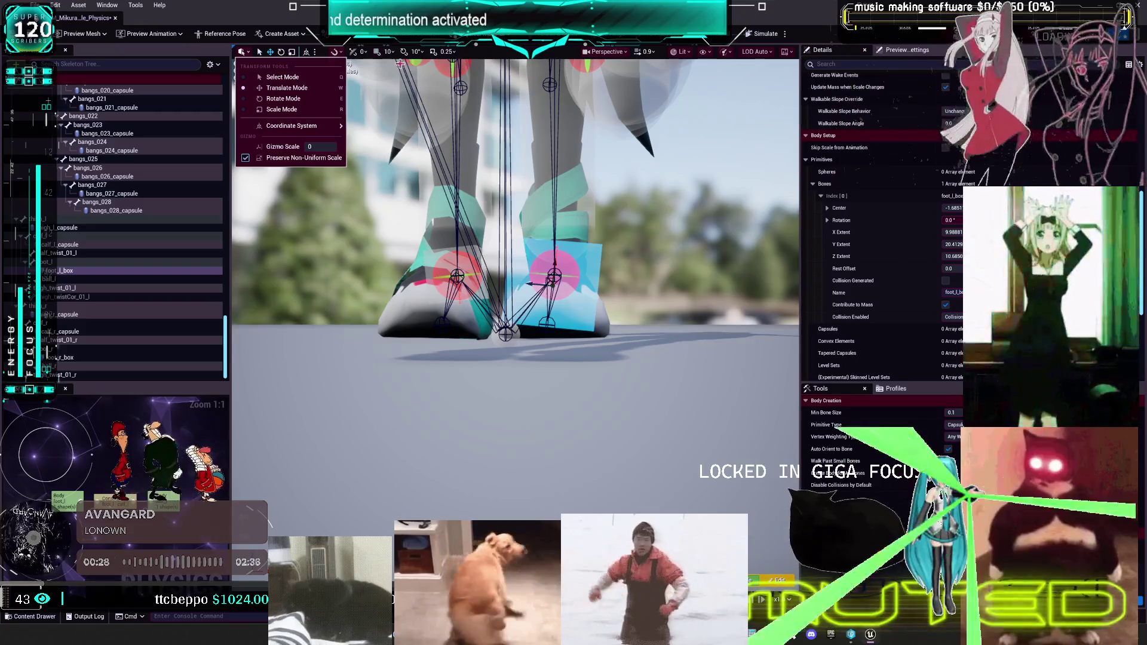
click(606, 52)
click(615, 126)
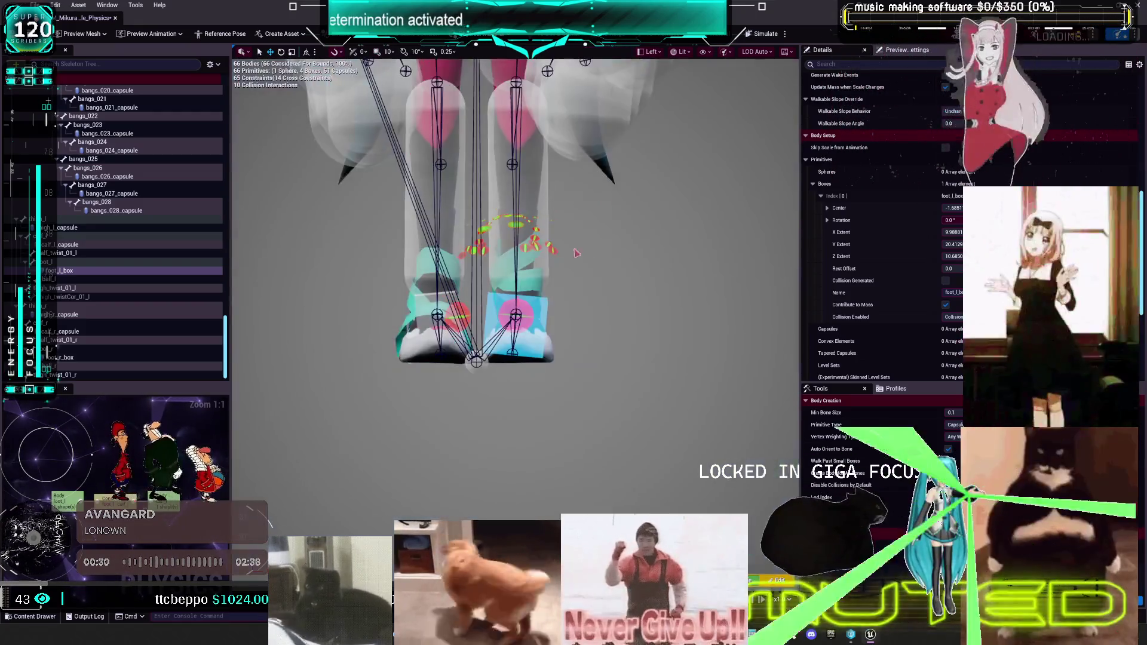
key(e)
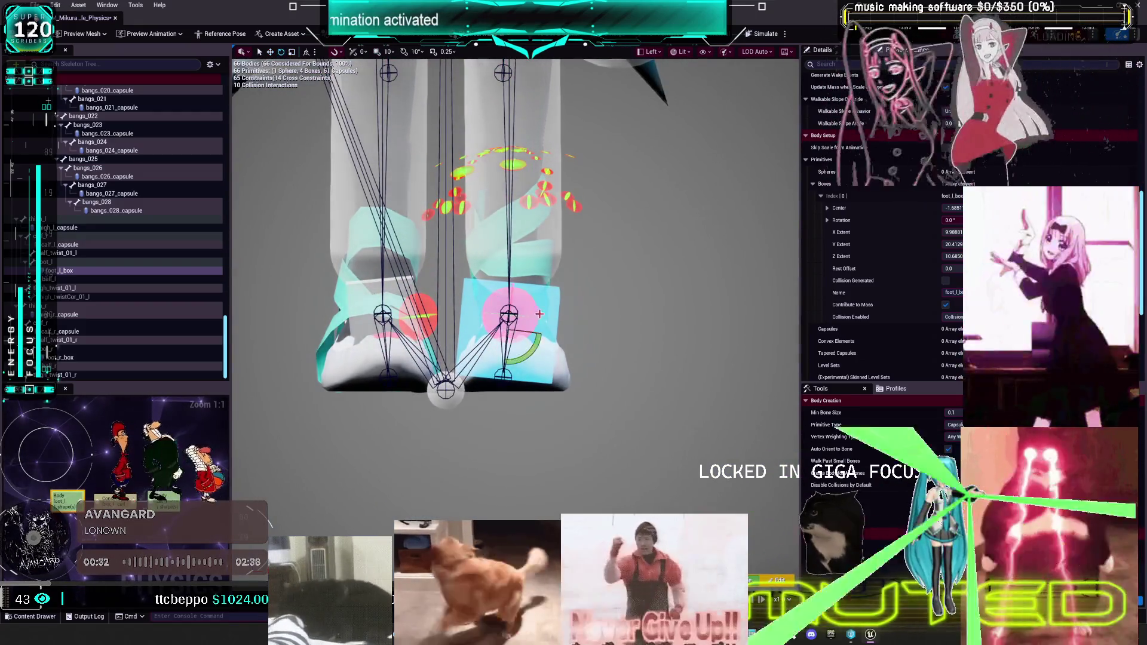
mouse_move(533, 342)
mouse_down()
mouse_move(522, 328)
mouse_move(487, 331)
mouse_up()
key(r)
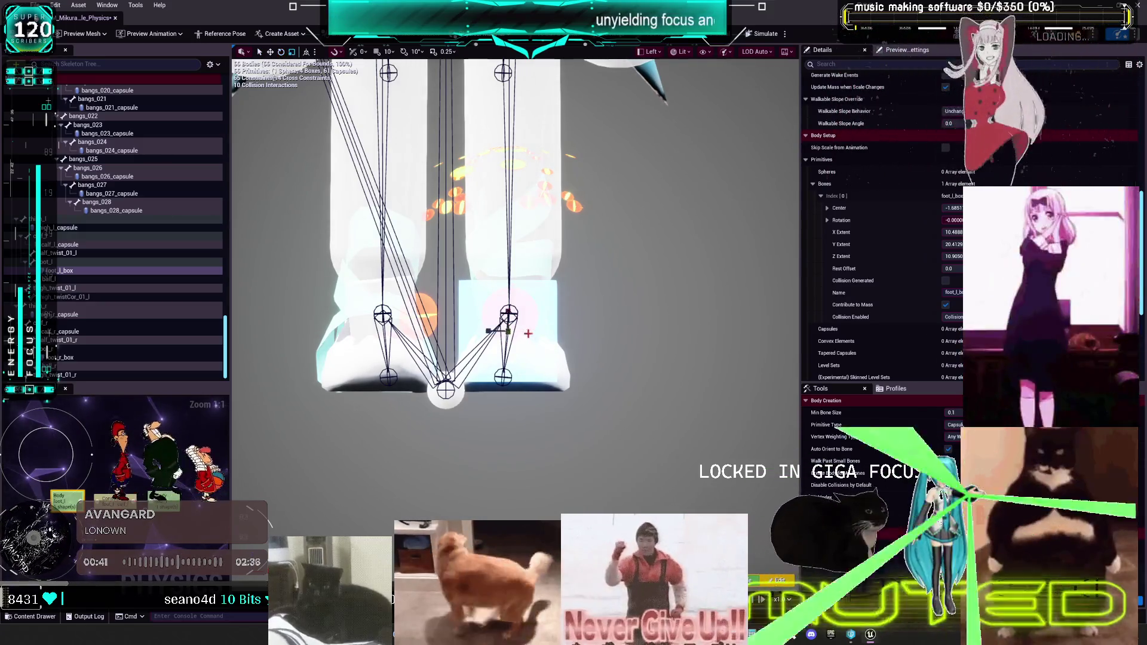
- From the Front view, widen foot_l_box's Y extent from about 20.4 to 25.7, then return to Perspective
click(651, 52)
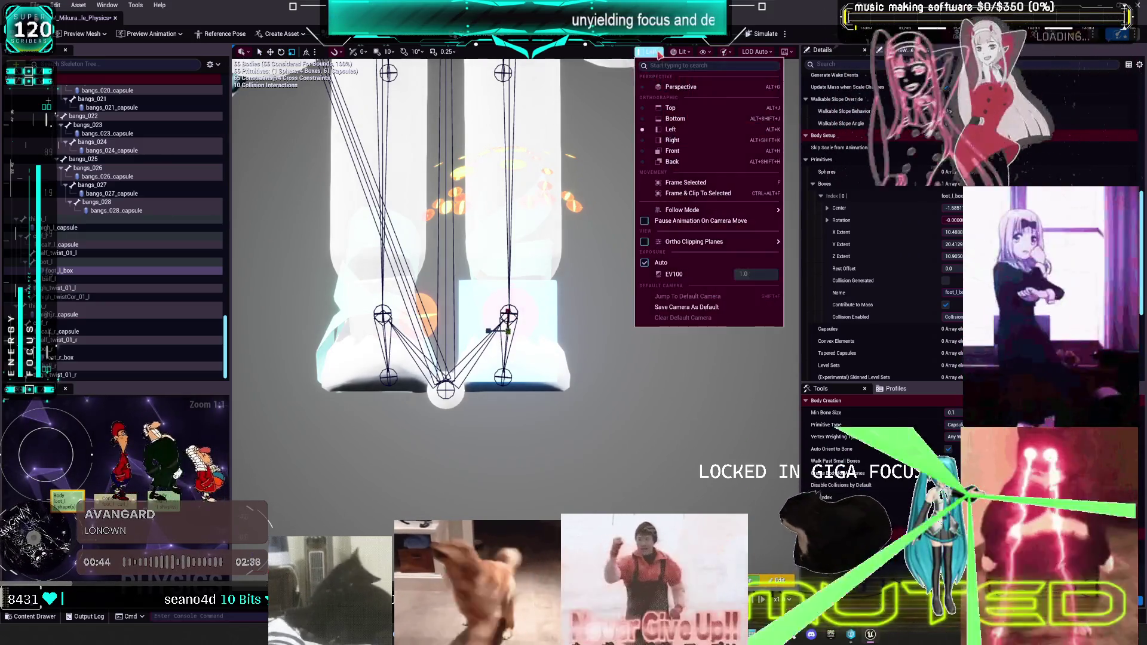
click(684, 154)
scroll(508, 239, up, 2)
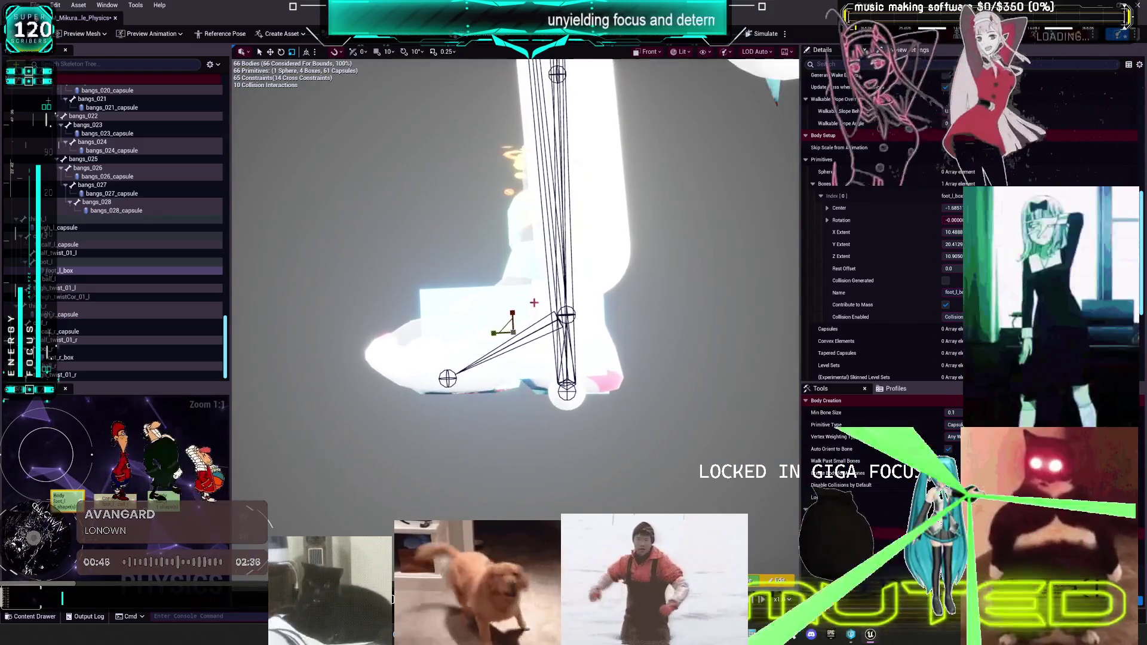
key(e)
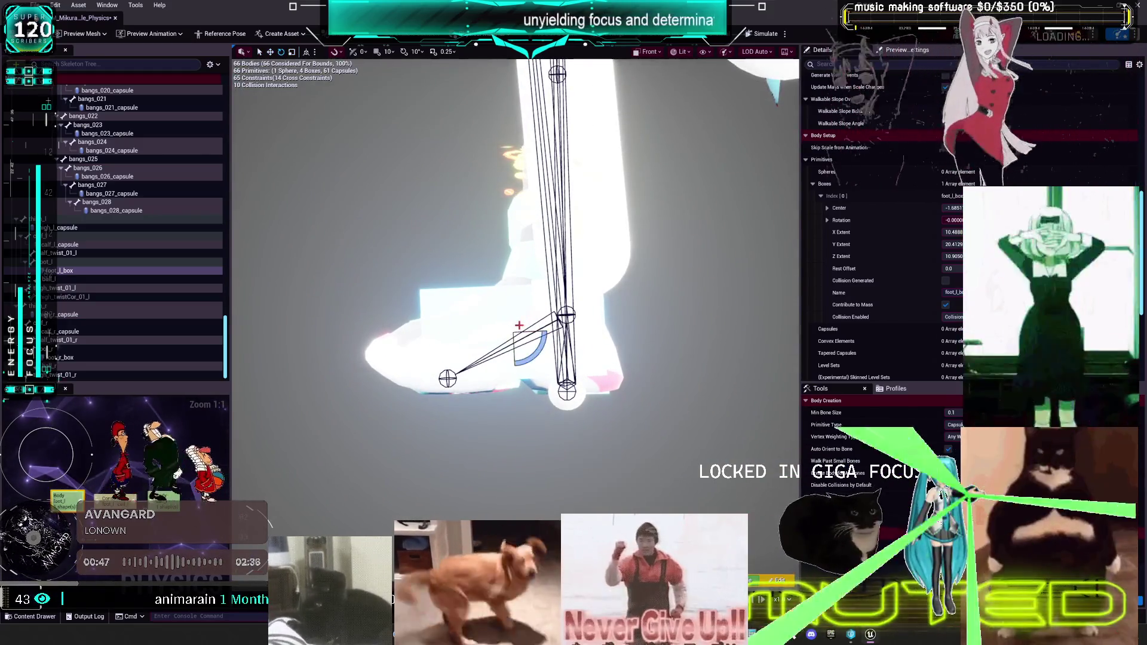
key(r)
drag(493, 332, 475, 341)
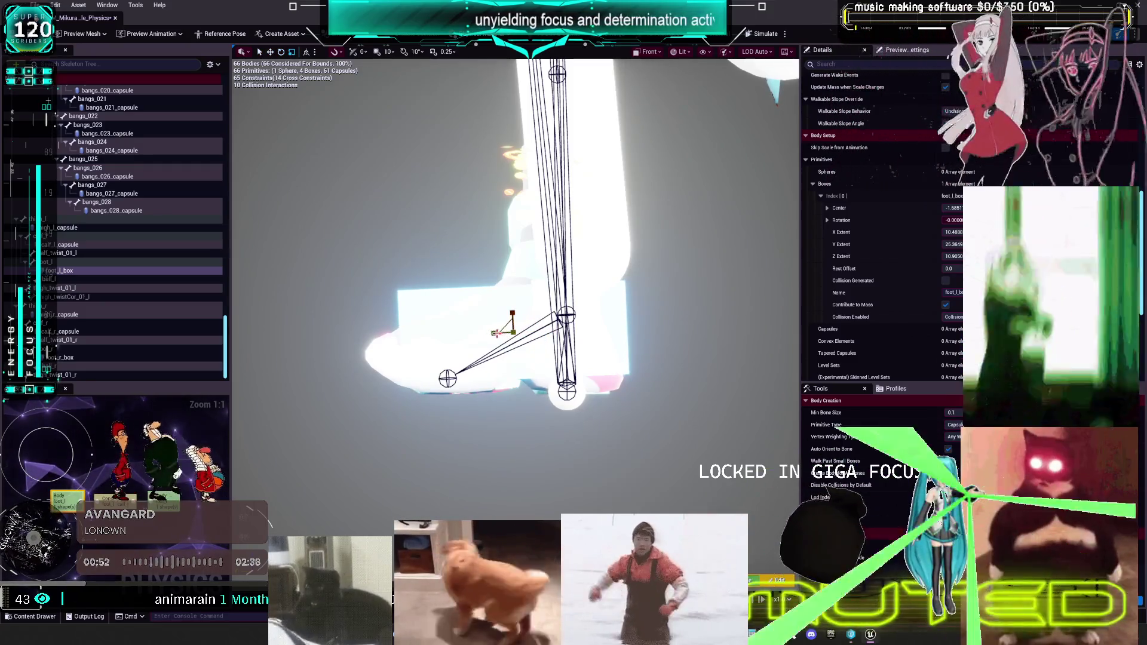
click(645, 52)
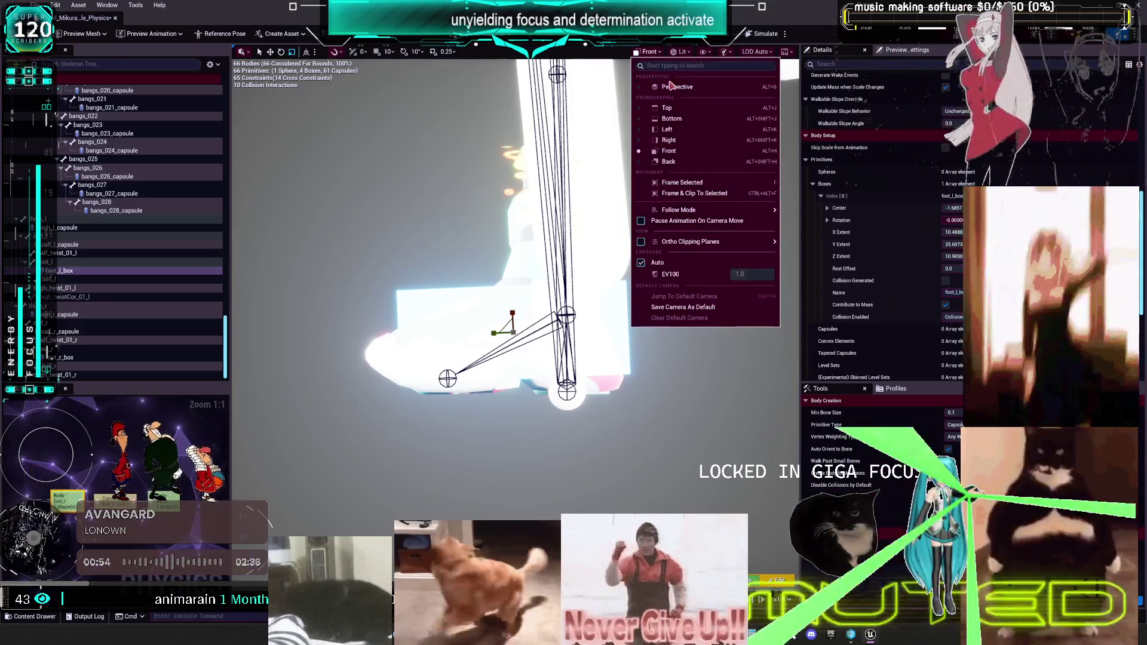
click(669, 83)
key(f)
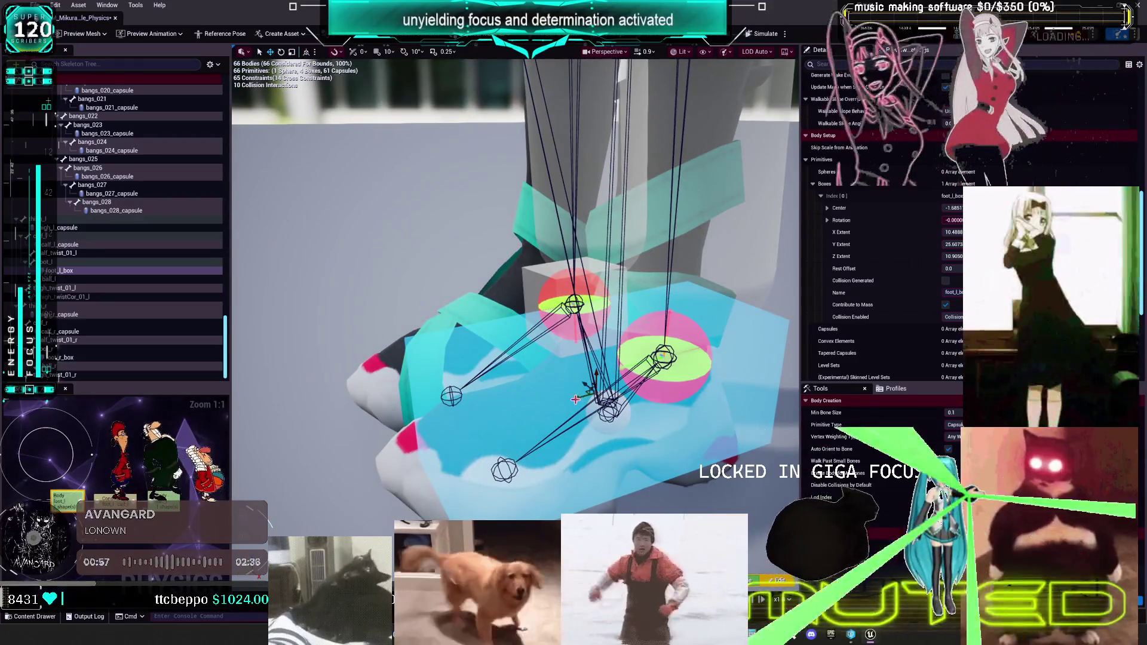
- Shift the left foot box slightly lower so it sits around the shoe
mouse_move(575, 399)
mouse_down()
mouse_move(513, 377)
mouse_move(687, 402)
mouse_up()
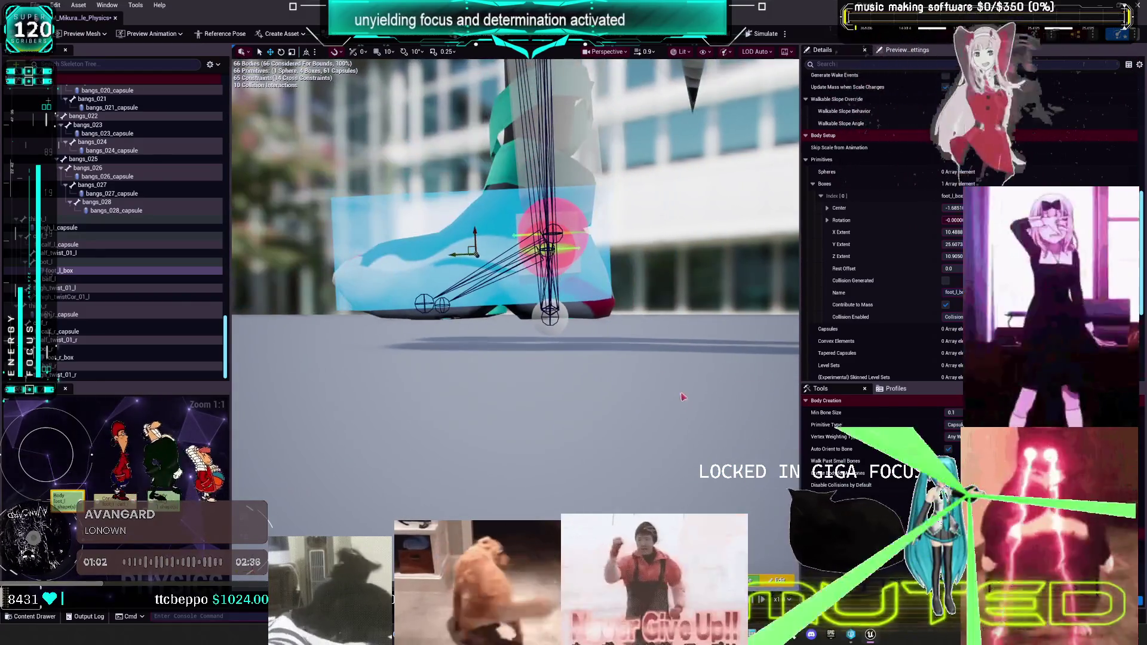
mouse_move(593, 332)
mouse_down()
mouse_move(419, 234)
mouse_move(420, 266)
mouse_up()
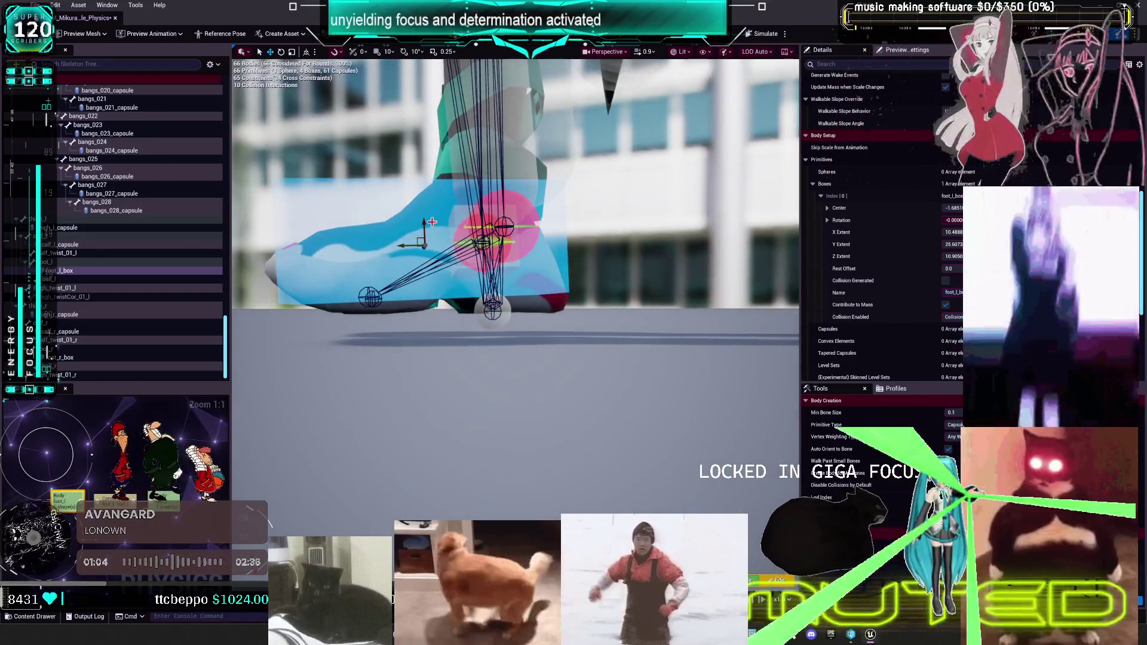
key(e)
drag(588, 264, 588, 418)
drag(579, 294, 568, 245)
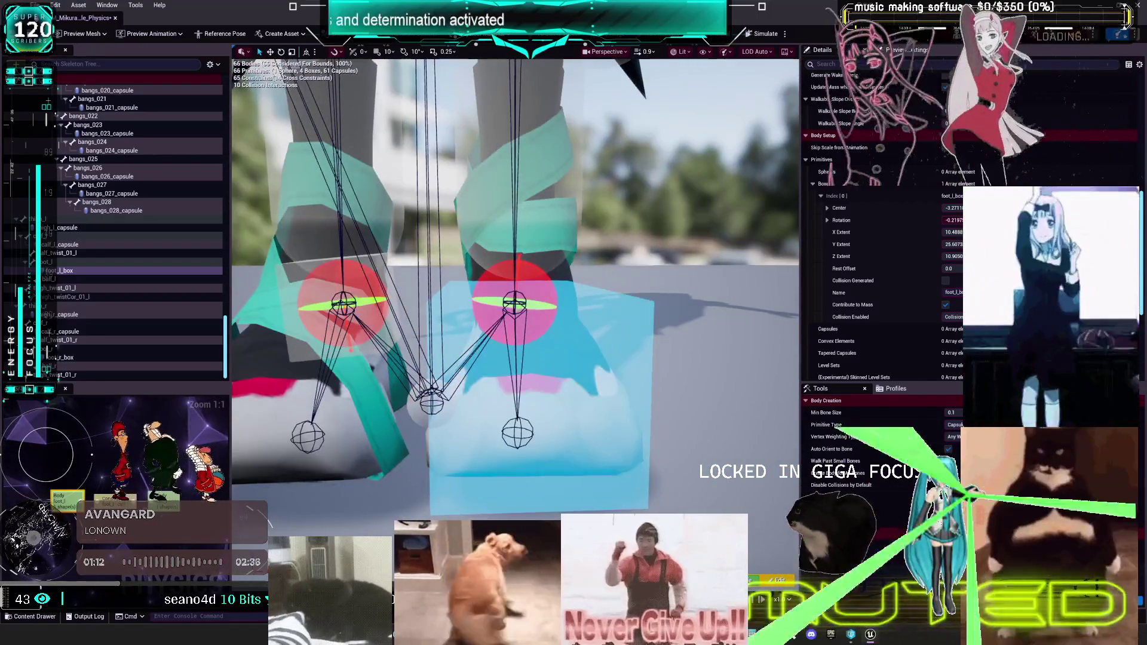
- Check the left calf and thigh capsules against the fitted foot box
click(66, 244)
key(f)
scroll(547, 215, down, 3)
key(e)
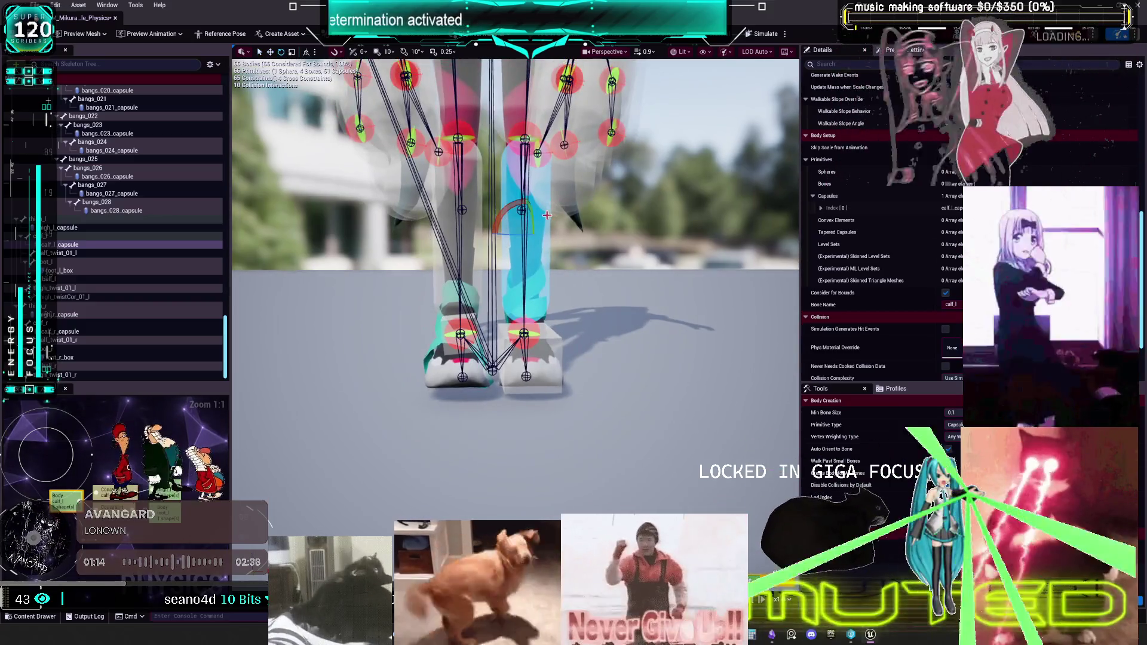
key(r)
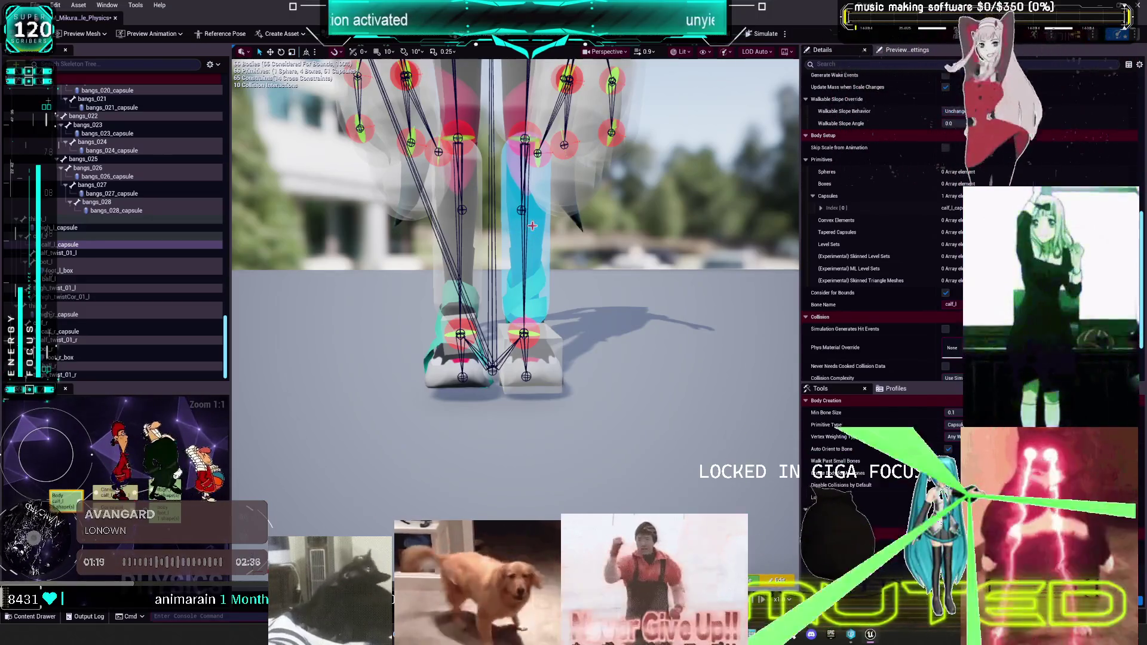
key(w)
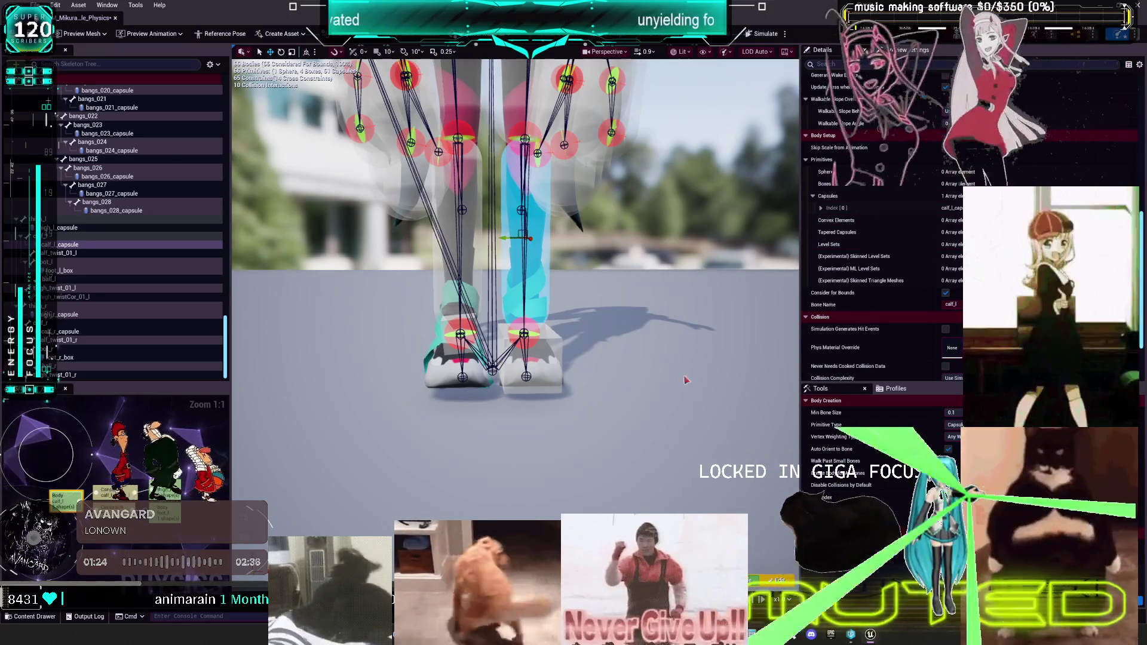
click(562, 391)
scroll(561, 392, up, 1)
scroll(526, 269, down, 3)
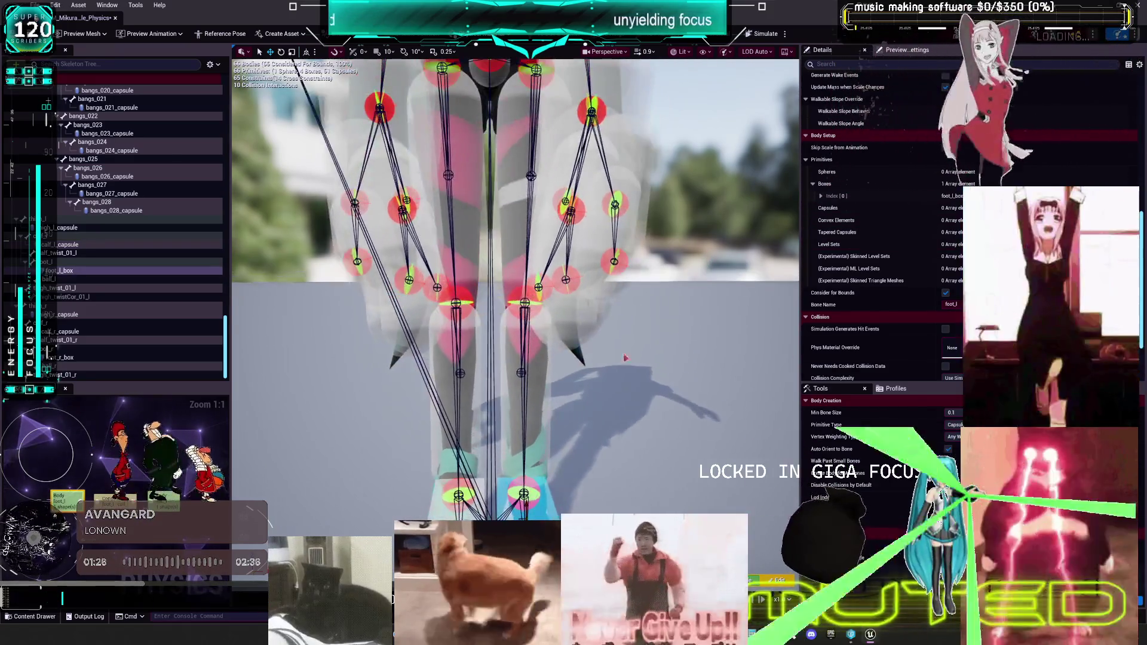
click(526, 269)
scroll(526, 269, up, 3)
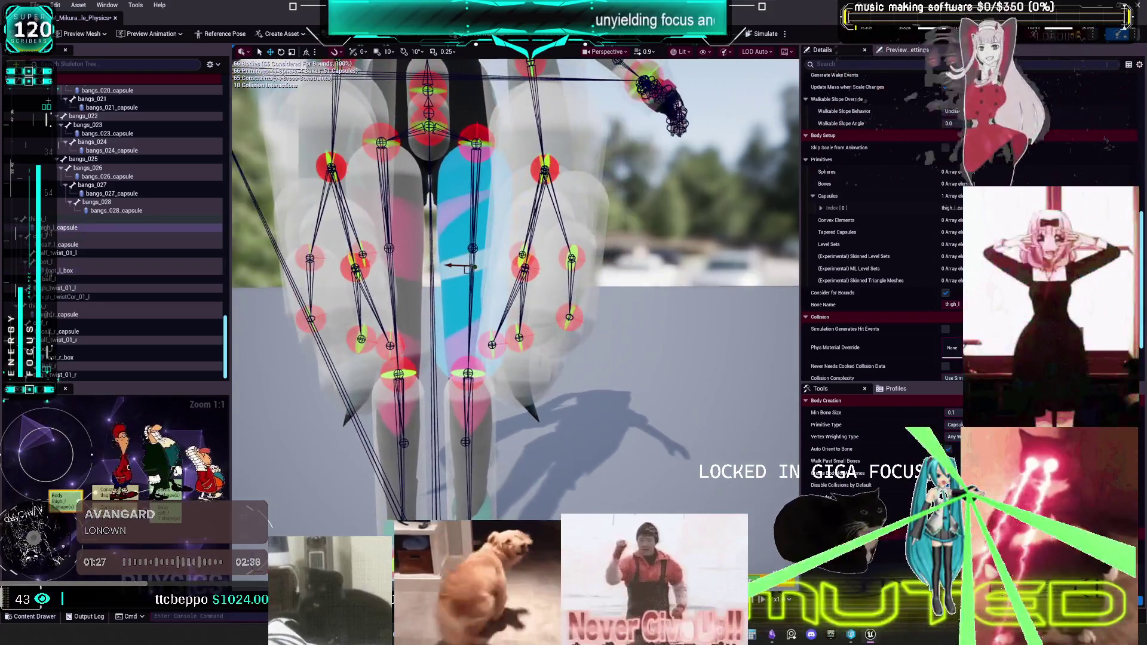
scroll(513, 287, up, 3)
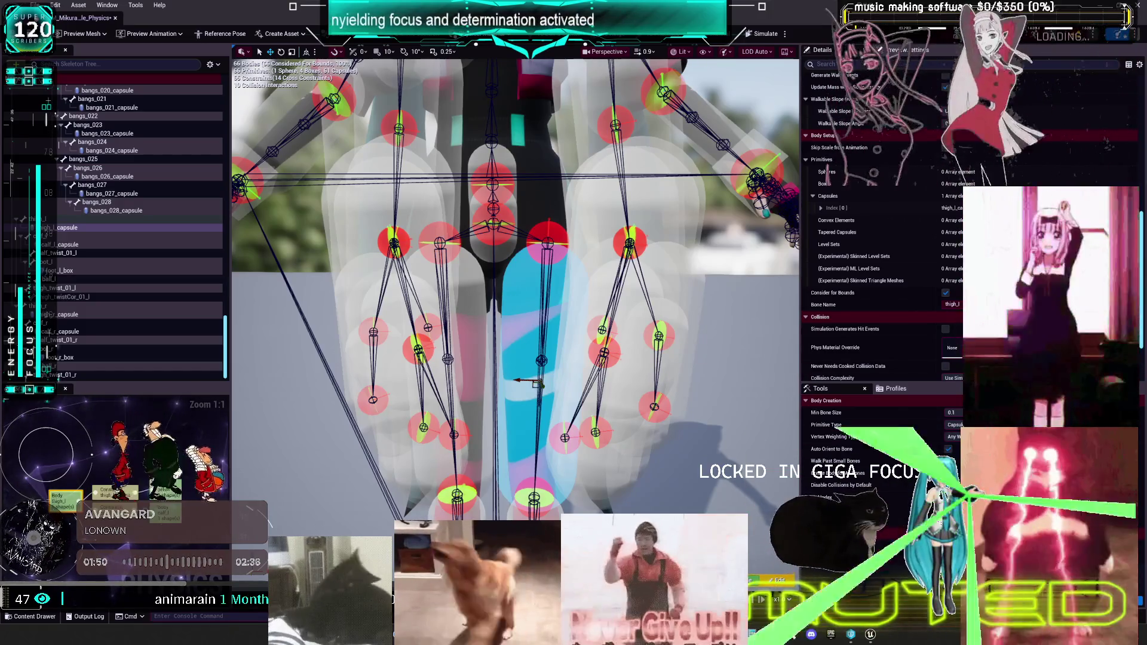
- Rotate and move hand_l_box so it lies along the left hand
drag(596, 370, 537, 335)
mouse_move(668, 290)
mouse_down()
mouse_move(657, 286)
mouse_move(667, 291)
mouse_up()
click(667, 290)
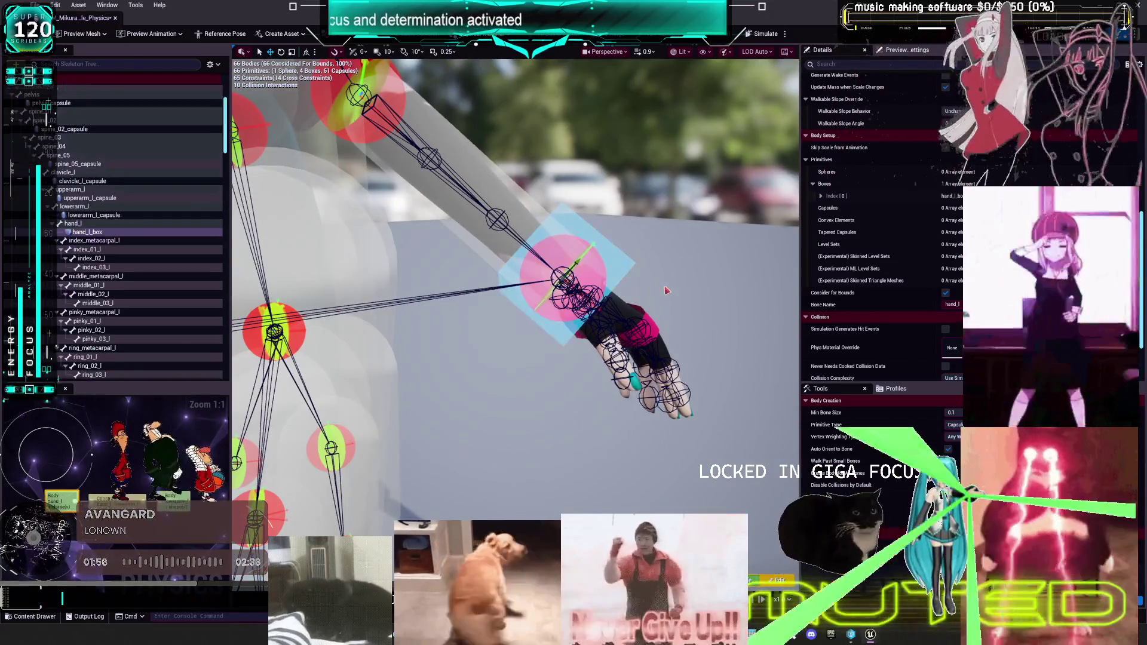
mouse_move(574, 266)
mouse_down()
mouse_move(594, 263)
mouse_move(585, 284)
mouse_move(596, 279)
mouse_move(628, 310)
mouse_move(637, 348)
mouse_move(733, 343)
mouse_move(583, 360)
mouse_move(526, 353)
mouse_move(501, 328)
mouse_move(646, 329)
mouse_move(573, 346)
mouse_move(602, 274)
mouse_up()
- Inspect the left forearm capsule and a hair capsule body
click(599, 272)
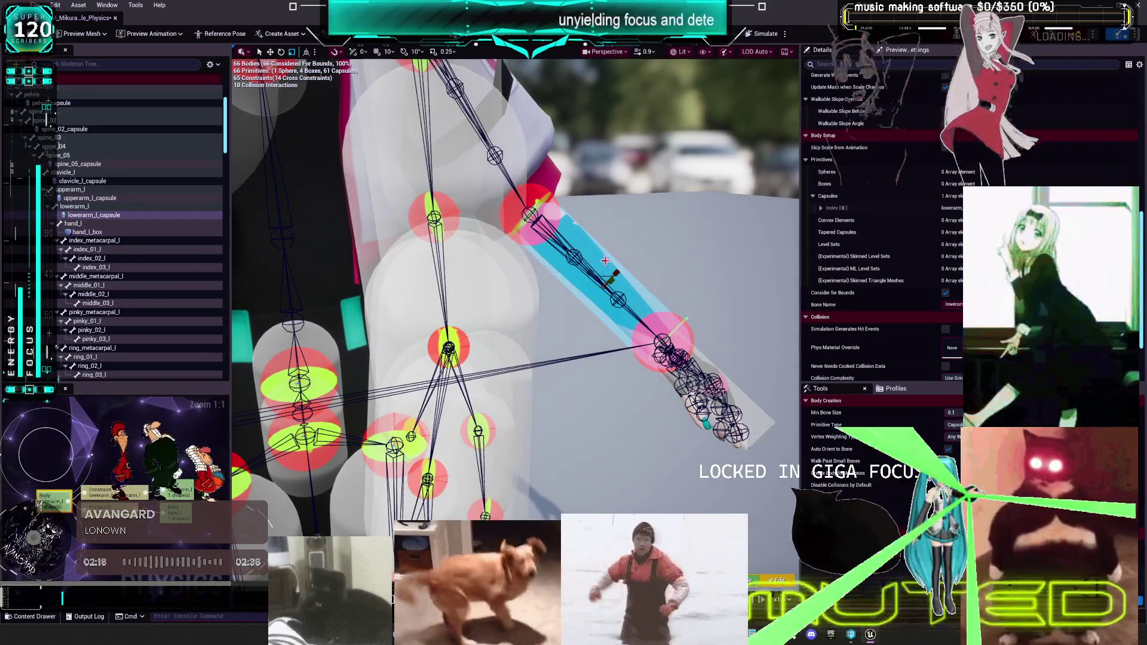
mouse_move(617, 243)
mouse_down()
mouse_move(585, 257)
mouse_move(614, 240)
mouse_move(577, 282)
mouse_move(578, 354)
mouse_up()
click(576, 259)
click(578, 360)
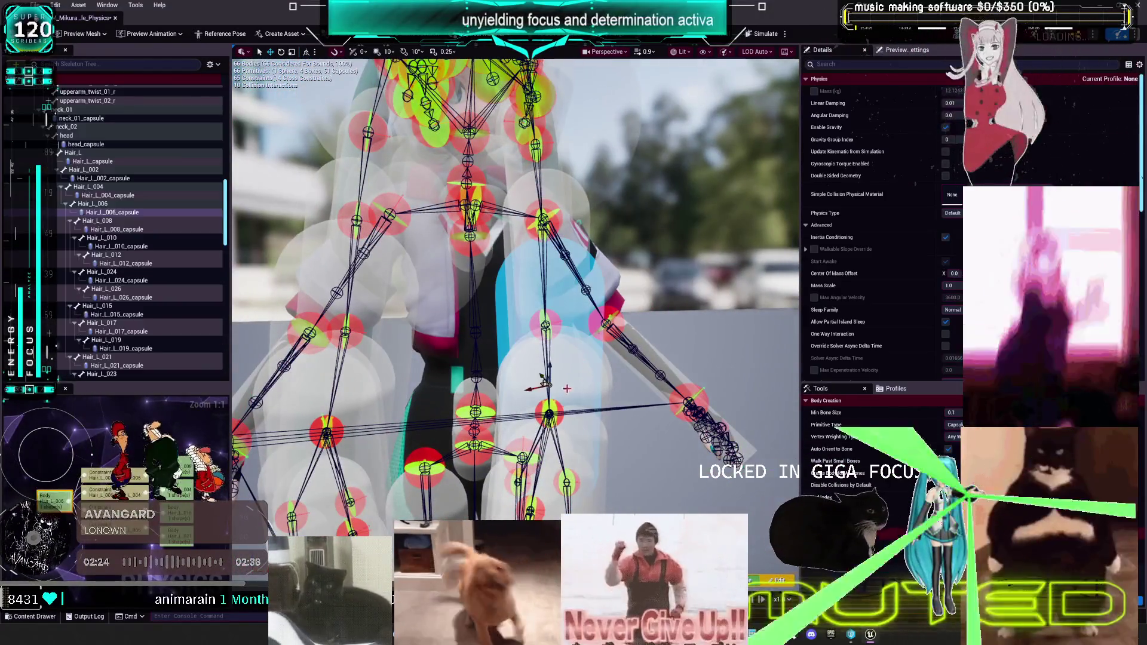
- Give the Hair_L to Hair_L_008 capsules zero centre and rotation, radius 2 and length 10
scroll(596, 383, down, 5)
scroll(595, 383, up, 2)
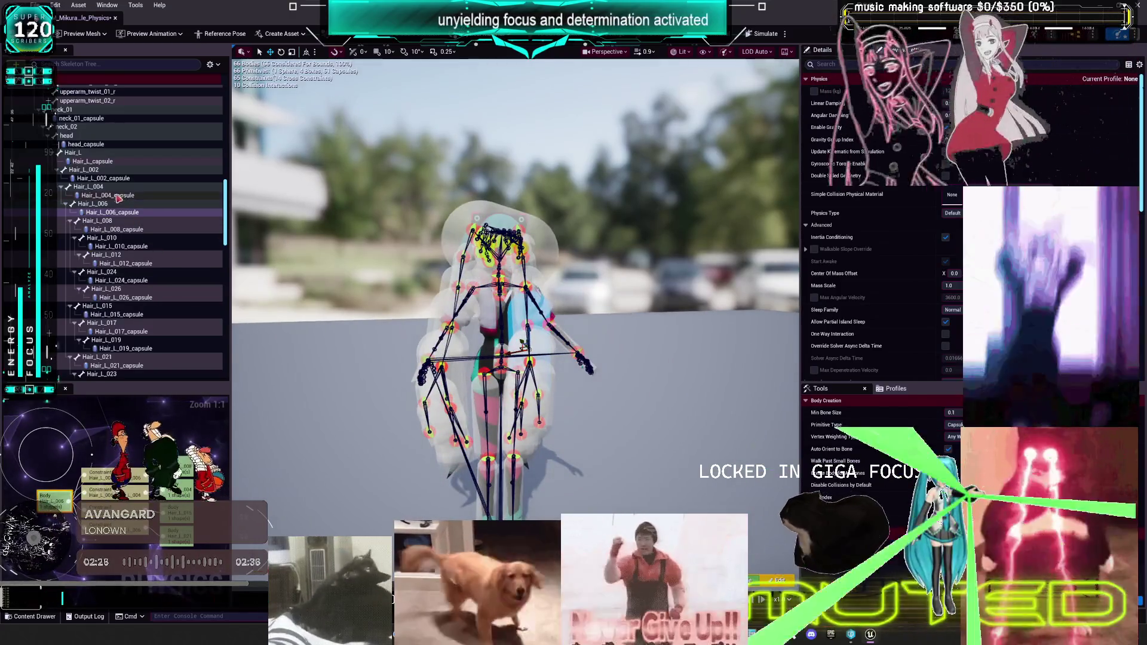
click(92, 161)
ctrl+click(103, 178)
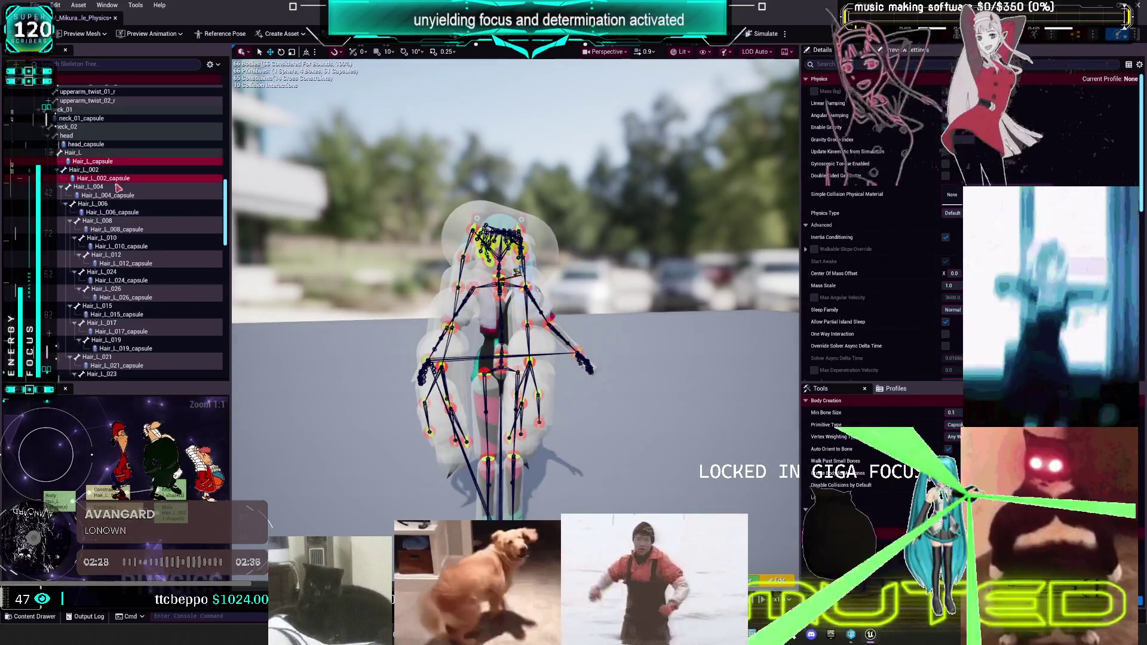
ctrl+click(108, 195)
ctrl+click(128, 213)
ctrl+click(123, 229)
scroll(894, 241, down, 8)
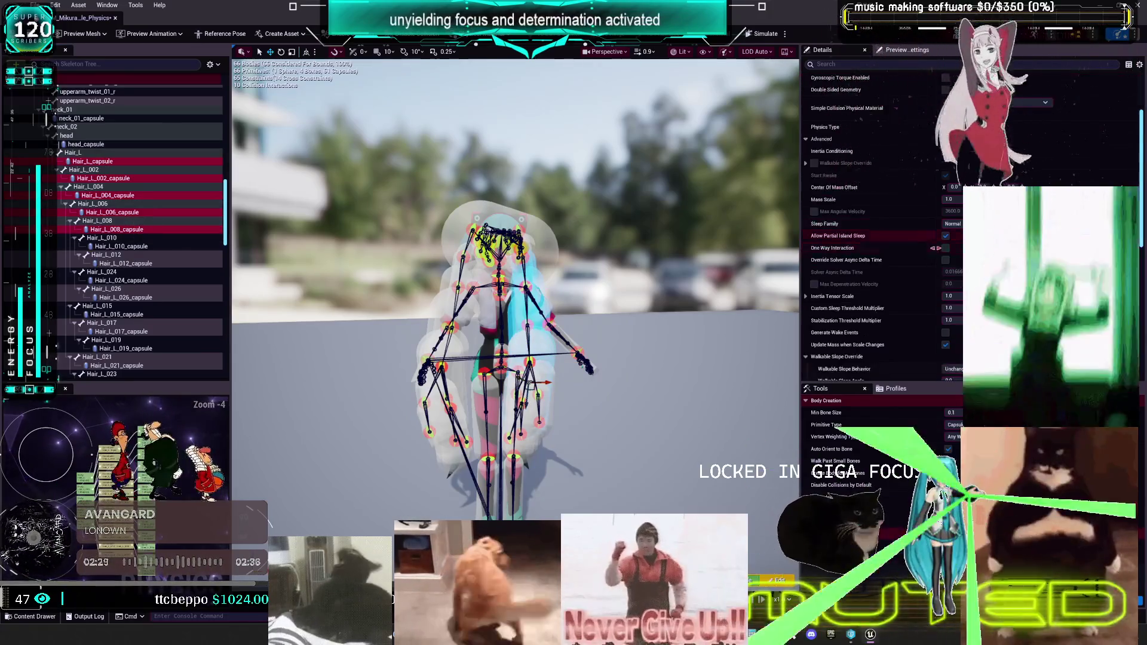
click(820, 279)
scroll(836, 251, down, 3)
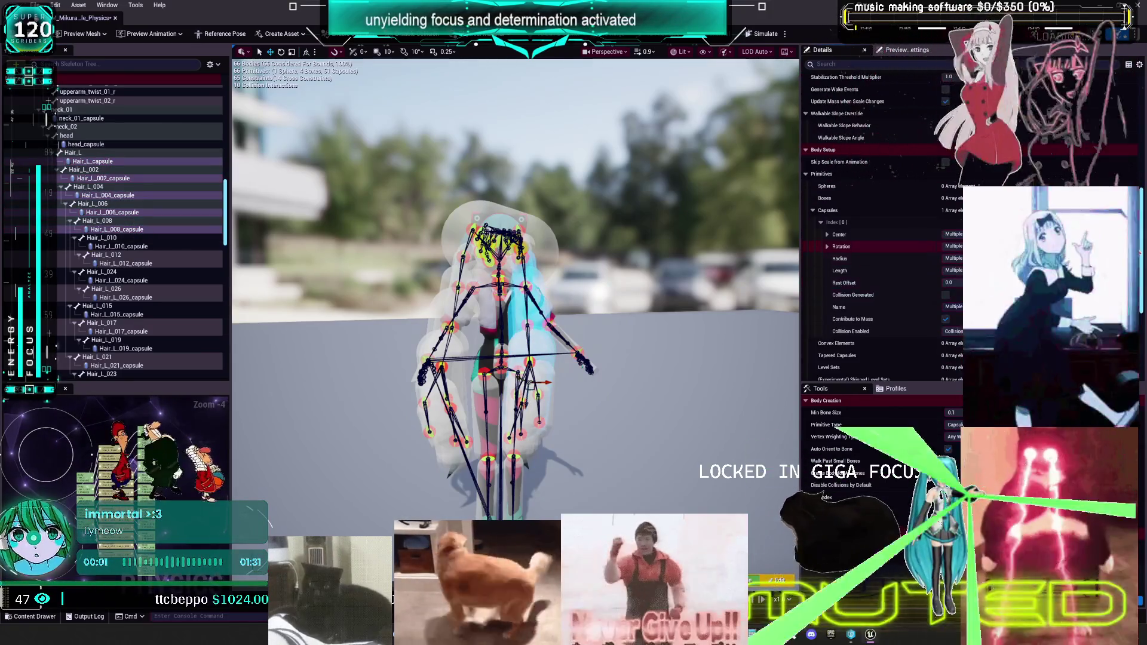
click(1126, 234)
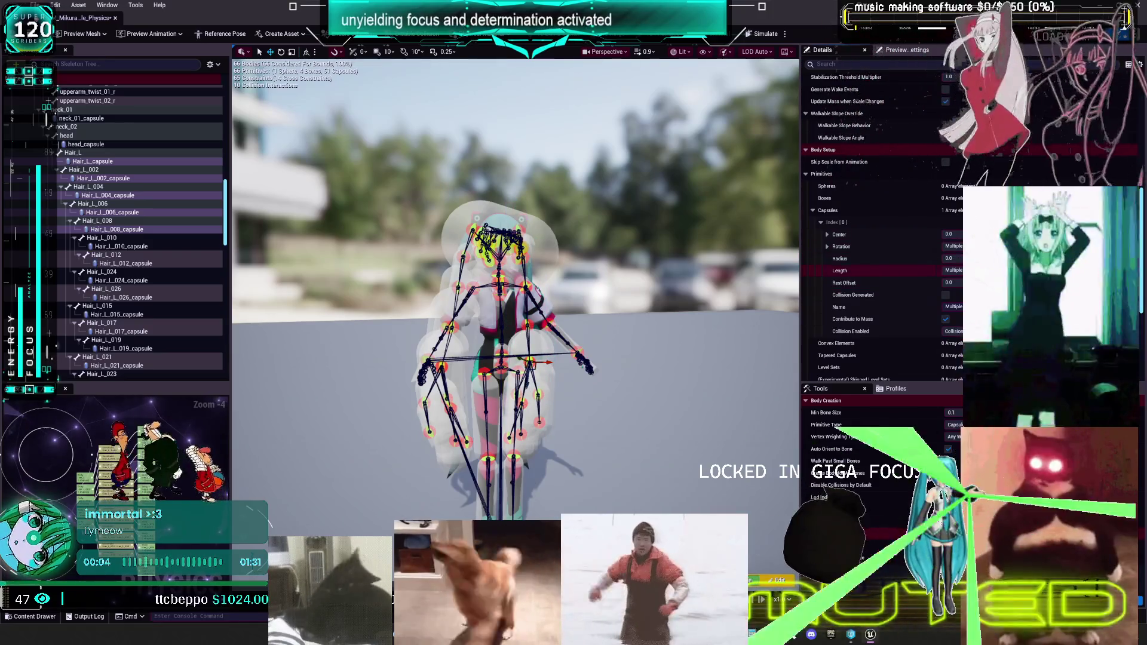
click(1126, 246)
click(949, 258)
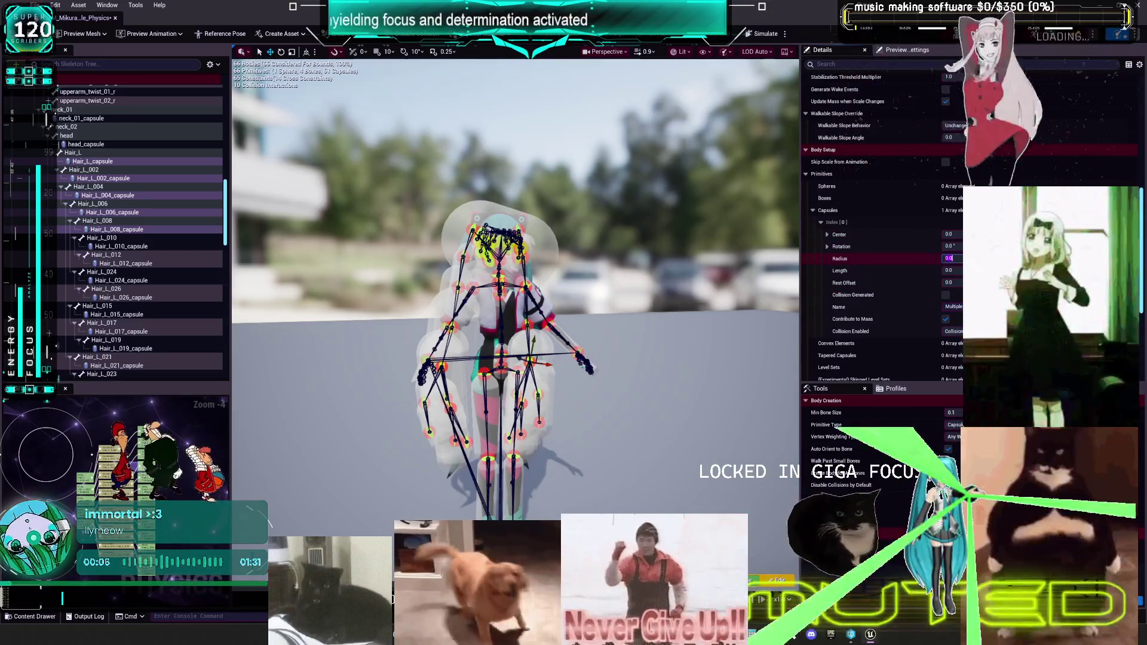
text(2)
key(Tab)
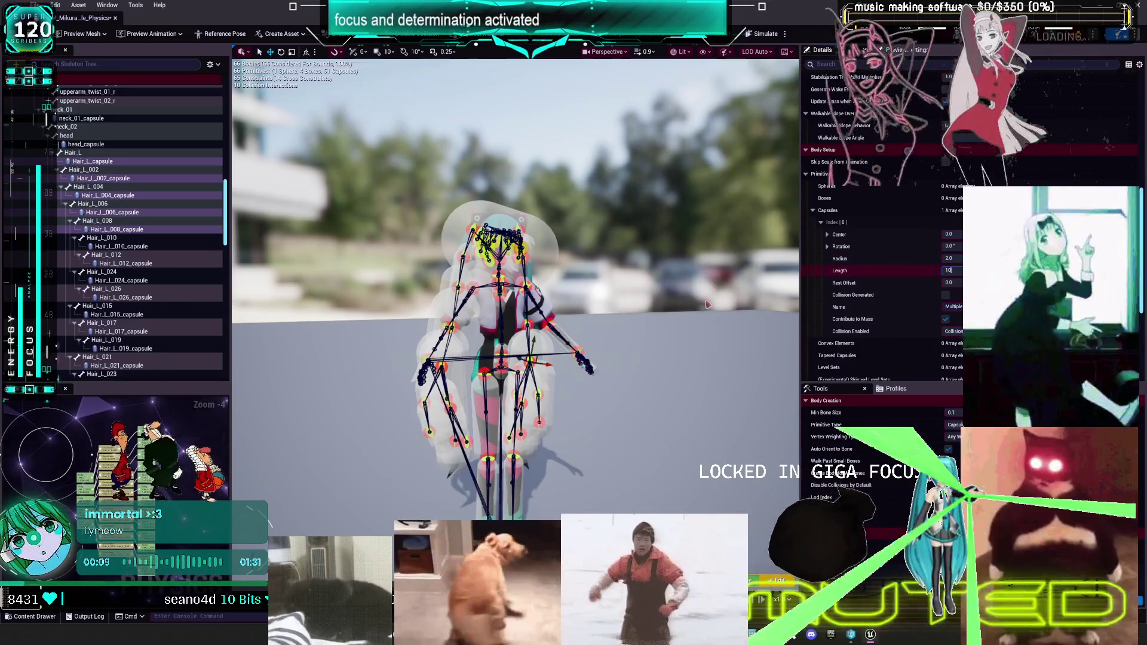
key(Return)
- Multi-select the Hair_L_010, 012, 024, 026, 015, 017, 019, 021 and 023 capsules
scroll(133, 204, down, 3)
ctrl+click(132, 203)
ctrl+click(134, 221)
ctrl+click(132, 237)
ctrl+click(134, 254)
ctrl+click(128, 271)
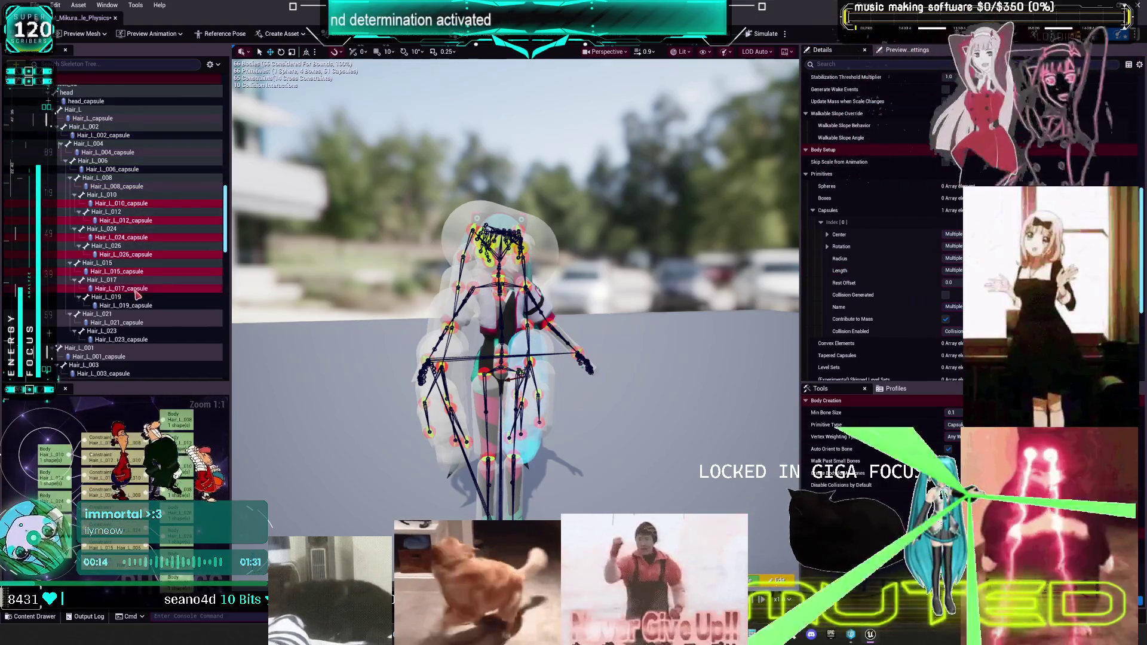
ctrl+click(134, 289)
ctrl+click(131, 305)
ctrl+click(126, 323)
ctrl+click(128, 339)
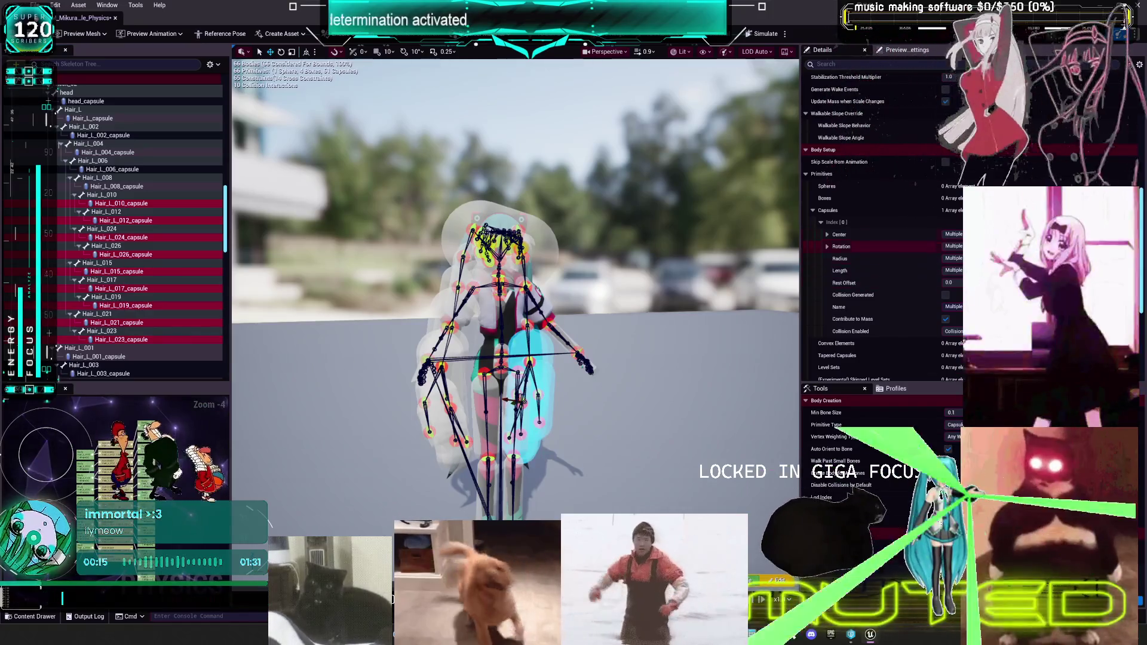
- Enter 0 for the selected hair capsules' centre, rotation and radius, then reopen the radius to correct it
click(839, 234)
text(0)
key(Tab)
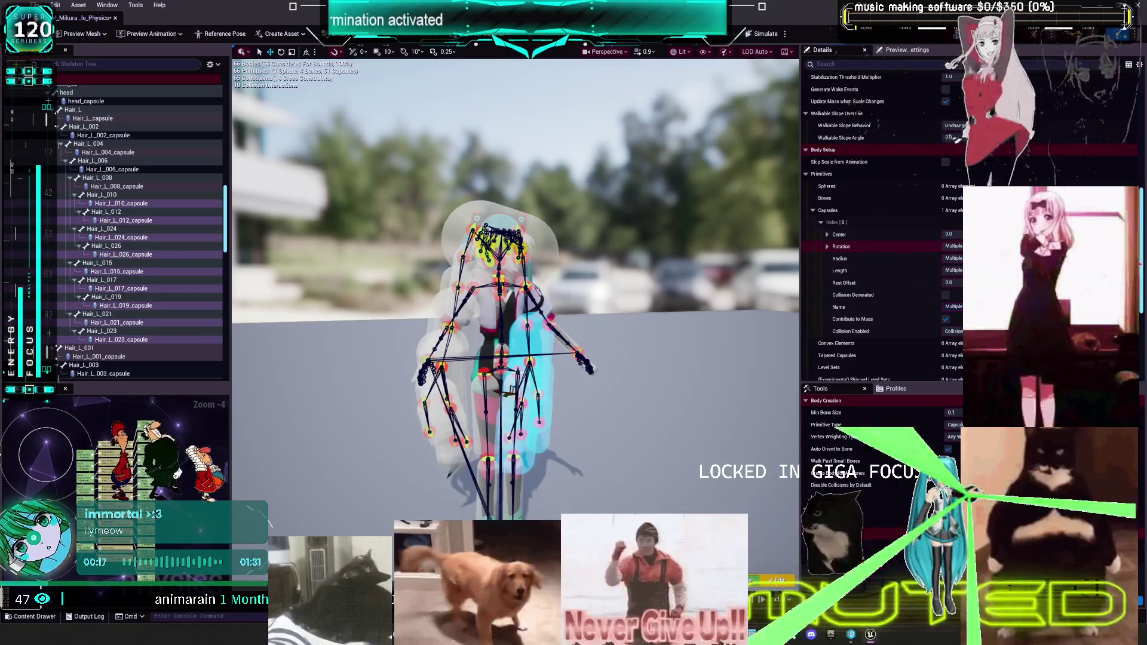
text(0)
key(Tab)
text(0)
key(Tab)
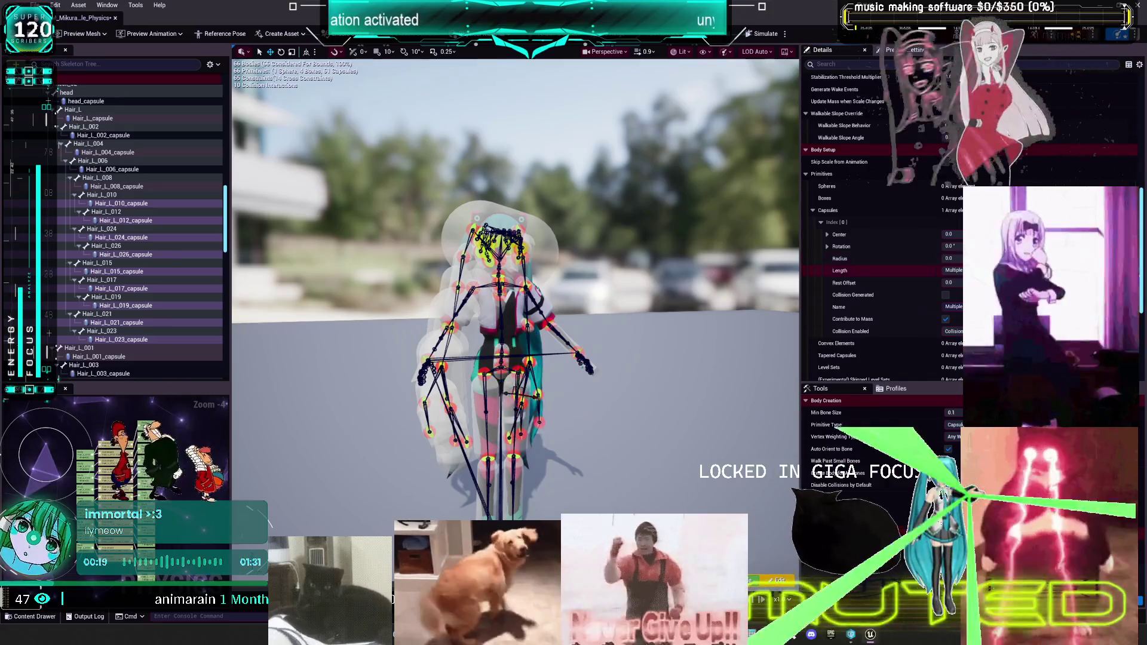
click(904, 261)
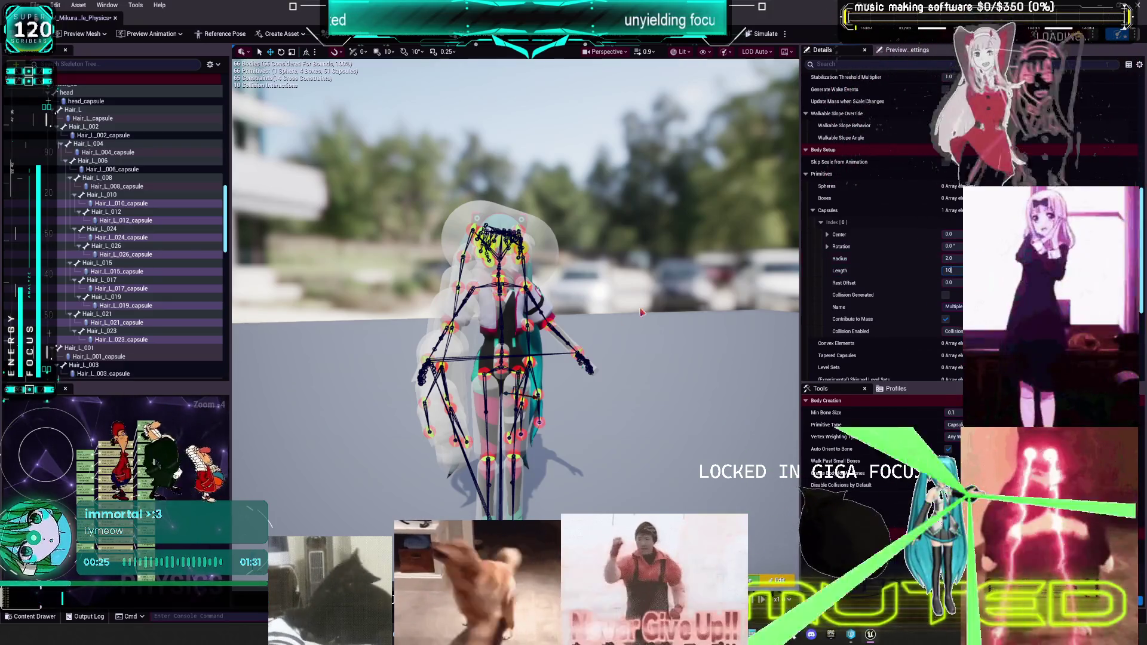
- Zoom in on the head and delete the head capsule
mouse_move(612, 309)
mouse_down()
mouse_move(597, 290)
mouse_move(613, 221)
mouse_move(579, 262)
mouse_up()
click(631, 263)
key(f)
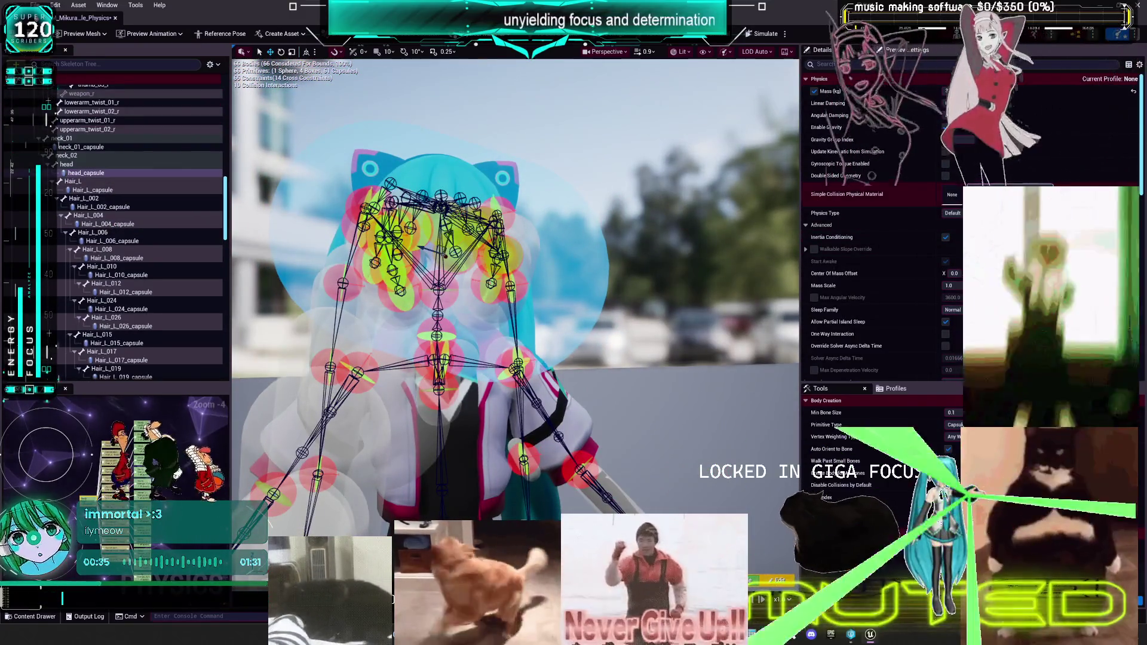
scroll(881, 227, down, 5)
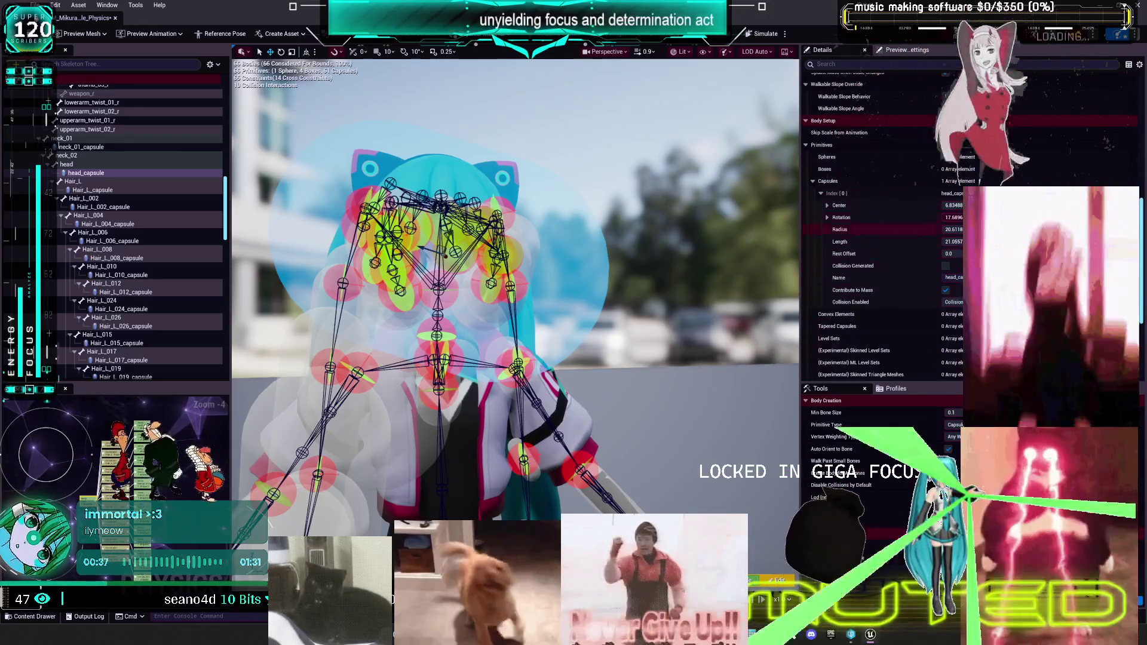
key(Delete)
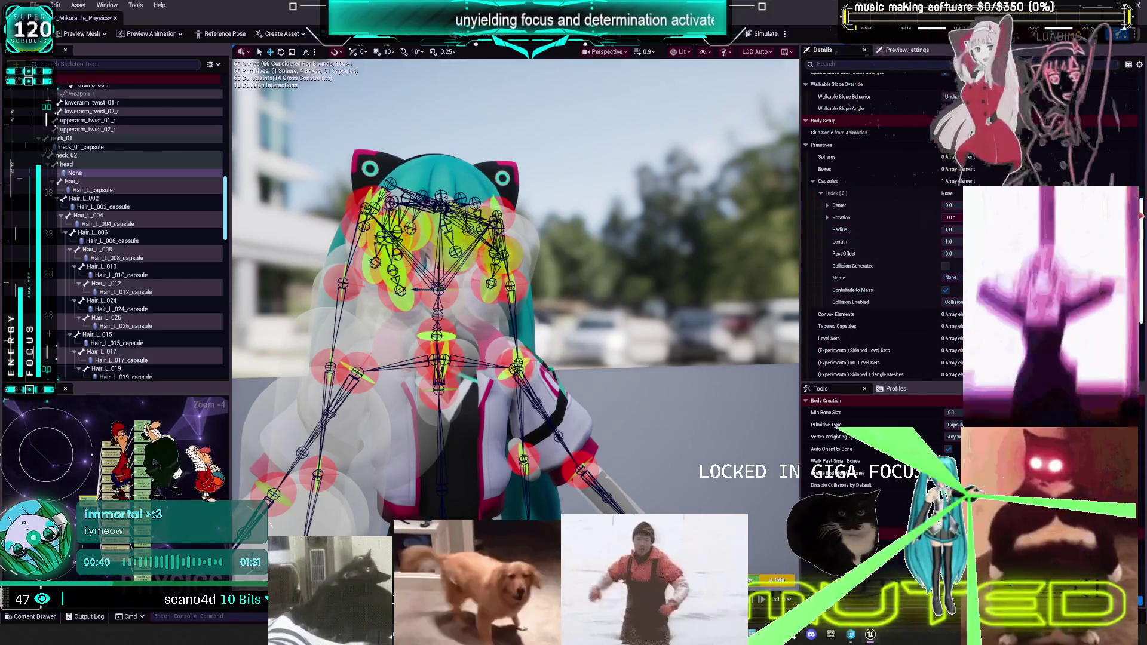
- Delete the Hair_L, Hair_L_002, Hair_L_004, Hair_L_006 and Hair_L_008 capsules
click(95, 190)
ctrl+click(102, 207)
ctrl+click(107, 224)
ctrl+click(130, 241)
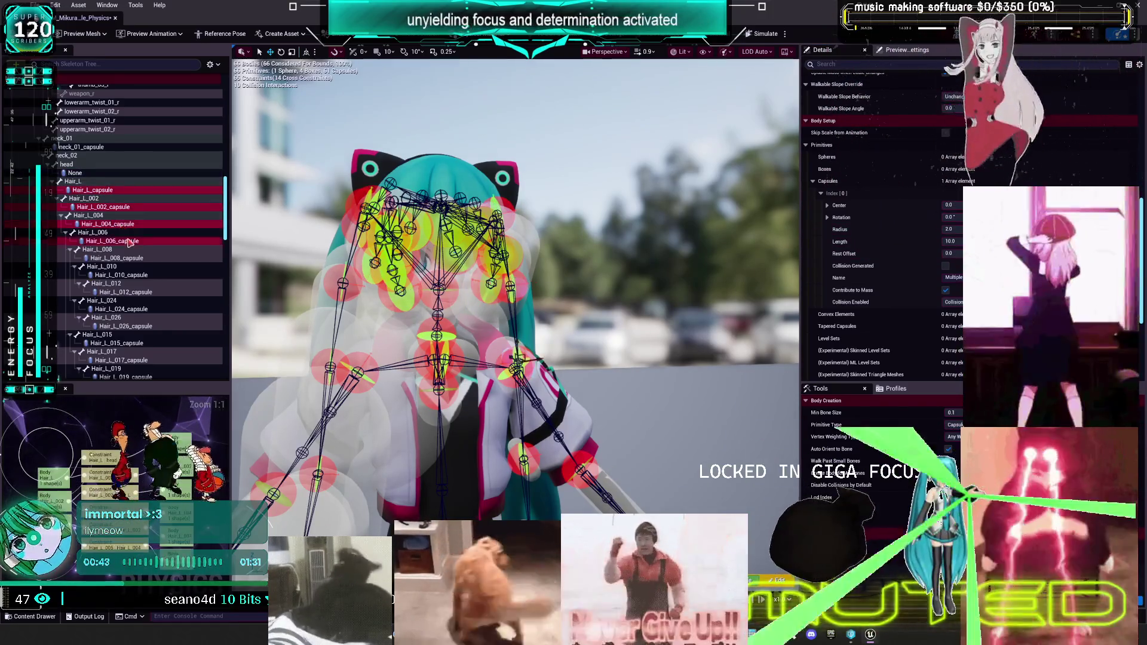
ctrl+click(116, 258)
key(Delete)
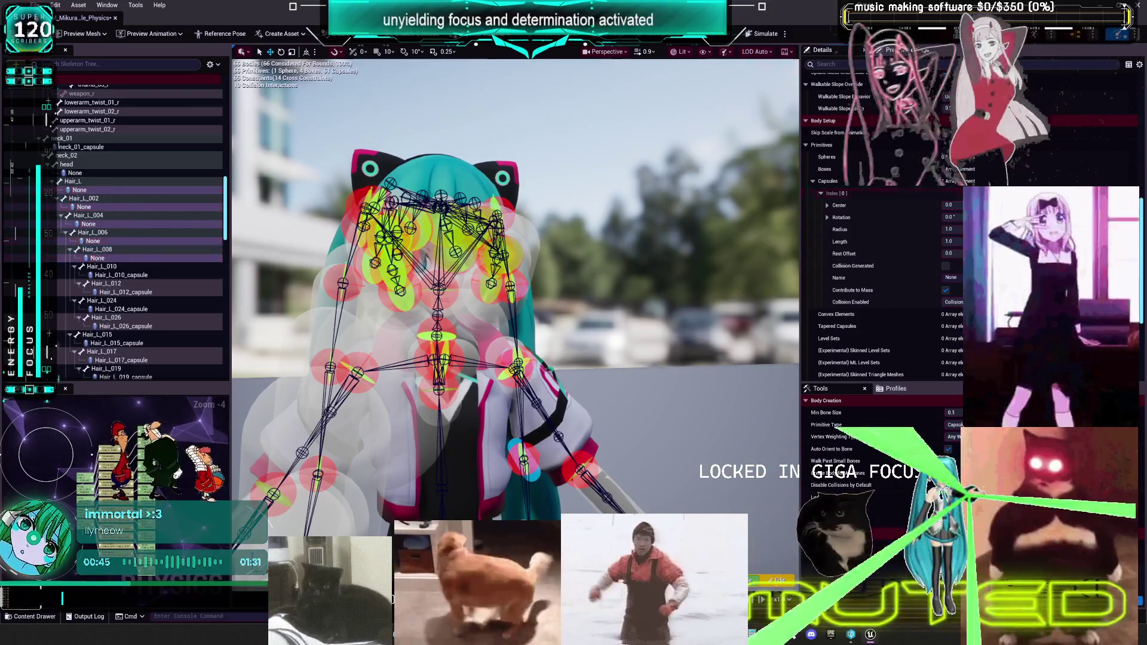
- Select the Hair_L_010, Hair_L_012, Hair_L_024 and Hair_L_026 capsules together
click(903, 234)
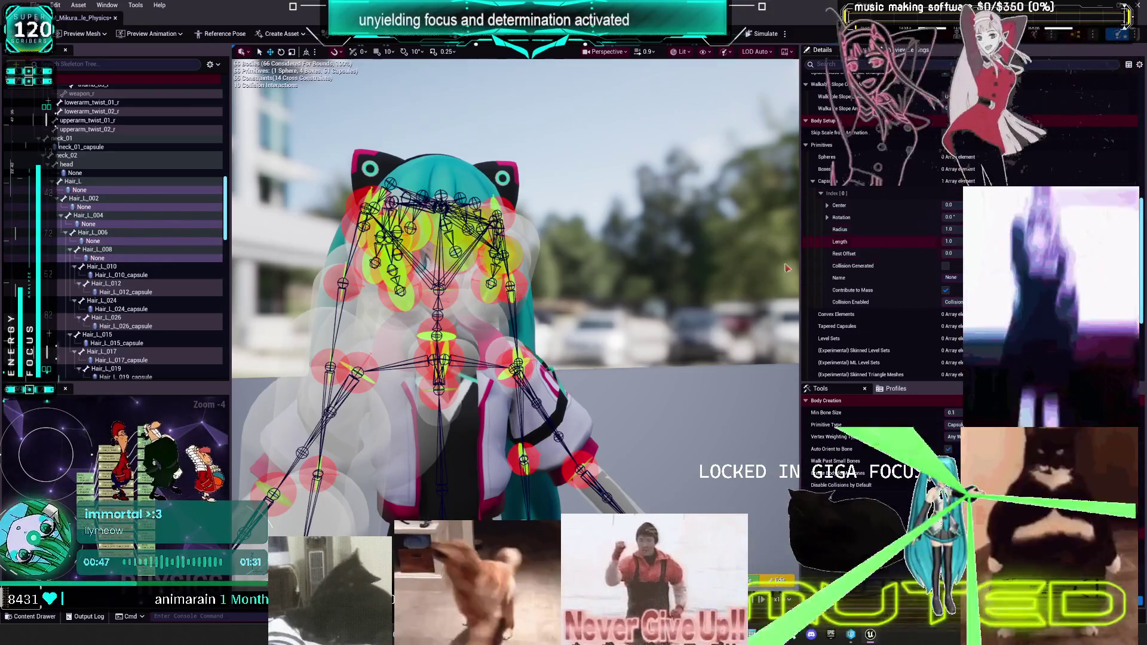
click(121, 275)
ctrl+click(125, 292)
ctrl+click(122, 309)
ctrl+click(134, 326)
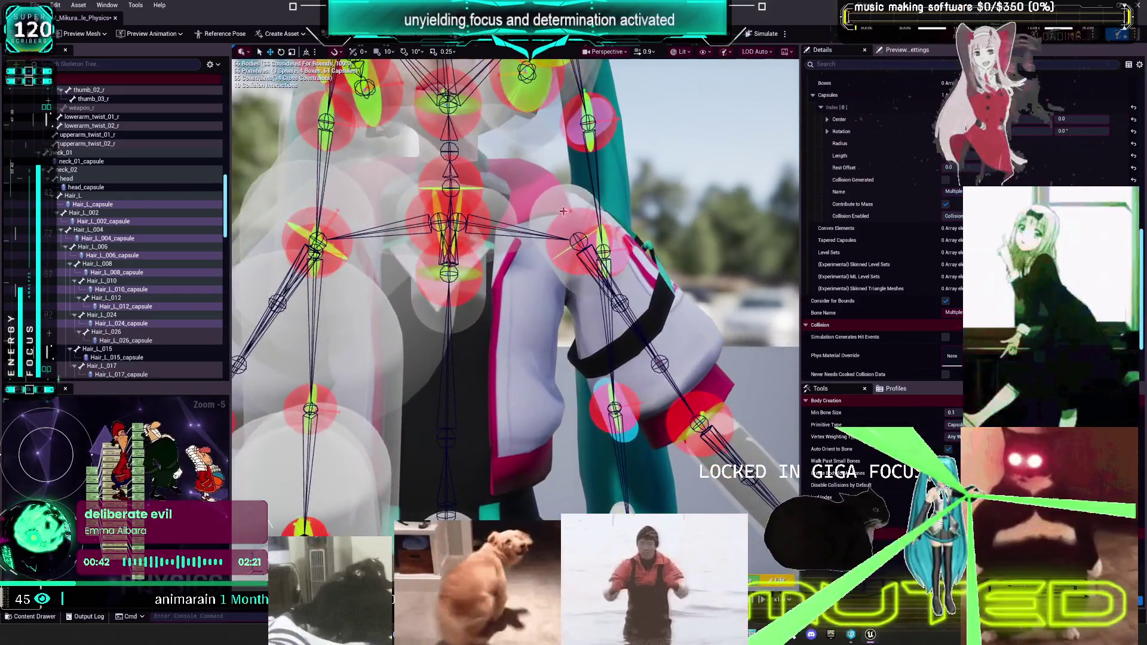
- Slide the left upper-arm capsule down toward the elbow and lengthen it at both ends
click(563, 212)
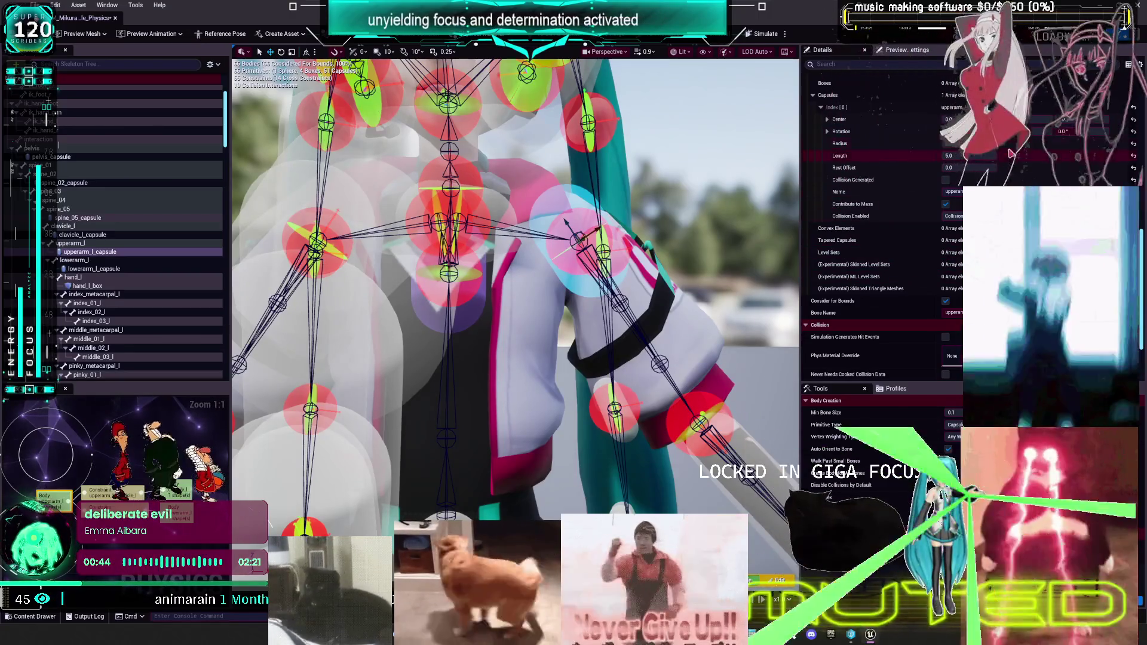
drag(592, 236, 625, 302)
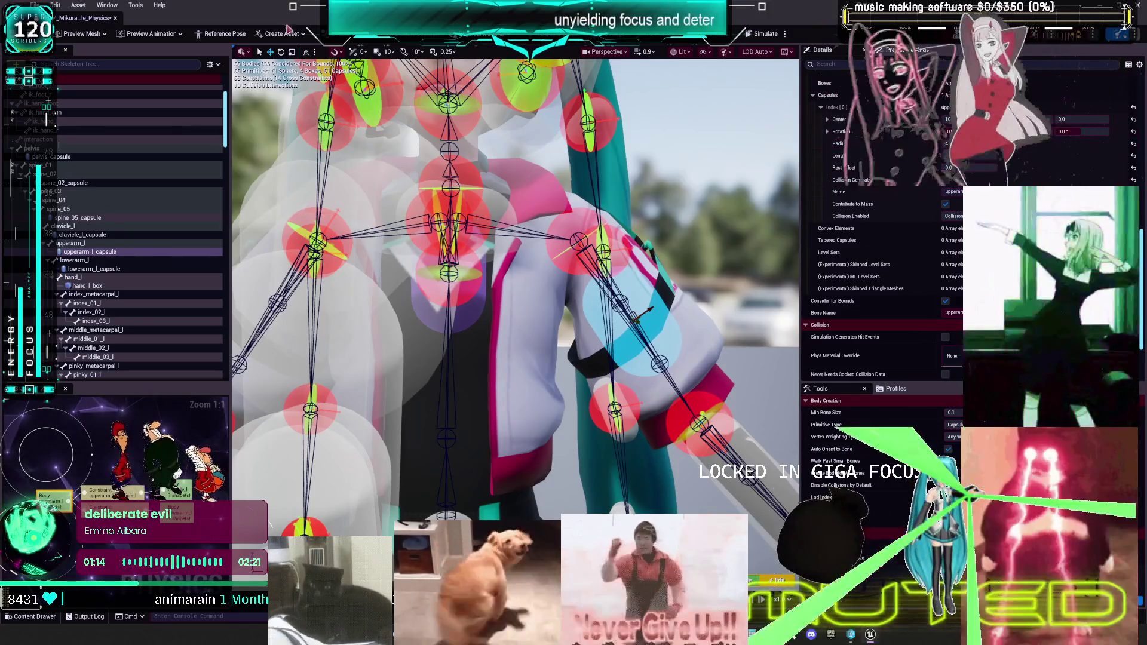
drag(456, 330, 581, 325)
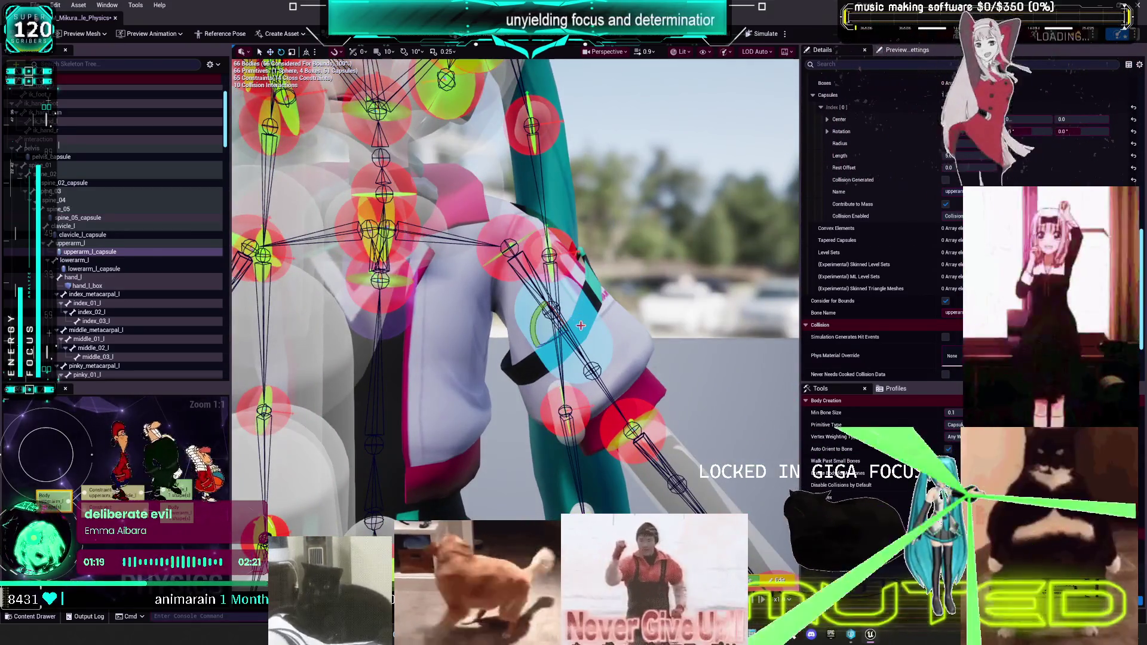
mouse_move(577, 320)
mouse_down()
mouse_move(600, 356)
mouse_move(589, 326)
mouse_move(603, 341)
mouse_up()
scroll(603, 340, down, 2)
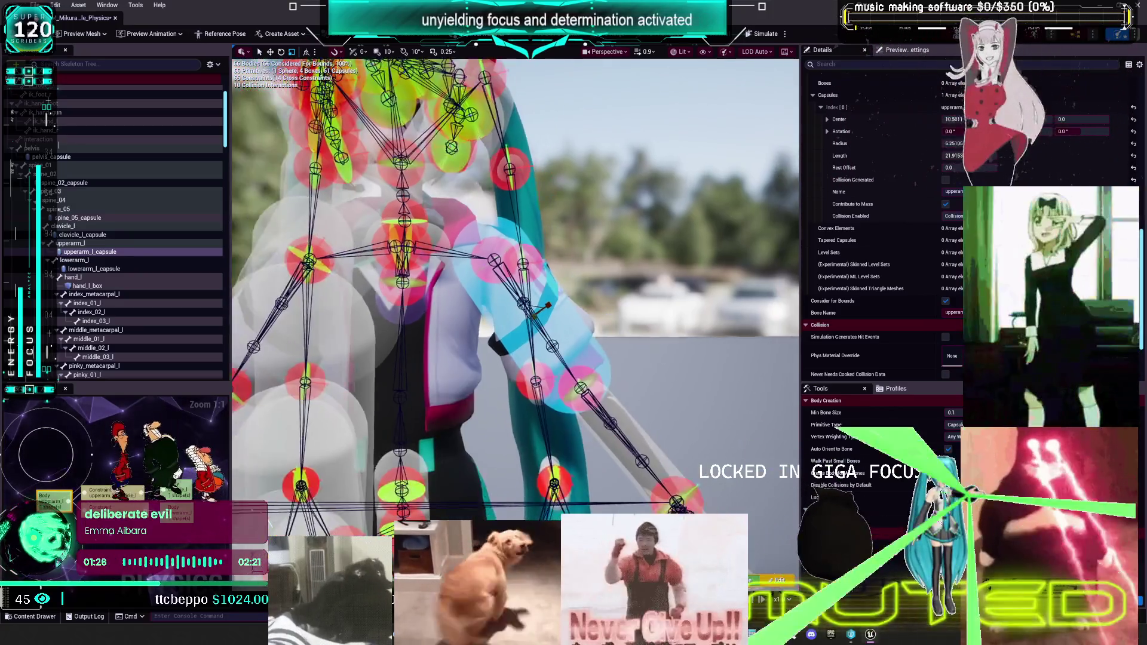
scroll(467, 351, down, 2)
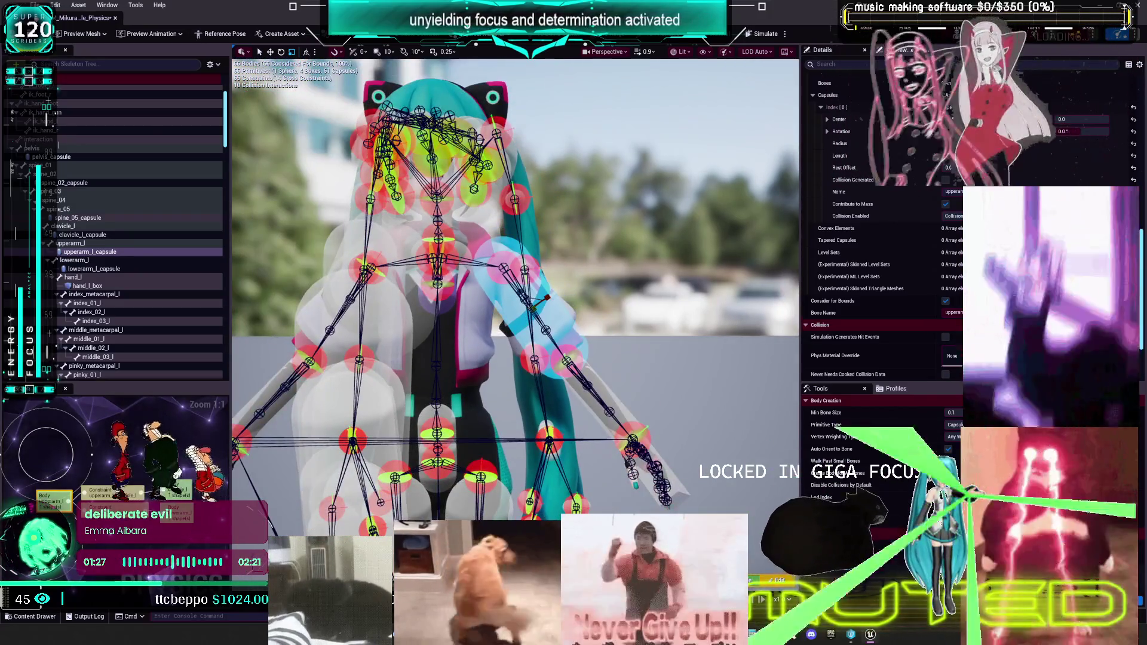
scroll(515, 286, up, 4)
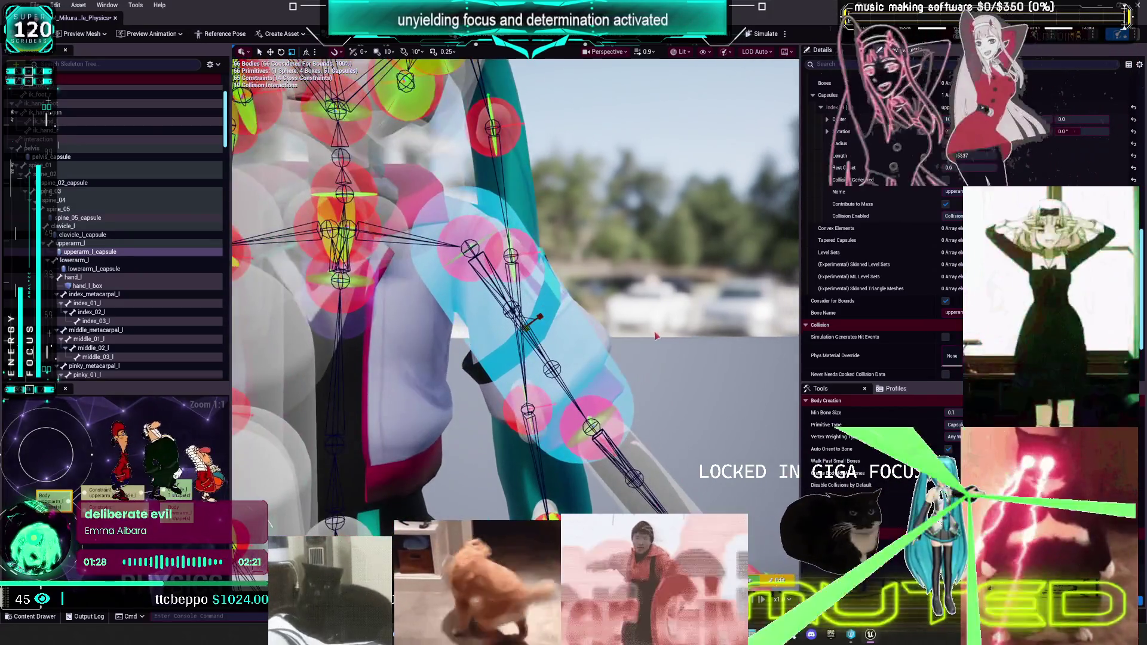
mouse_move(655, 336)
mouse_down()
mouse_move(664, 362)
mouse_move(656, 352)
mouse_up()
- Check the fit of the left lower-arm capsule and hand box, then reselect the upper-arm capsule
click(648, 439)
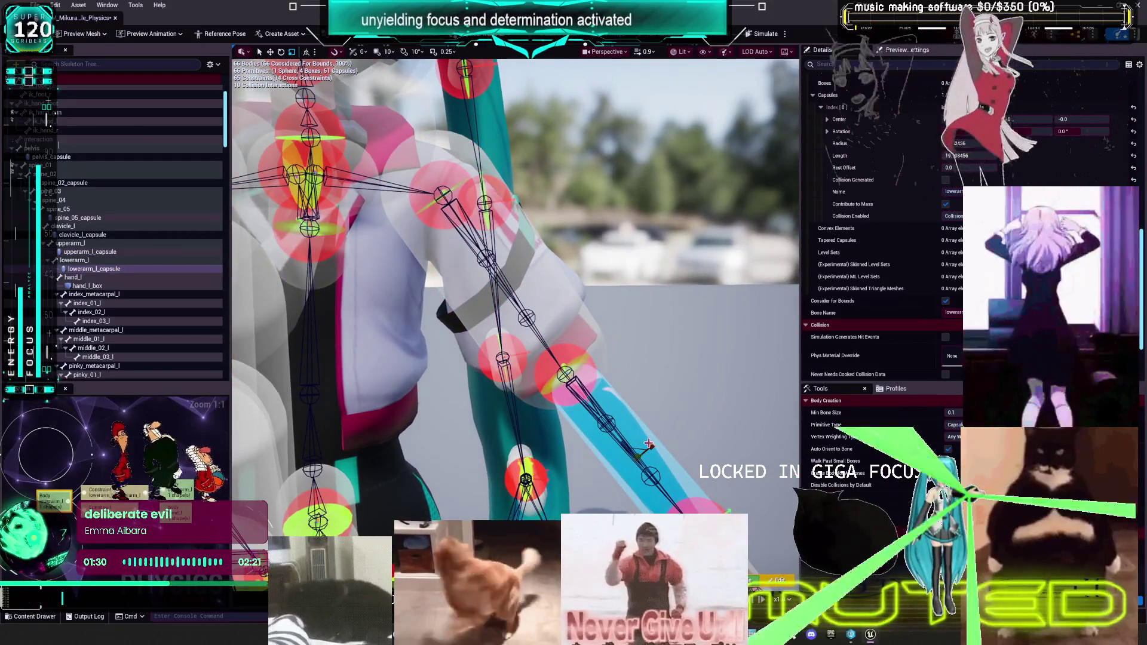
scroll(638, 409, down, 5)
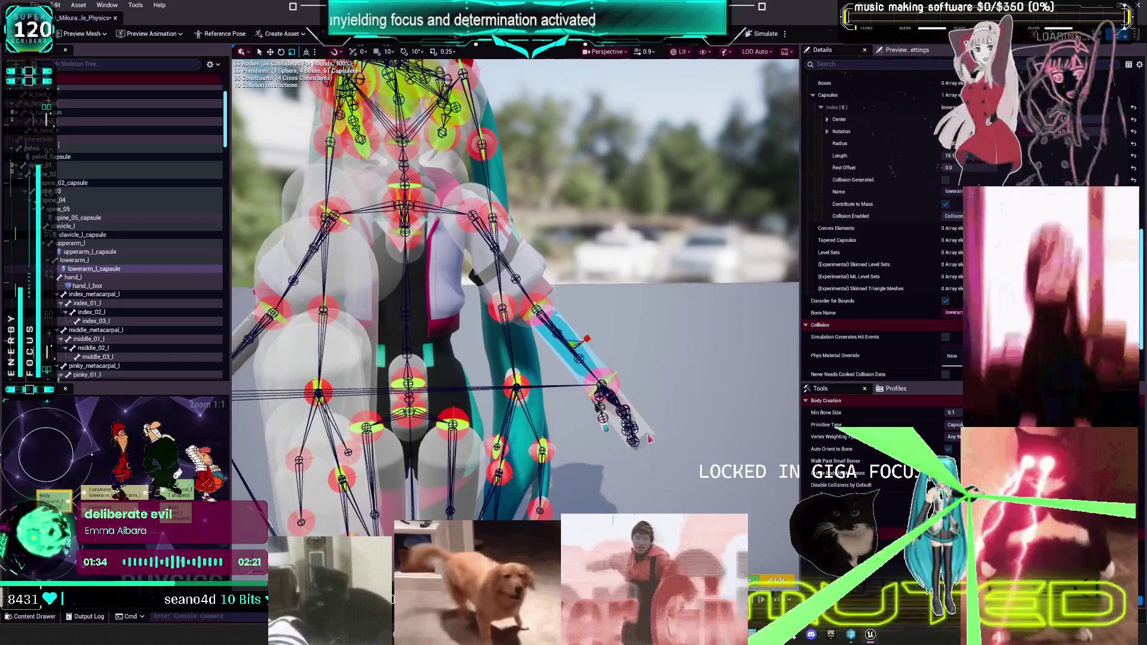
click(648, 406)
mouse_move(648, 435)
mouse_down()
mouse_move(687, 435)
mouse_move(645, 427)
mouse_up()
drag(600, 335, 633, 332)
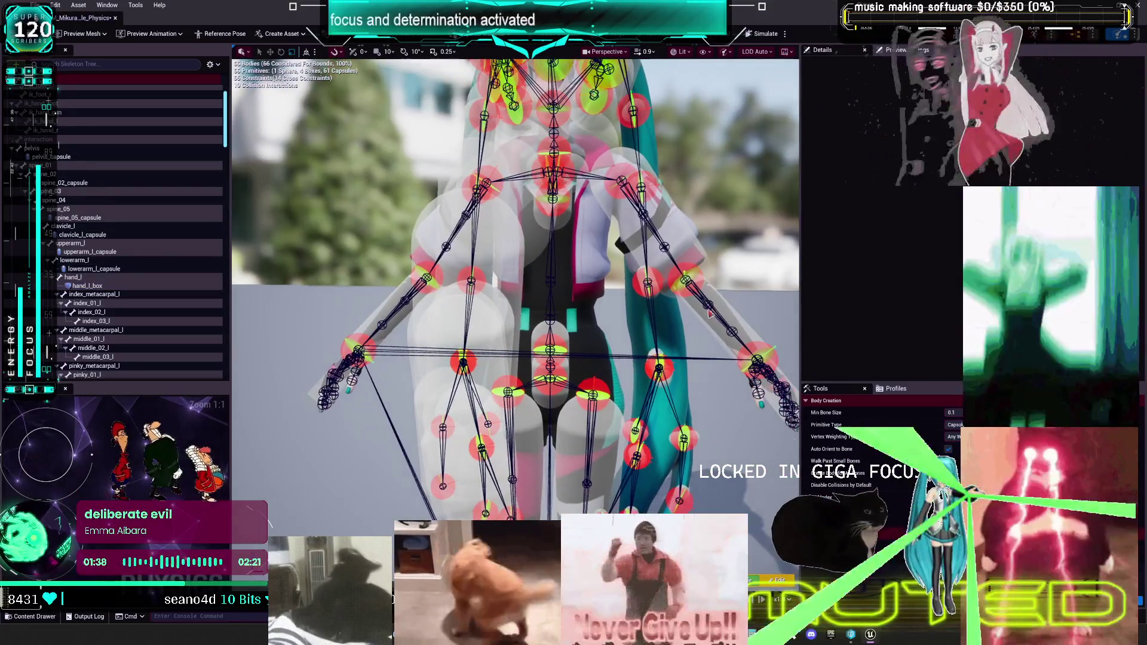
click(722, 305)
click(703, 256)
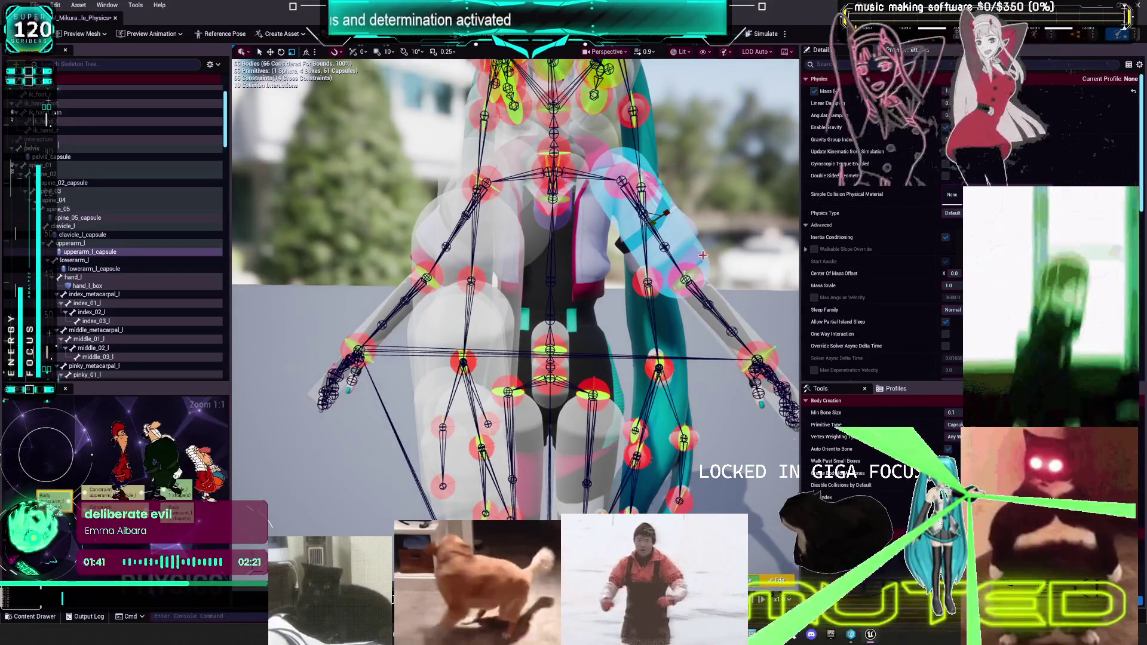
mouse_move(604, 298)
mouse_down()
mouse_move(574, 303)
mouse_move(543, 231)
mouse_up()
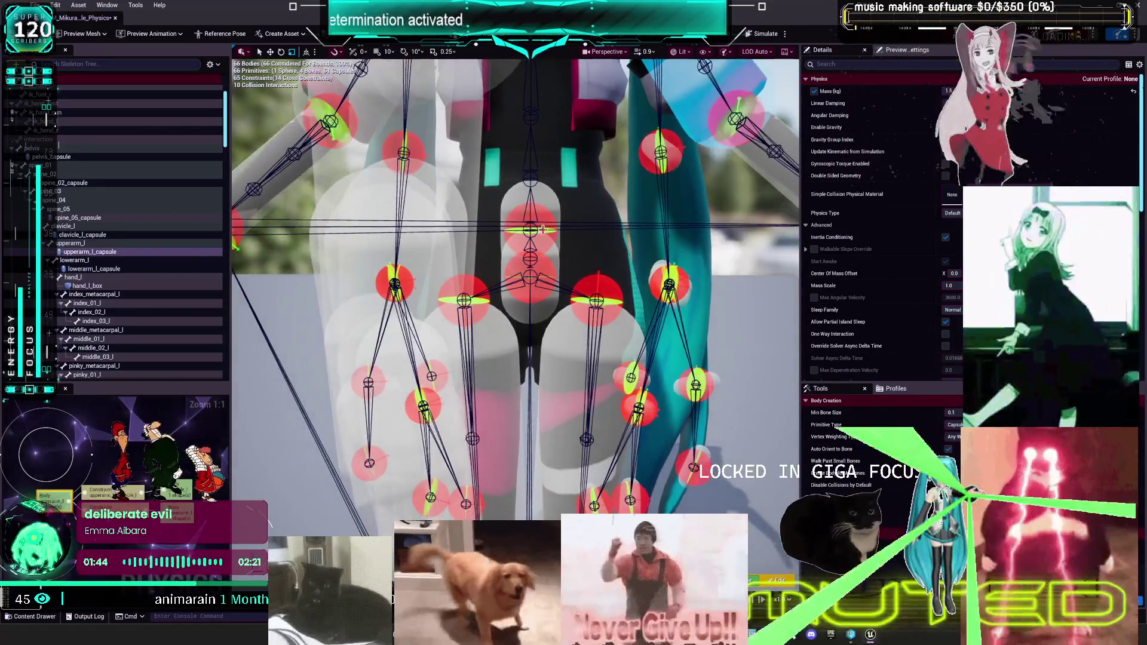
- Widen the spine_02 capsule's radius so it fills the waist
click(545, 203)
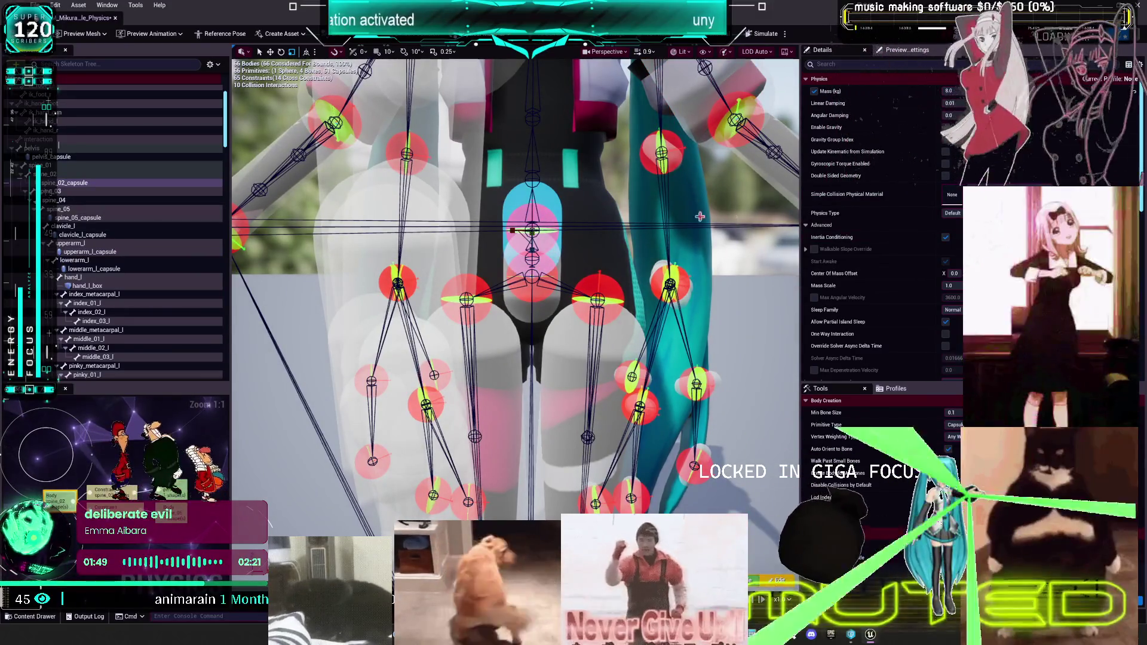
scroll(931, 227, down, 5)
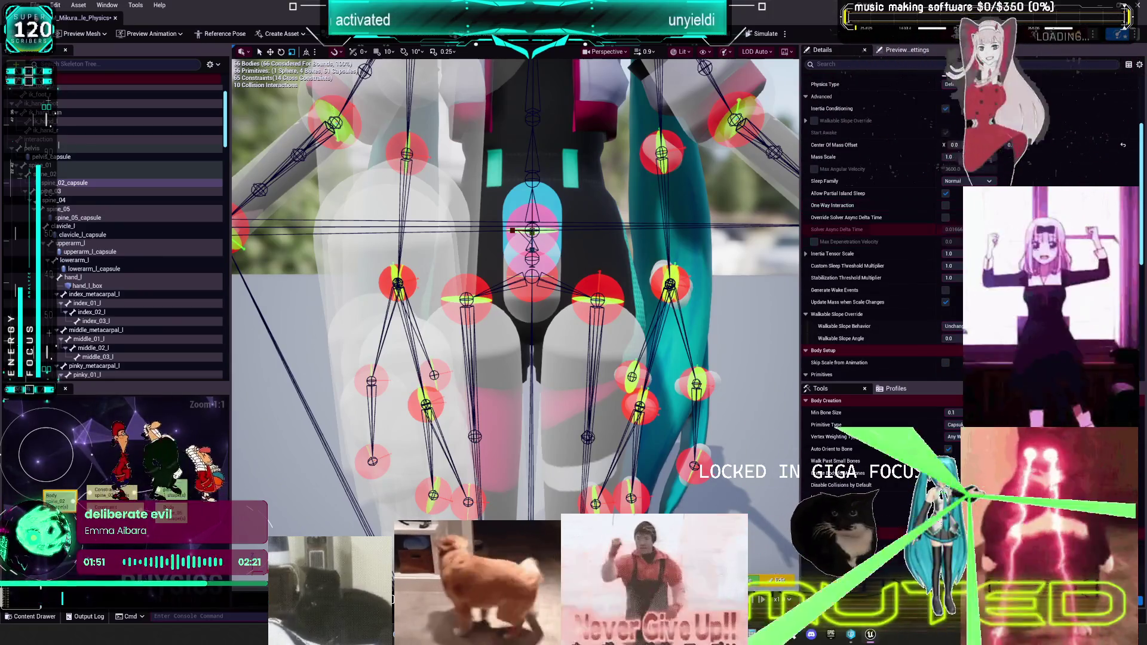
click(912, 242)
scroll(912, 242, down, 2)
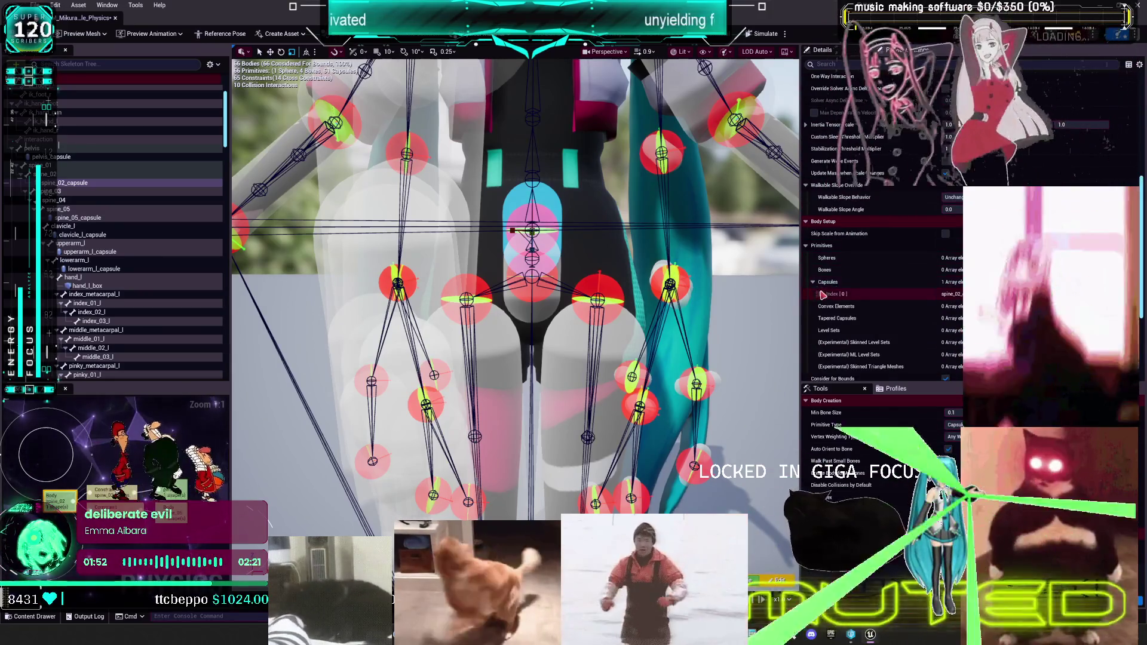
click(820, 294)
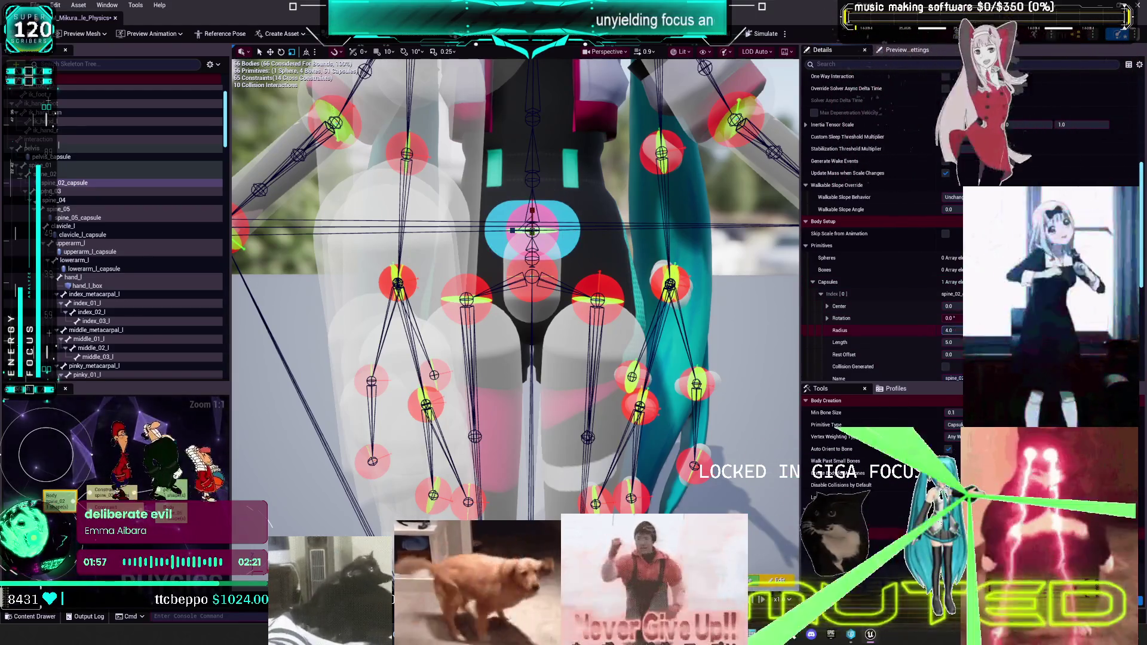
drag(950, 330, 954, 330)
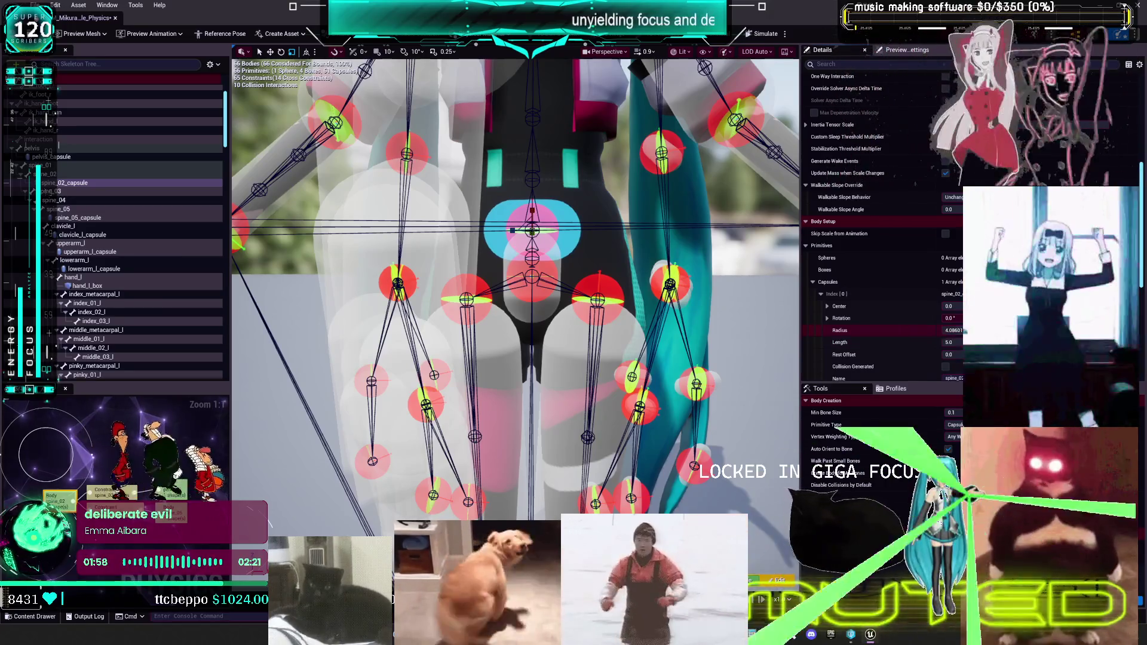
mouse_move(531, 212)
mouse_down()
mouse_move(500, 238)
mouse_move(512, 231)
mouse_up()
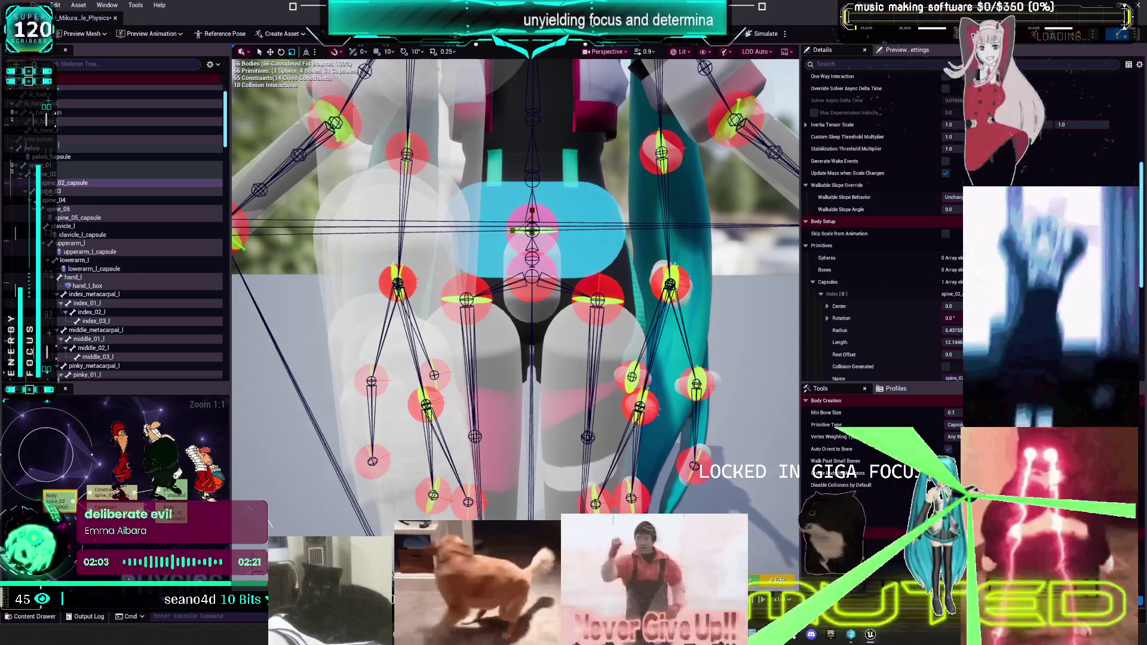
- Stretch the pelvis capsule across the hips and move spine_02 up the back
click(60, 157)
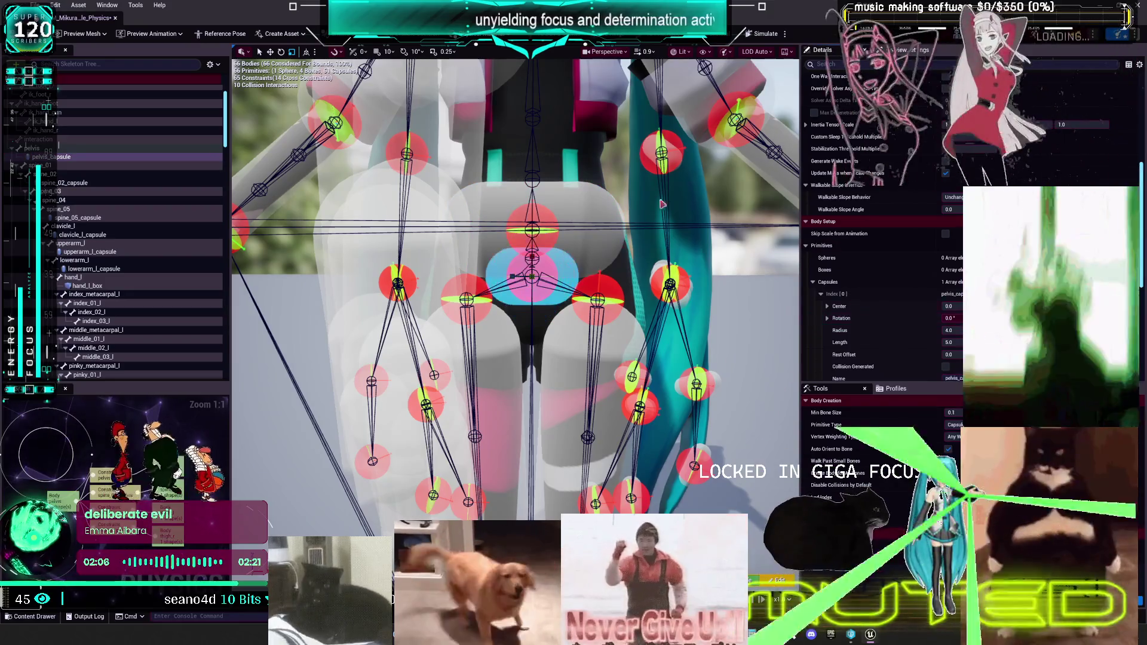
drag(522, 272, 532, 257)
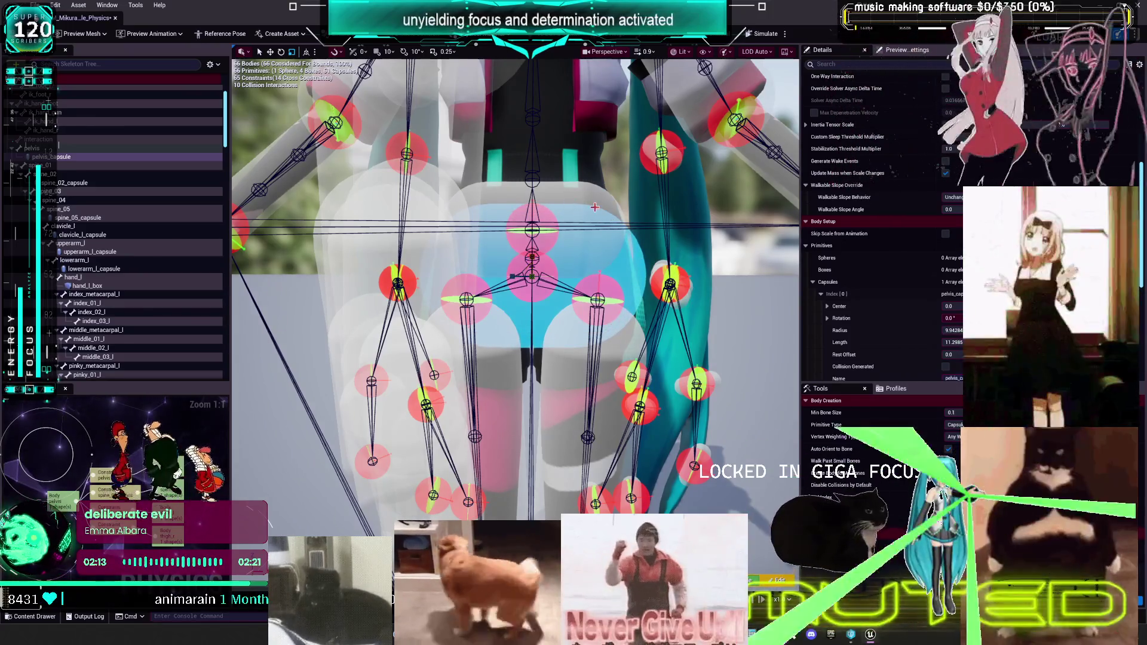
click(564, 204)
drag(532, 210, 535, 171)
key(f)
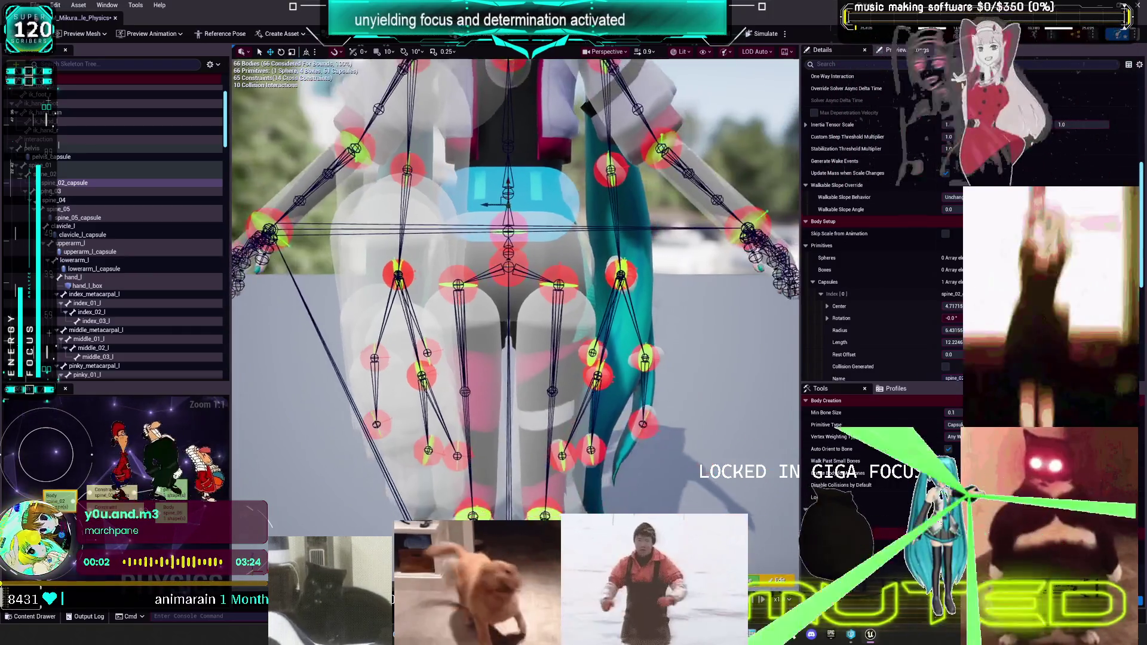
- Enlarge the spine_05 capsule to fill the chest, reaching about radius 11.2 and length 18.2
click(493, 163)
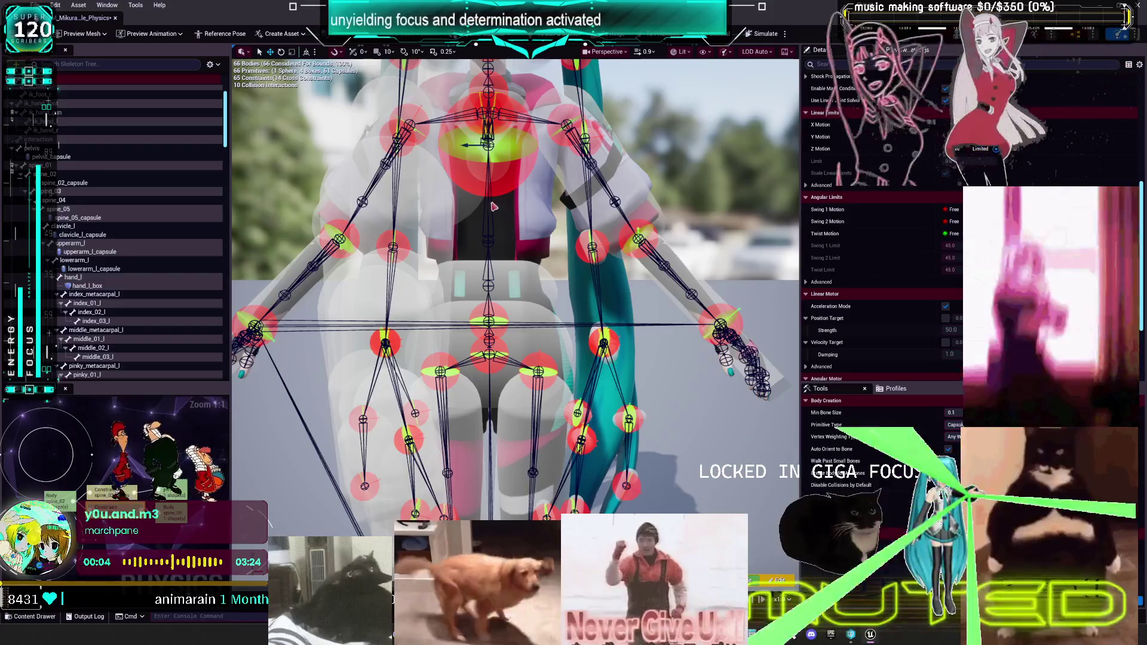
click(77, 218)
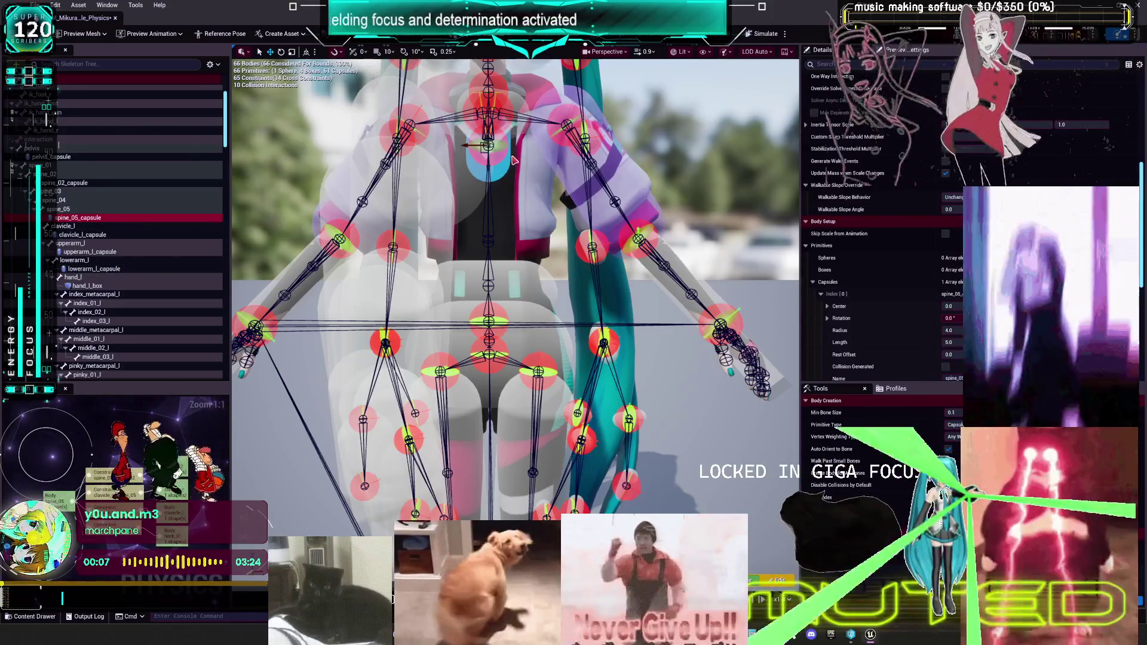
mouse_move(489, 146)
mouse_down()
mouse_move(471, 145)
mouse_move(501, 132)
mouse_move(515, 53)
mouse_up()
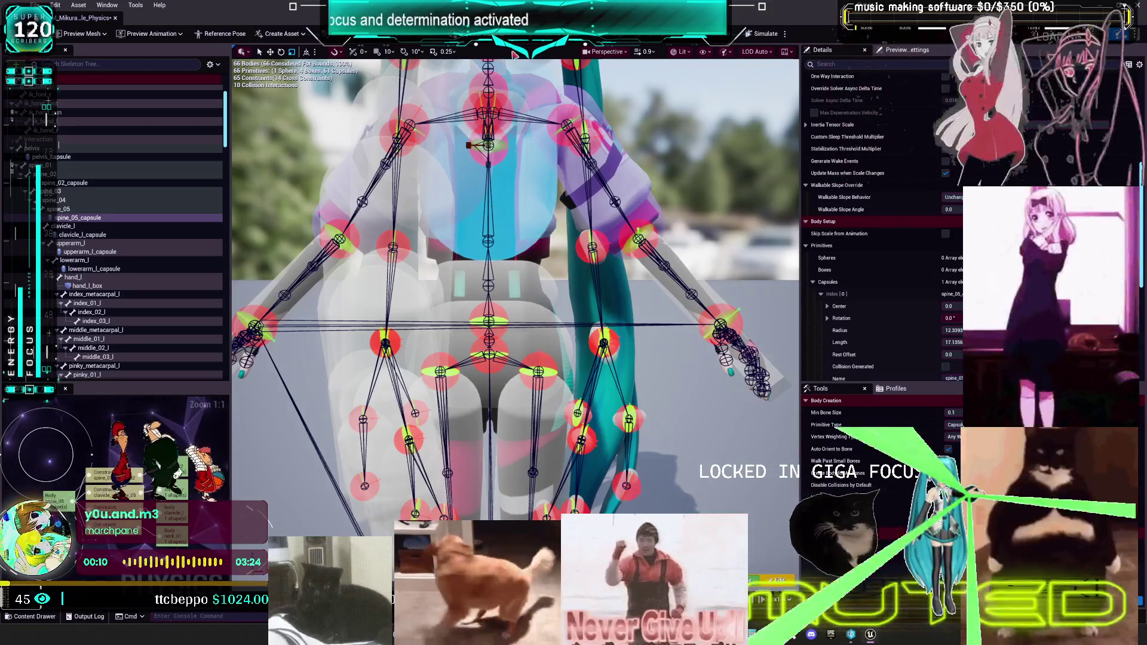
scroll(515, 273, down, 2)
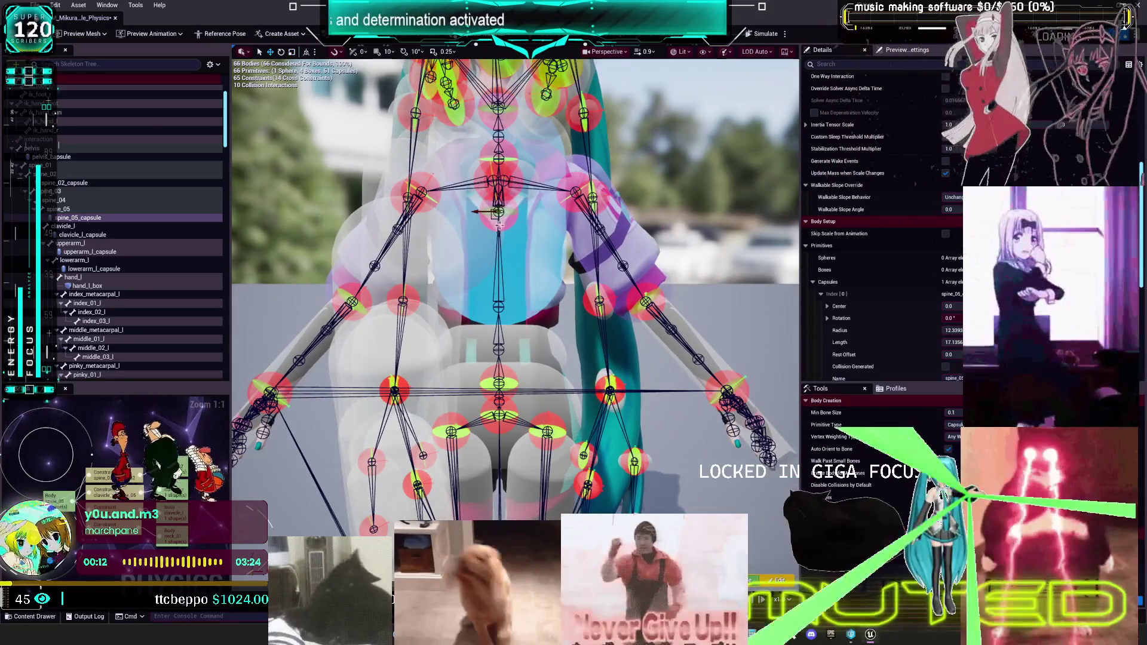
scroll(515, 273, down, 2)
mouse_move(503, 247)
mouse_down()
mouse_move(504, 262)
mouse_move(584, 225)
mouse_up()
mouse_move(482, 276)
mouse_down()
mouse_move(418, 266)
mouse_move(558, 265)
mouse_up()
key(w)
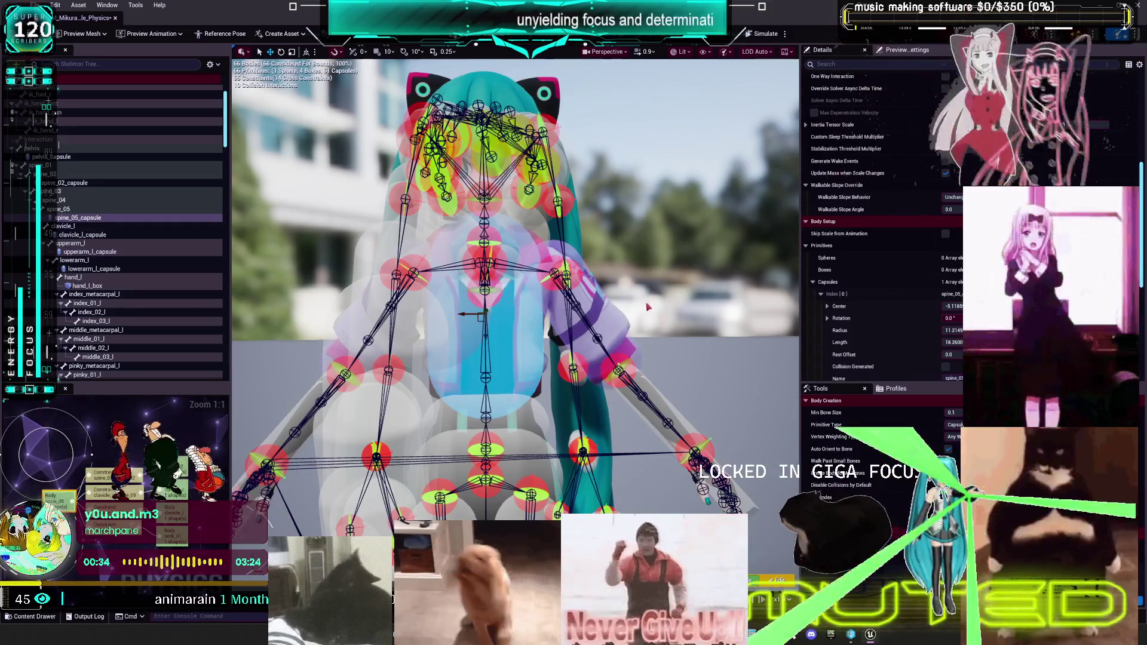
ctrl+click(606, 314)
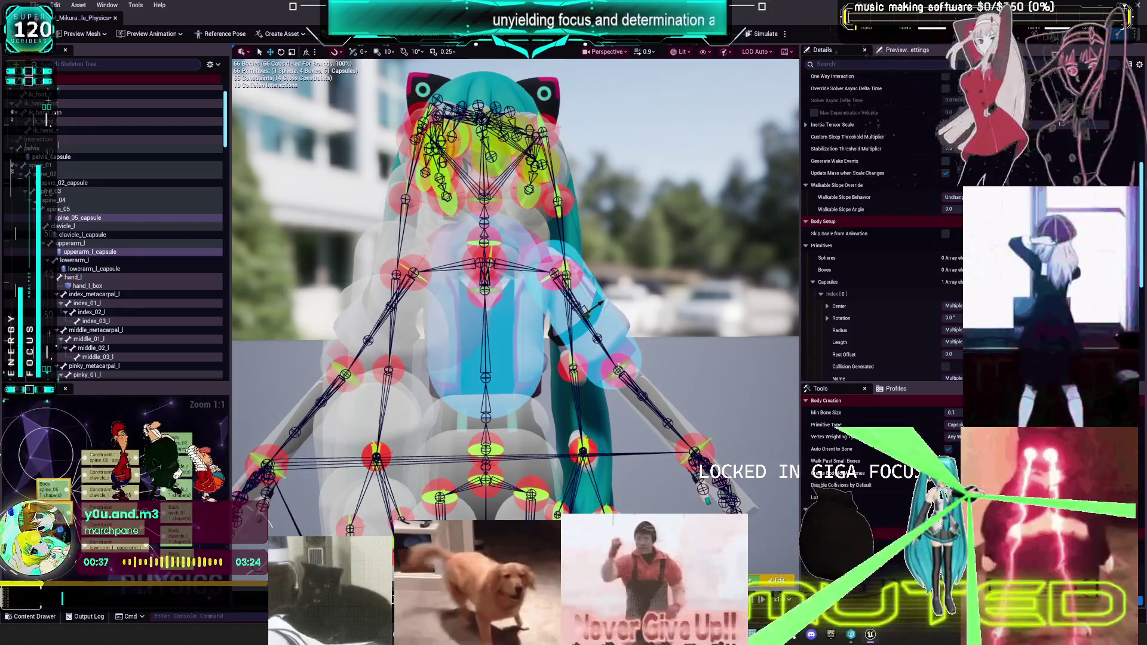
right_click(607, 314)
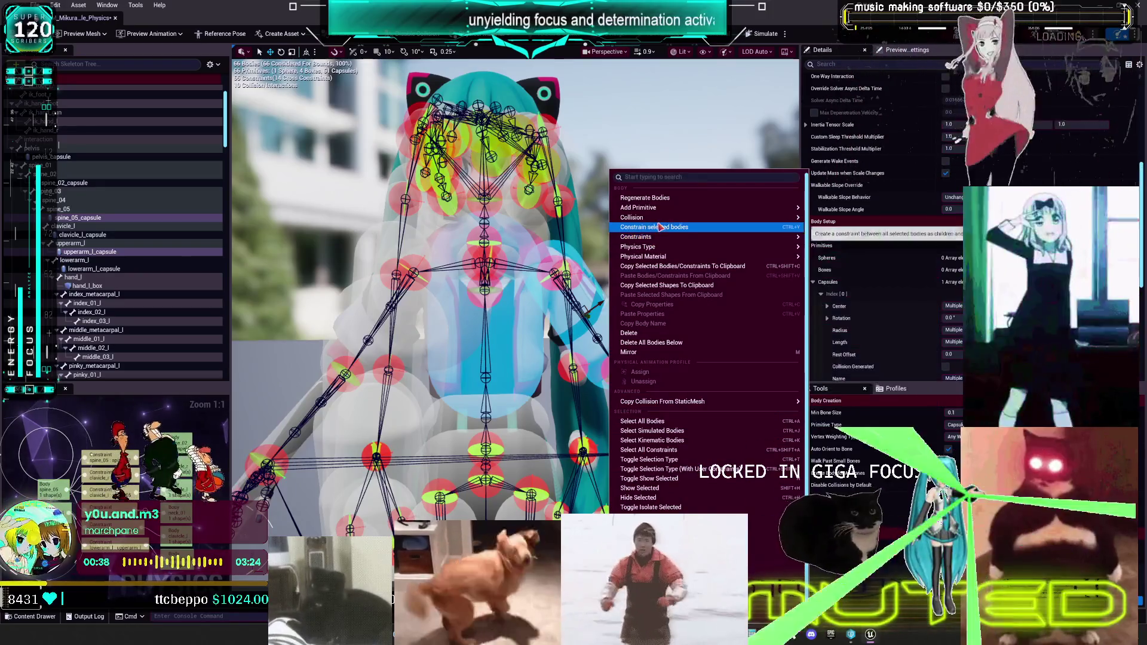
mouse_move(663, 217)
click(863, 271)
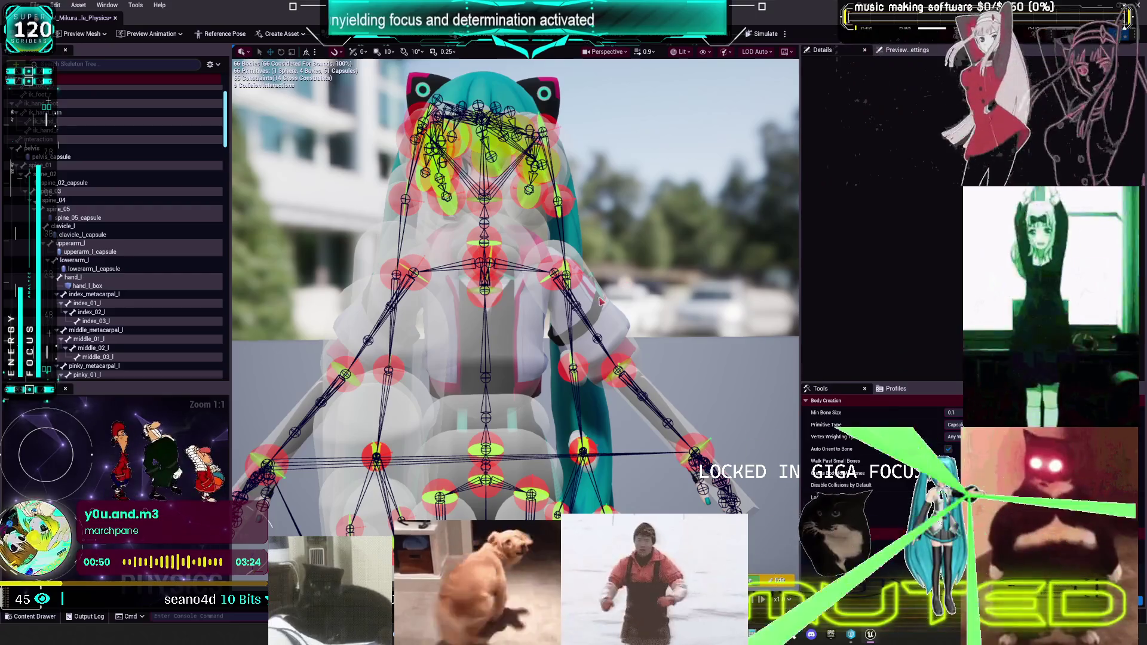
click(601, 302)
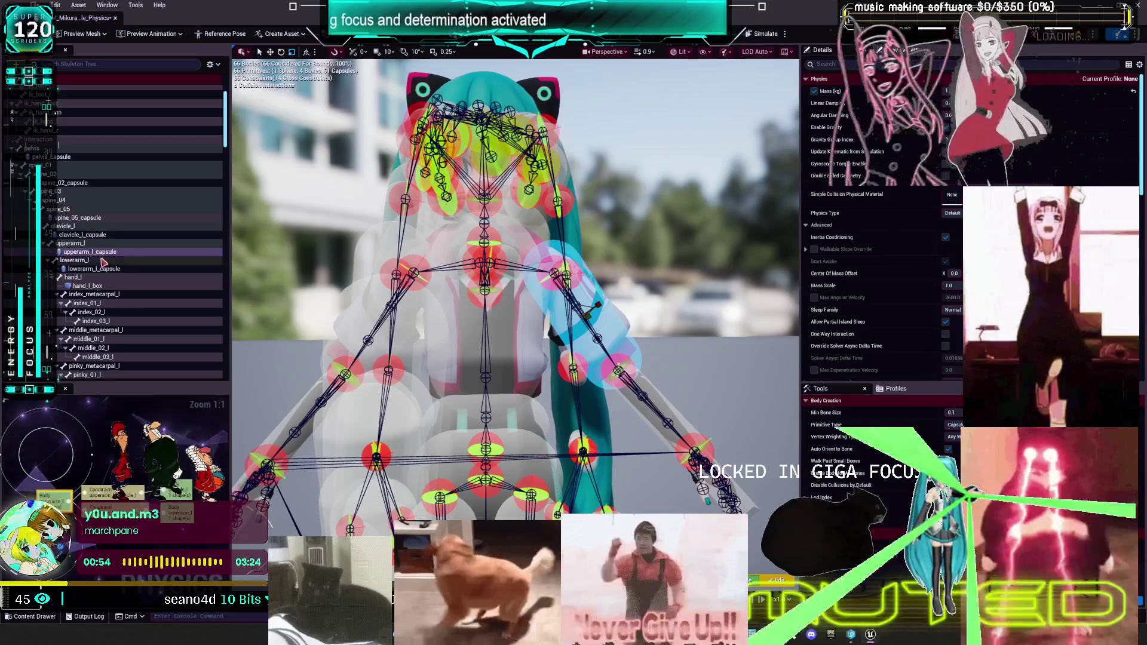
click(487, 257)
scroll(656, 280, up, 6)
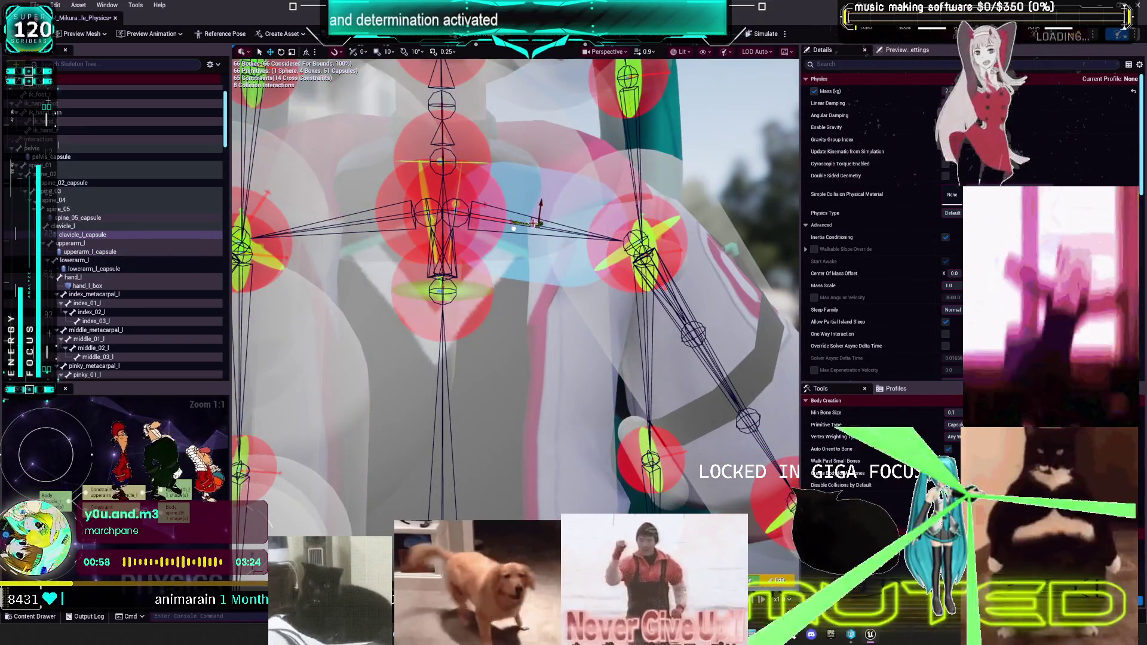
drag(540, 212, 548, 171)
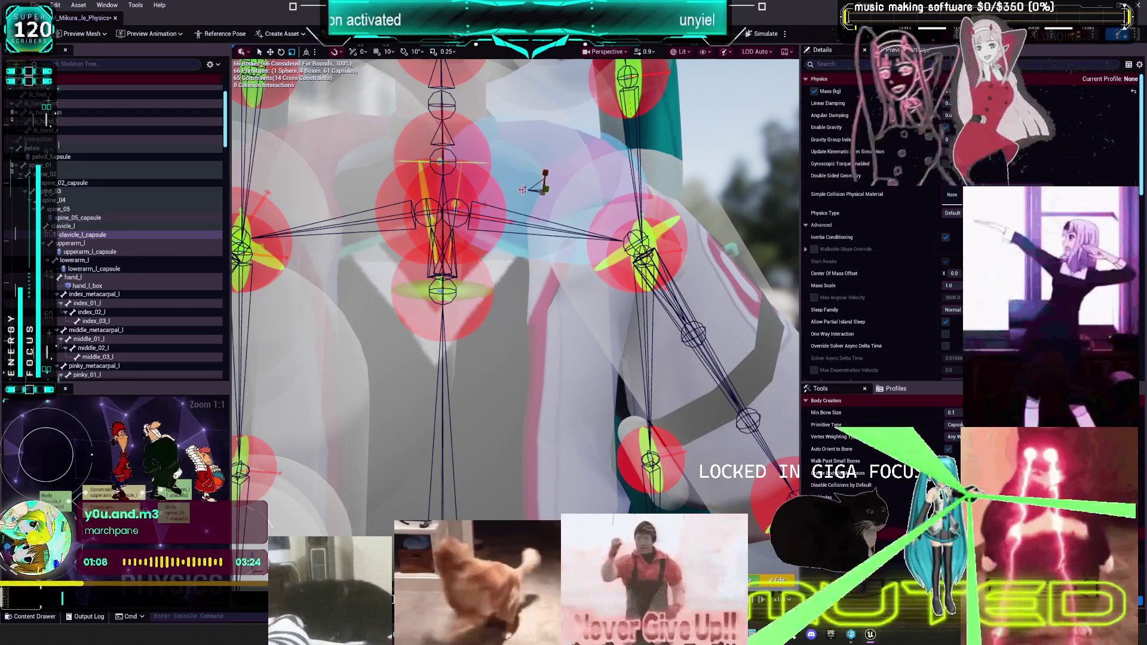
scroll(614, 223, down, 5)
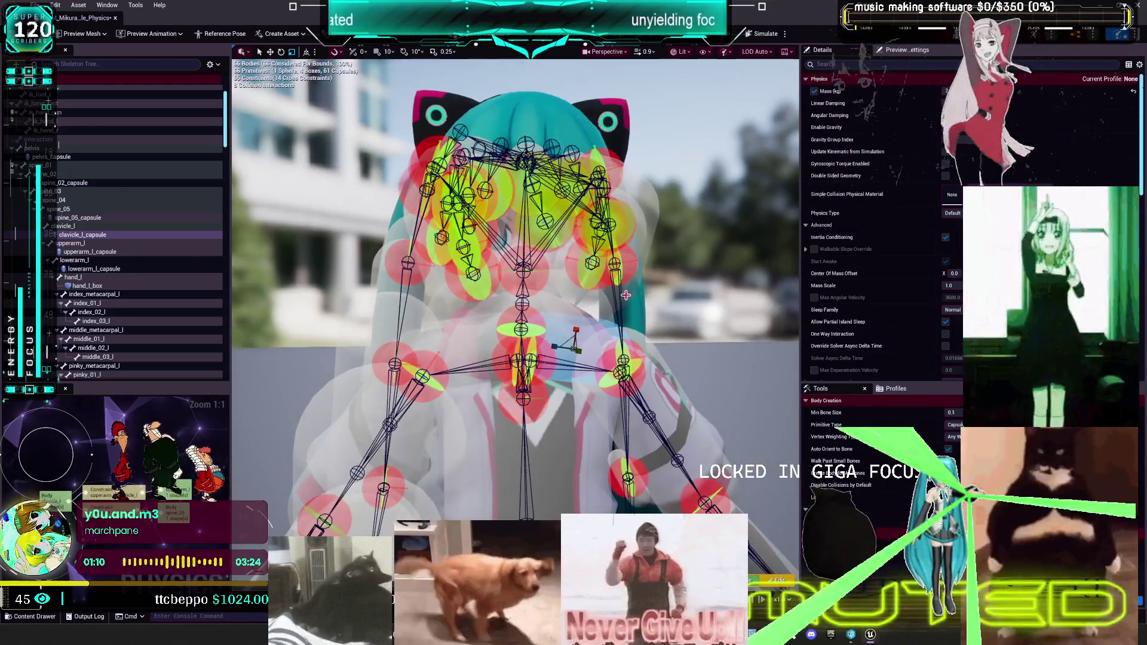
mouse_move(625, 263)
mouse_down()
mouse_move(648, 263)
mouse_move(567, 262)
mouse_move(612, 311)
mouse_up()
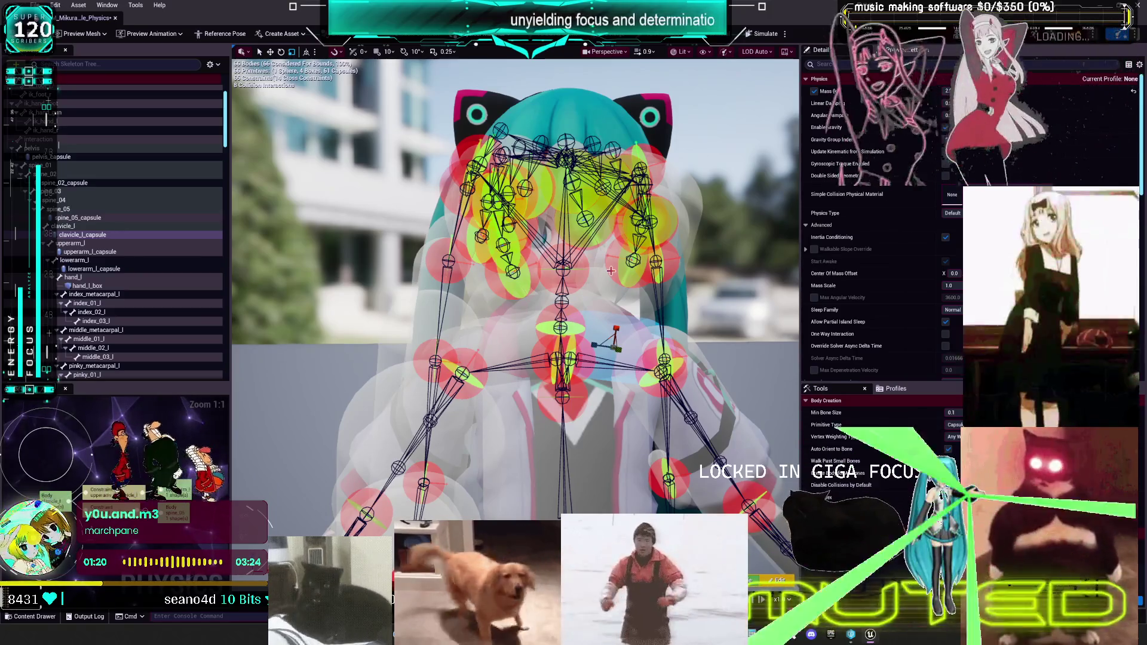
mouse_move(484, 305)
mouse_down()
mouse_move(485, 245)
mouse_move(484, 293)
mouse_up()
scroll(126, 257, down, 10)
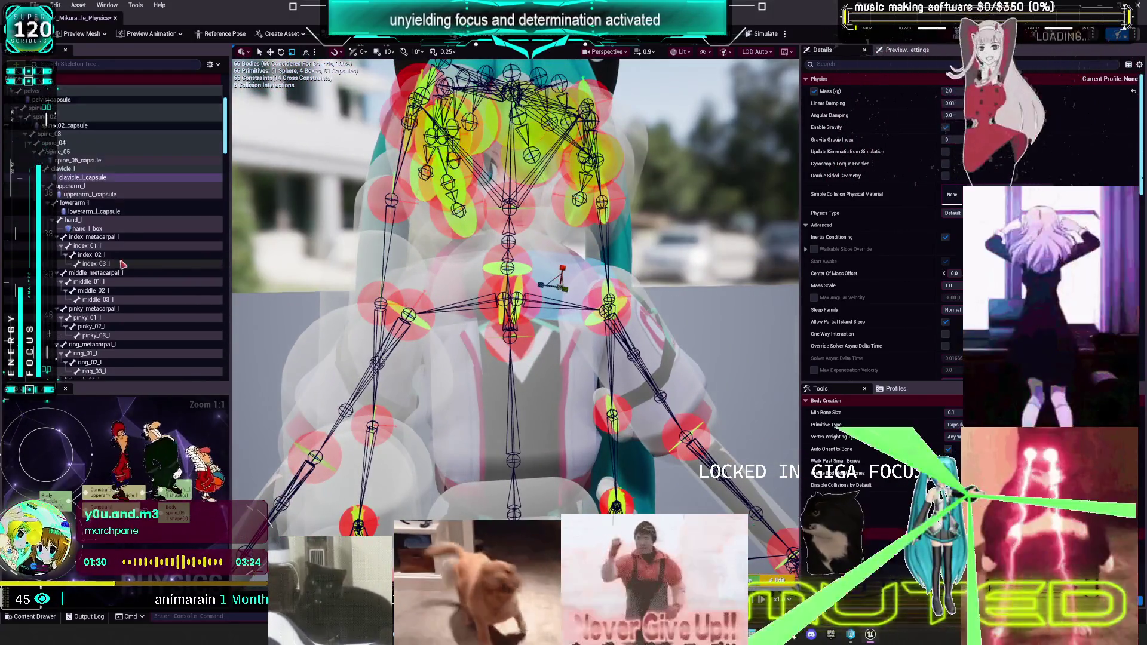
- Reset the neck_01 capsule's position and rotation to zero and shrink its radius and length
scroll(118, 257, down, 12)
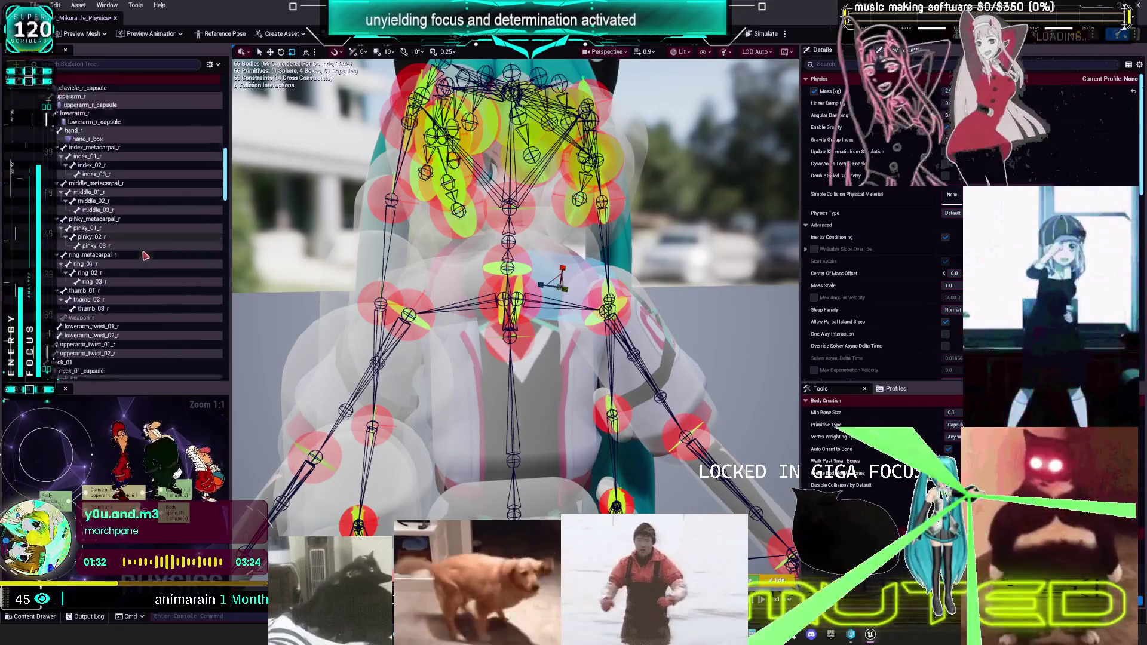
click(76, 171)
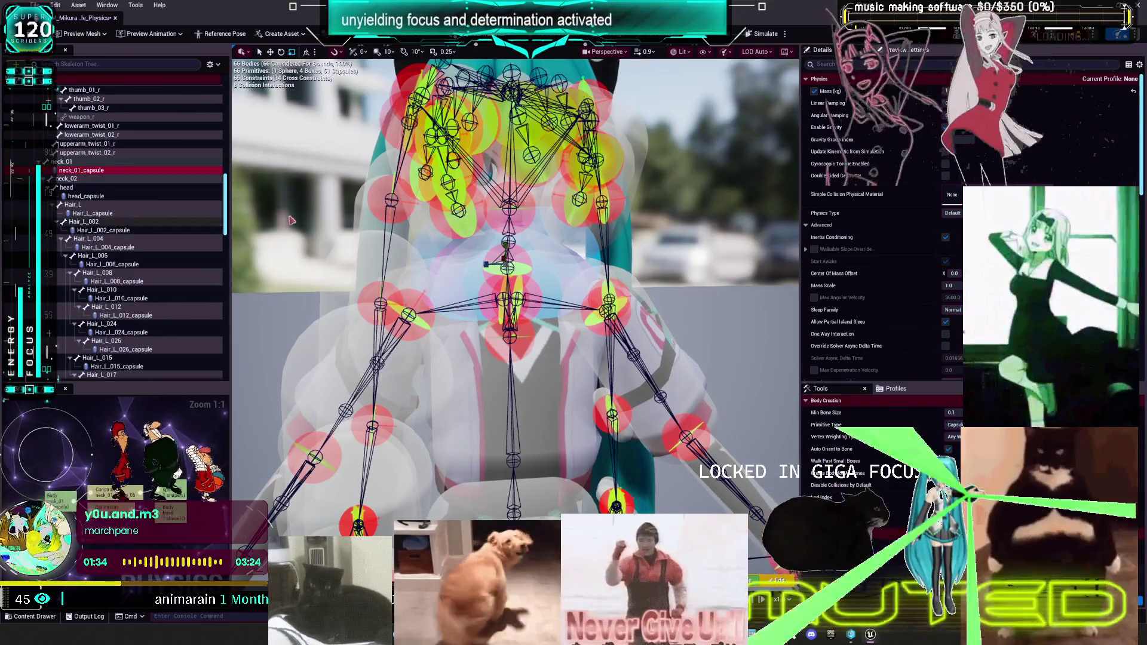
scroll(925, 261, down, 4)
scroll(926, 261, down, 2)
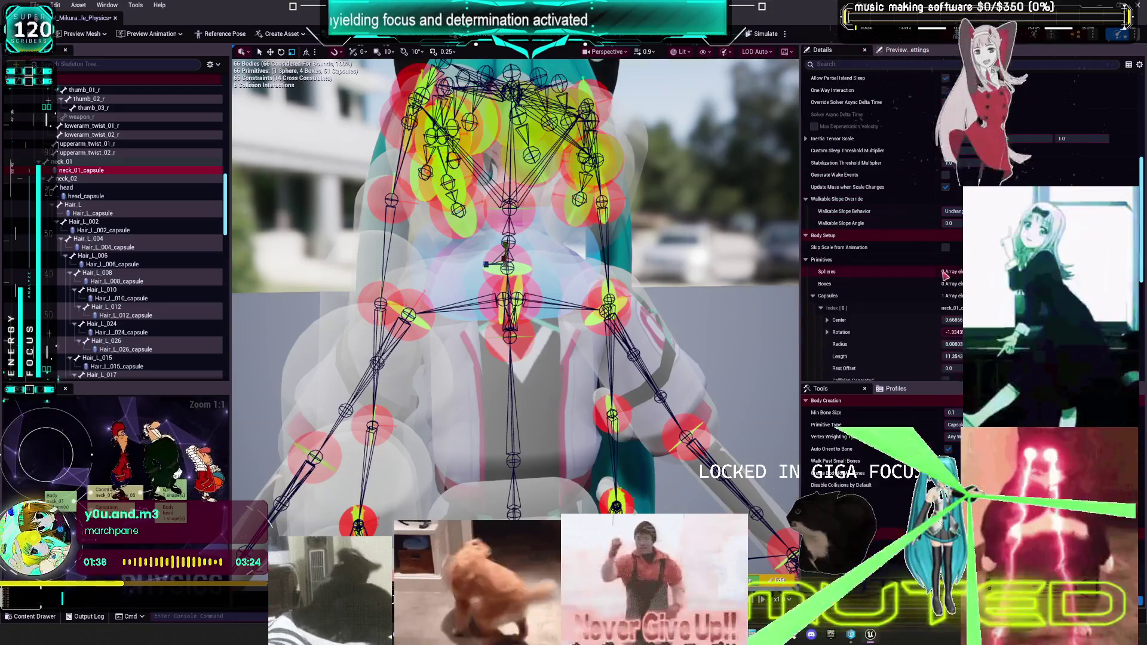
click(839, 320)
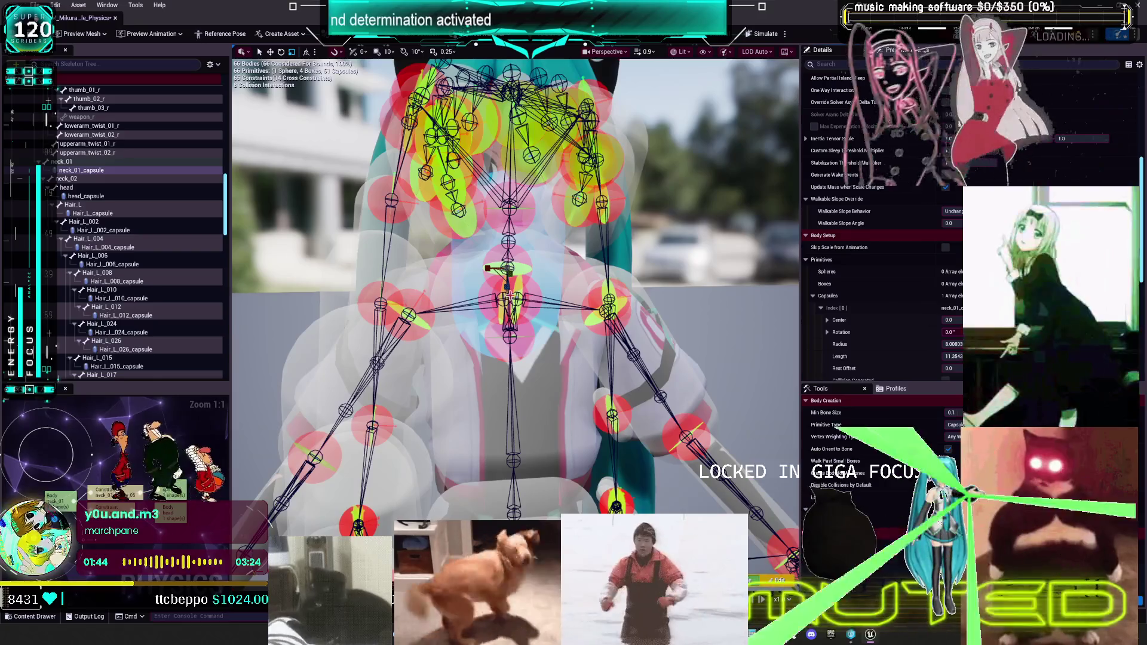
mouse_move(487, 268)
mouse_down()
mouse_move(478, 270)
mouse_move(530, 270)
mouse_move(428, 290)
mouse_move(432, 266)
mouse_up()
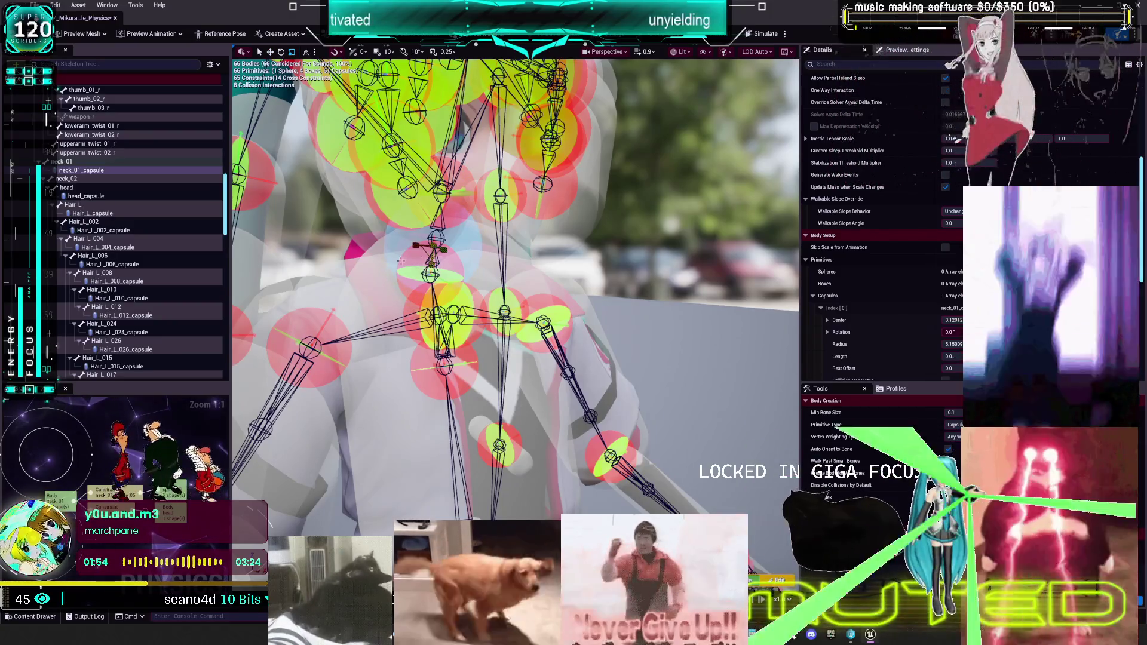
- Add a sphere body to the neck_01 bone and frame it in the viewport
click(67, 164)
mouse_move(238, 261)
click(305, 282)
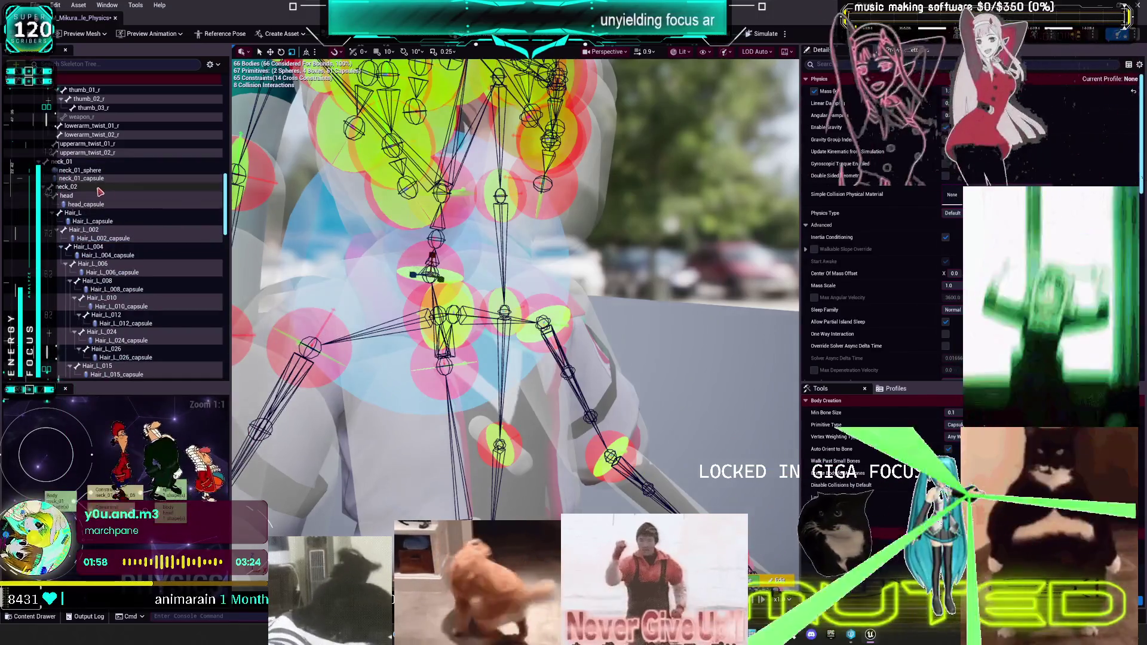
click(101, 170)
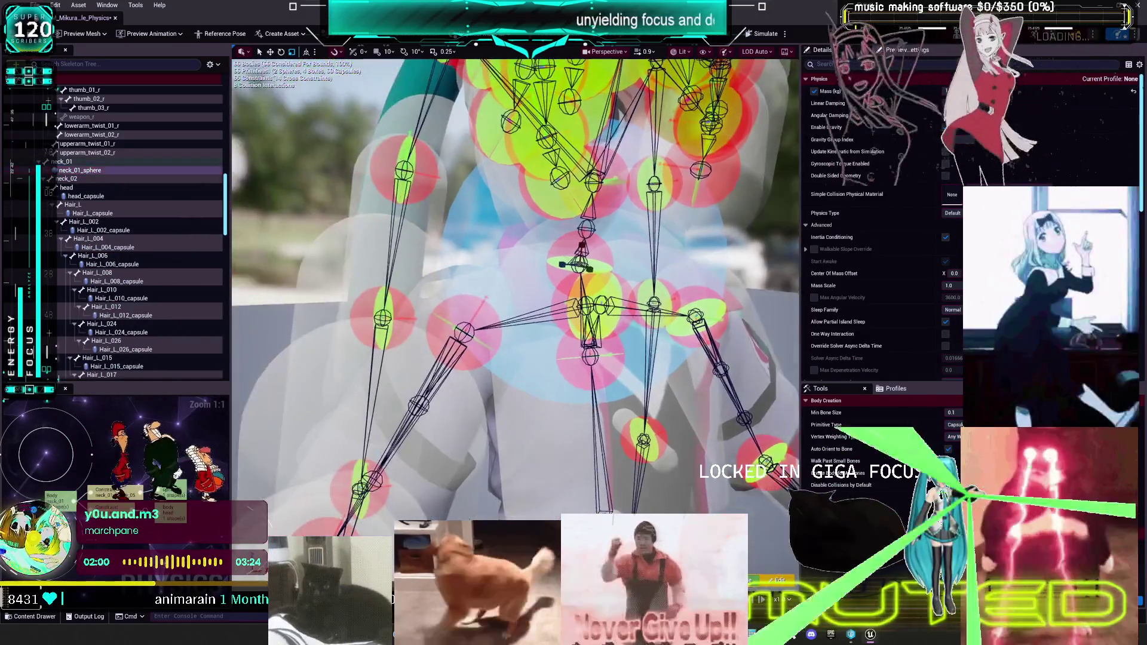
key(f)
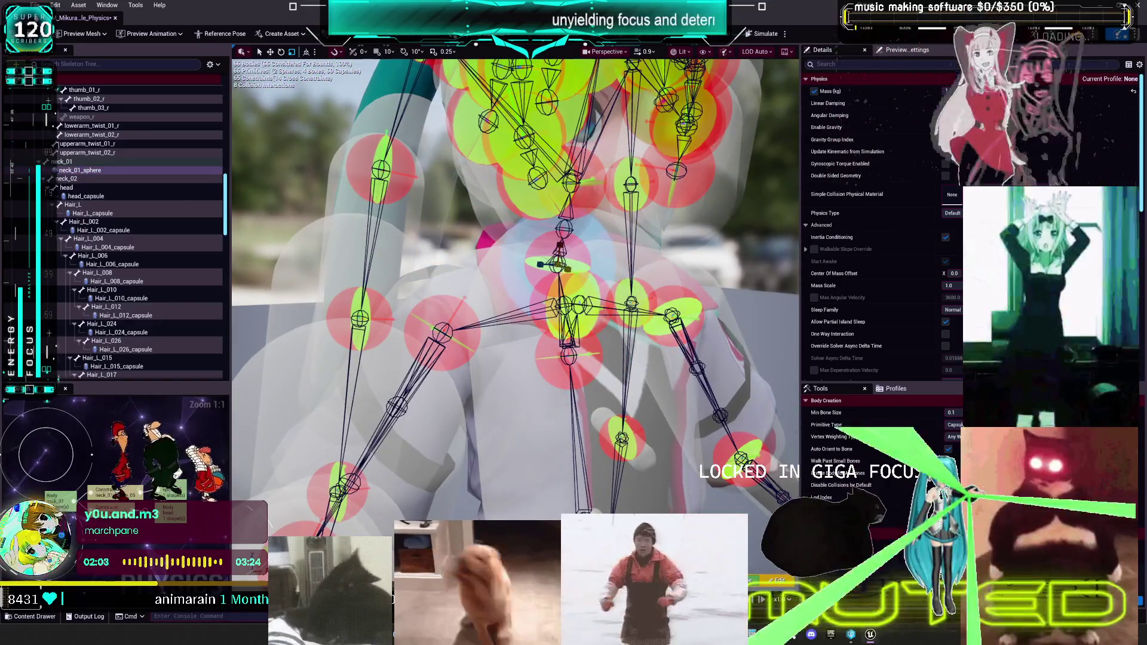
key(f)
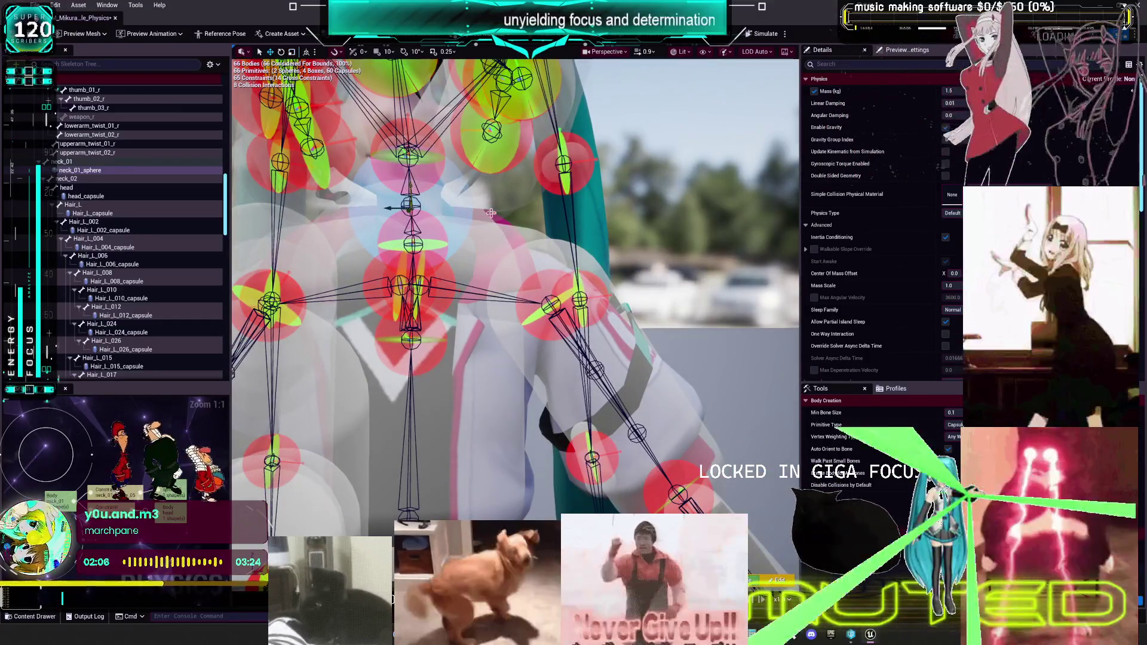
scroll(515, 287, down, 2)
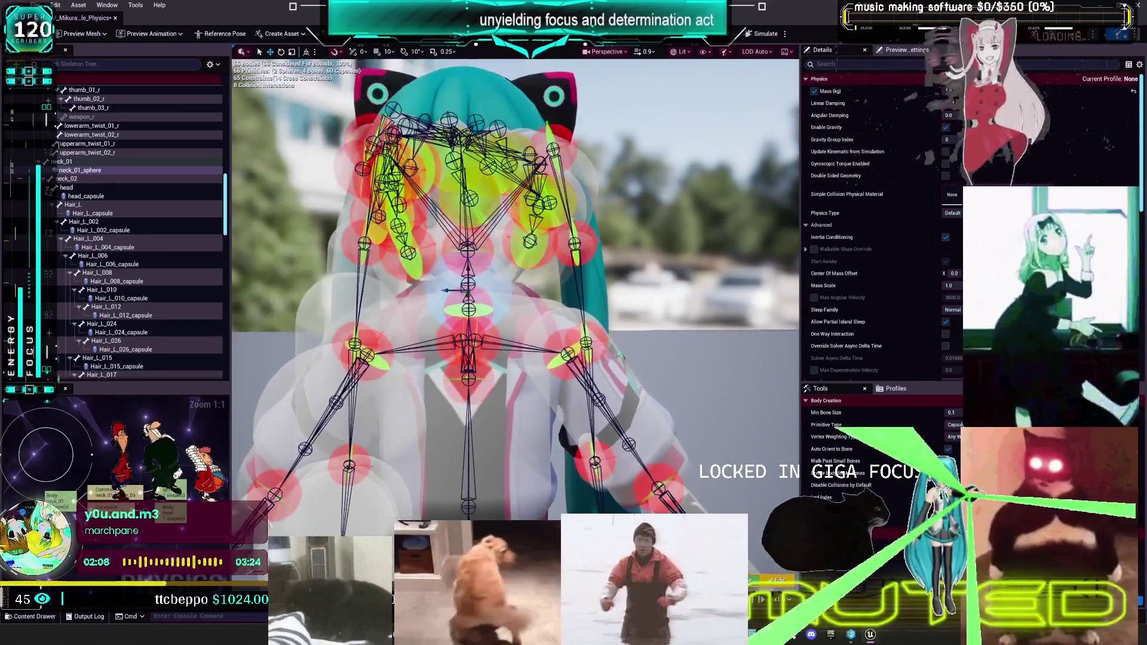
- Multi-select the bangs_028, 027, 026, 024, 023, 021, 020, 018 and 017 capsules
click(80, 197)
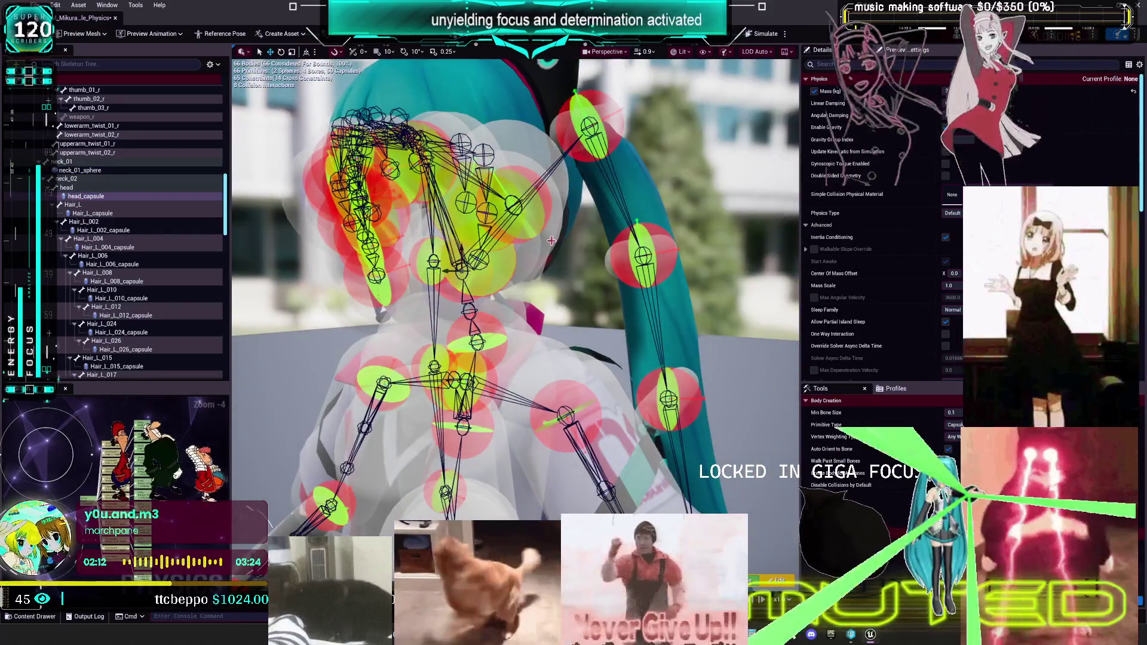
scroll(153, 242, down, 3)
scroll(153, 242, down, 5)
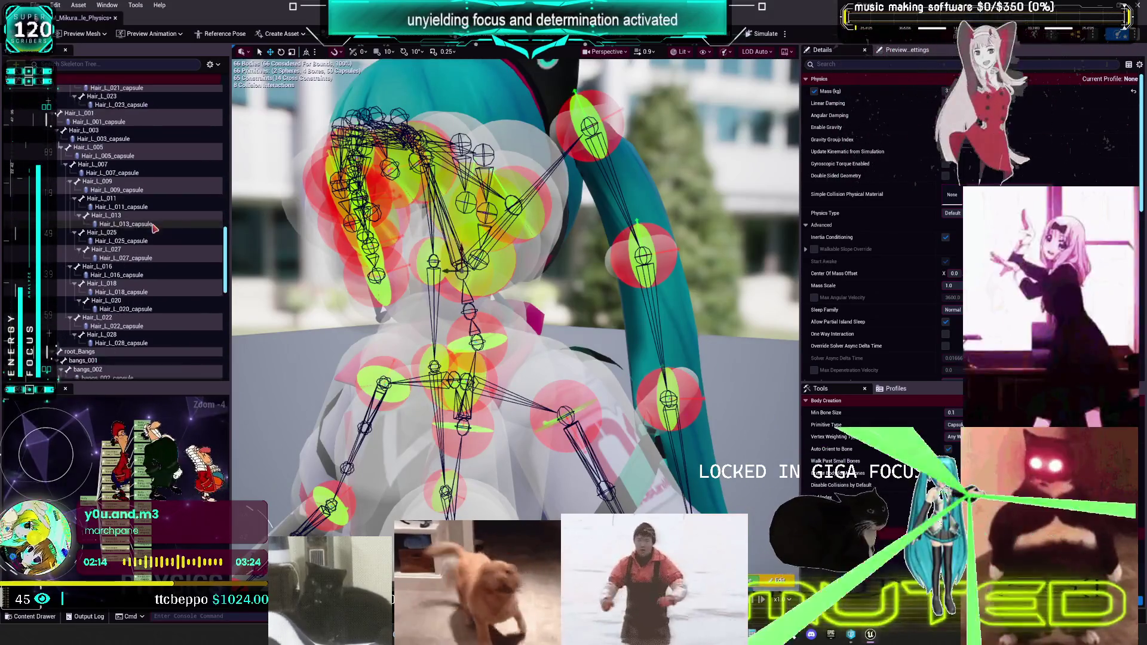
scroll(152, 239, down, 10)
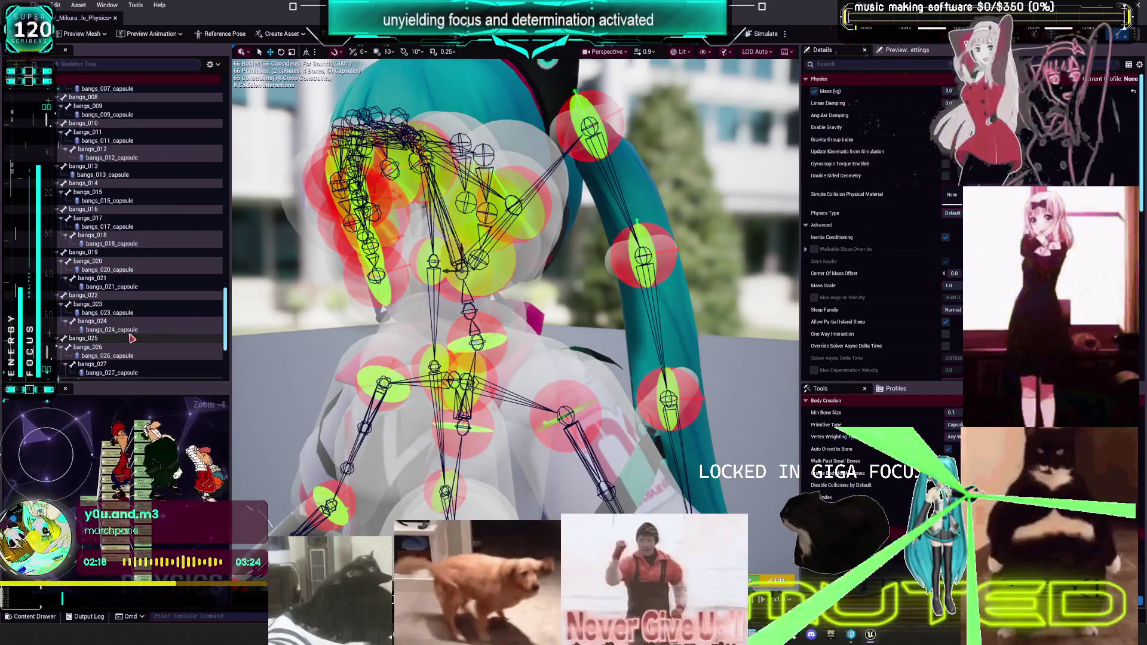
scroll(134, 314, down, 5)
click(124, 318)
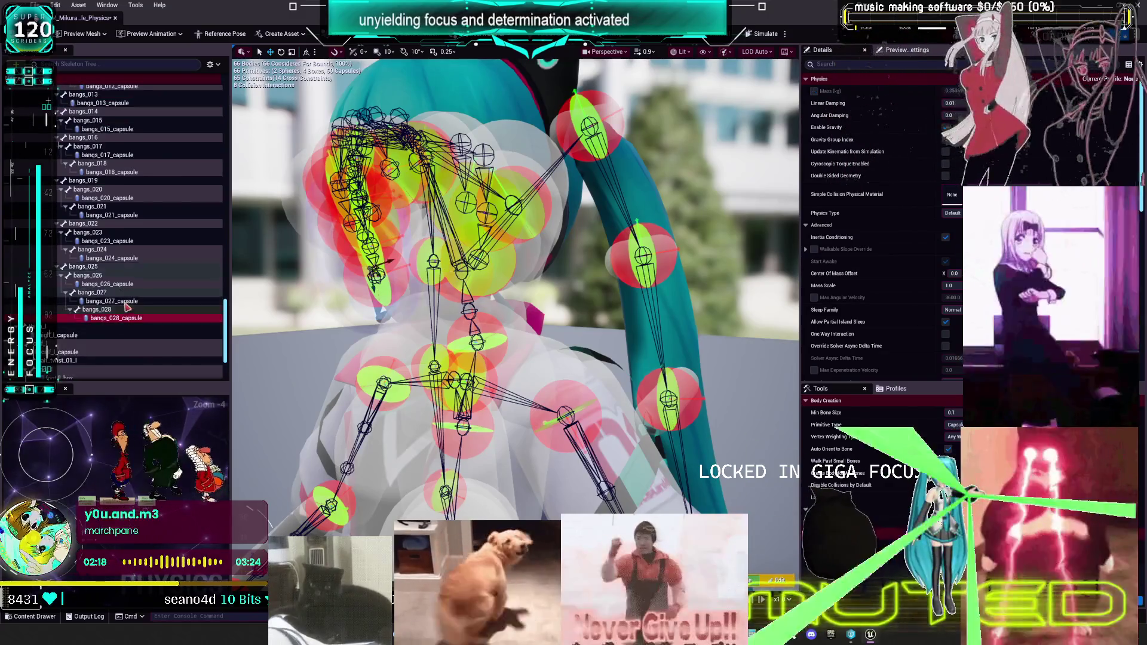
ctrl+click(113, 301)
ctrl+click(107, 284)
ctrl+click(114, 258)
ctrl+click(108, 240)
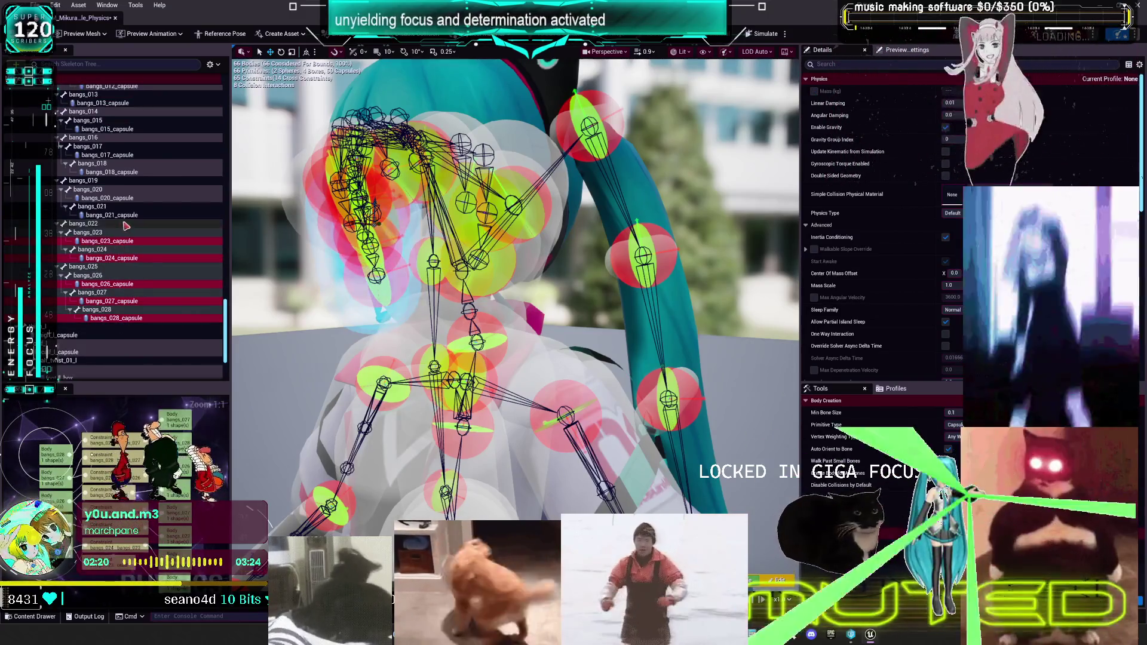
ctrl+click(112, 215)
ctrl+click(108, 198)
ctrl+click(127, 172)
ctrl+click(113, 155)
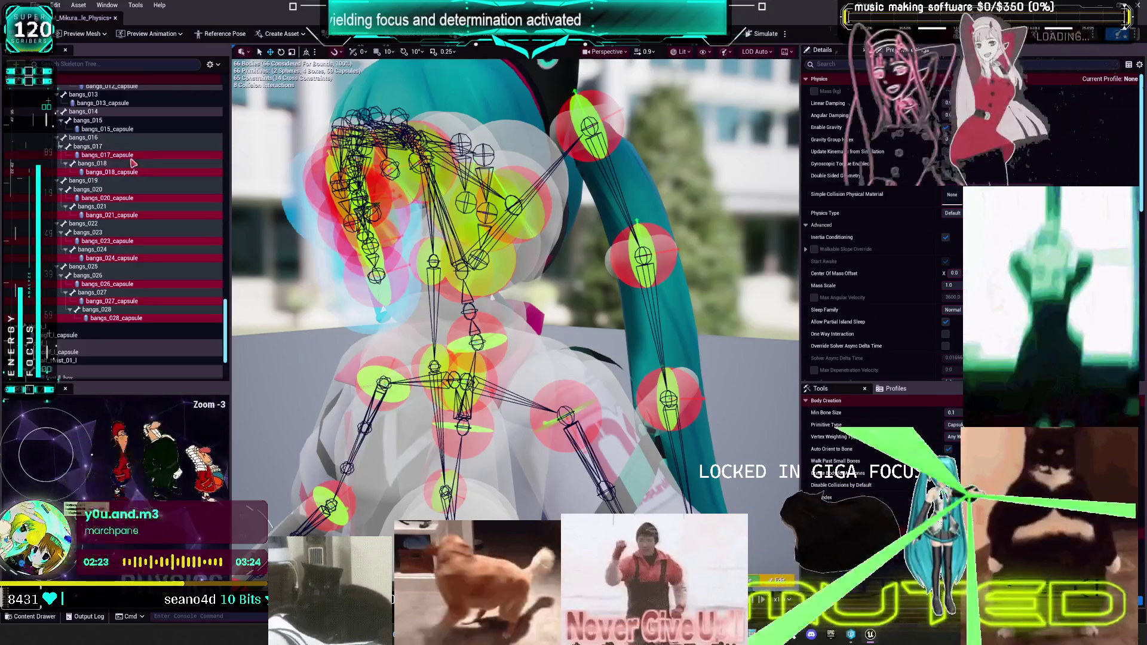
- Reset their centre and rotation to zero and set radius and length to 1.0
scroll(874, 250, down, 5)
scroll(831, 167, down, 5)
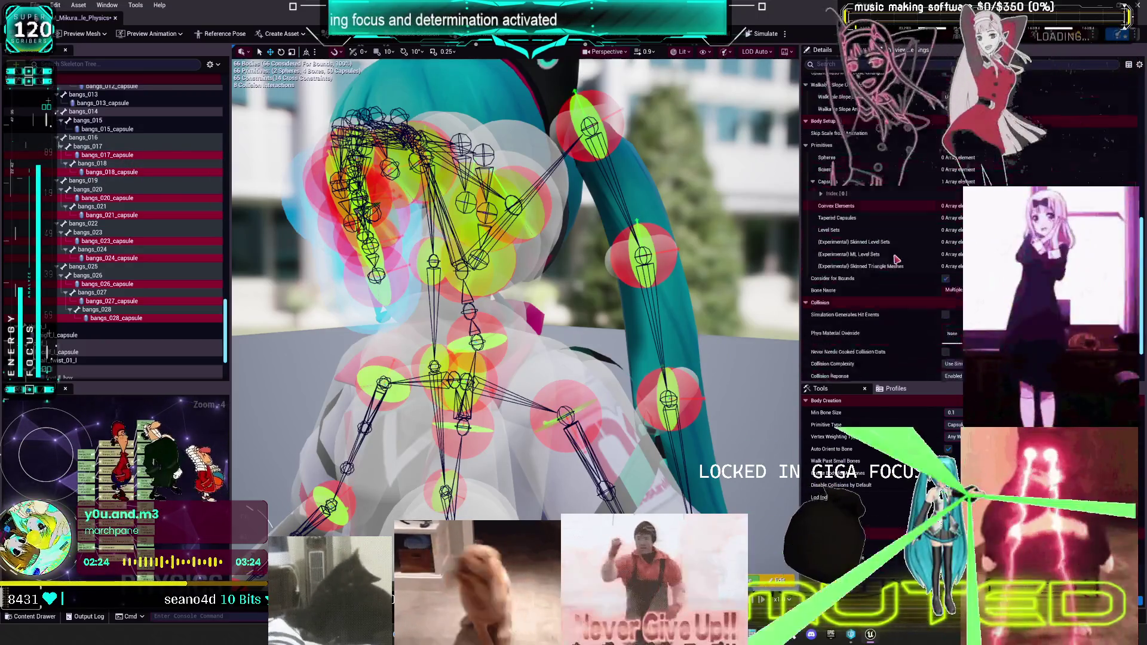
click(821, 165)
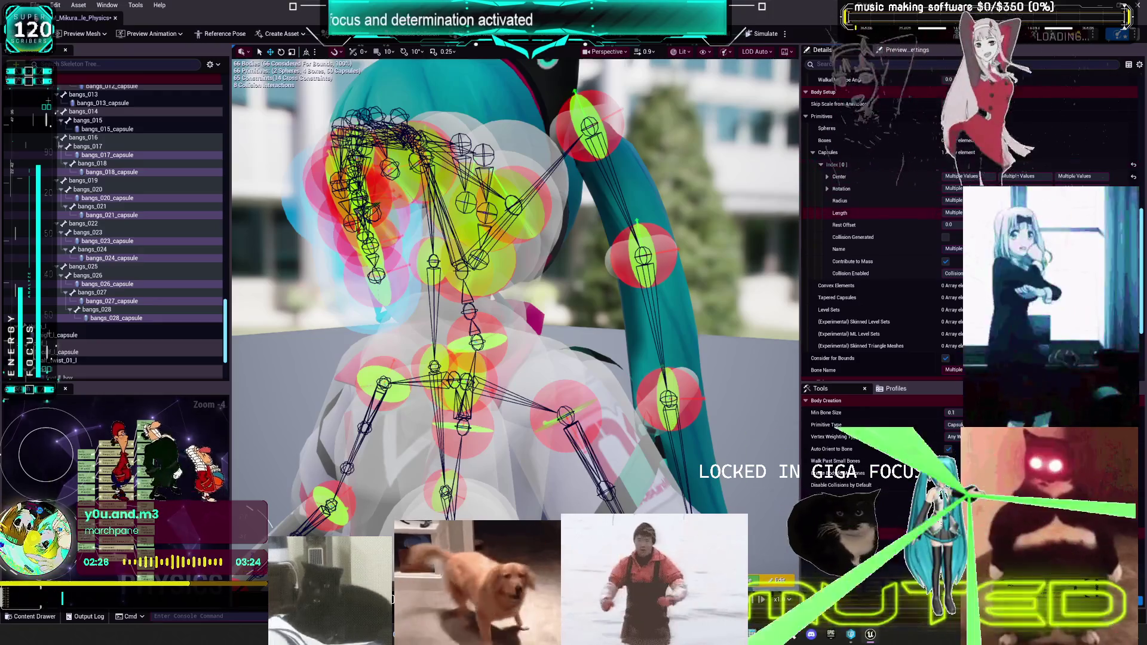
click(1133, 179)
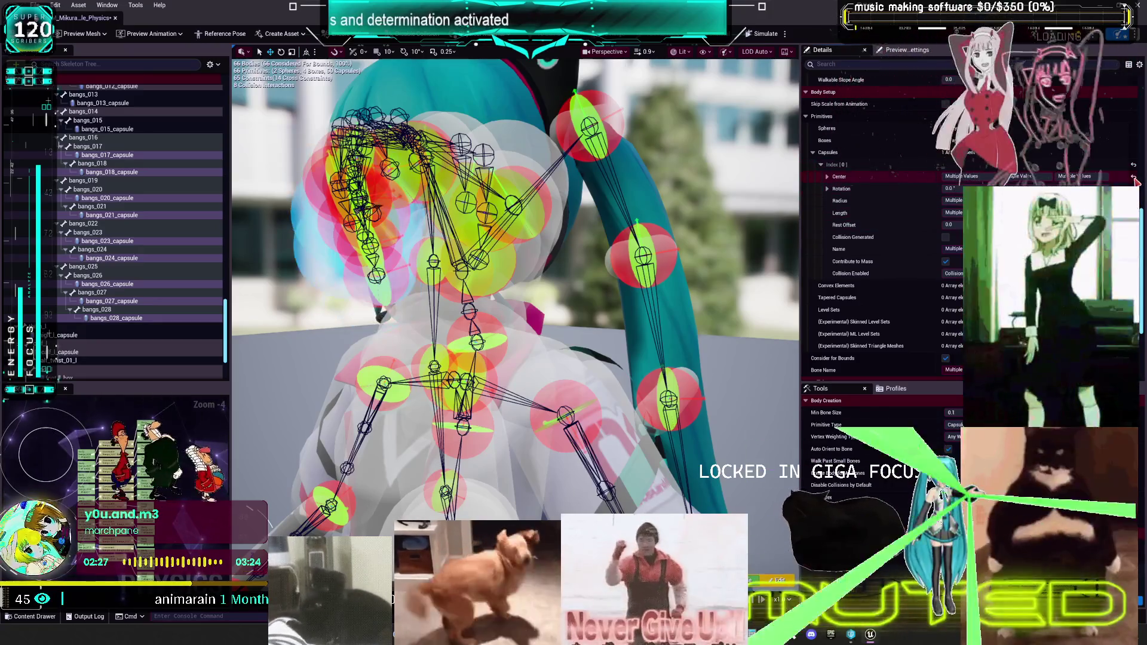
click(1133, 178)
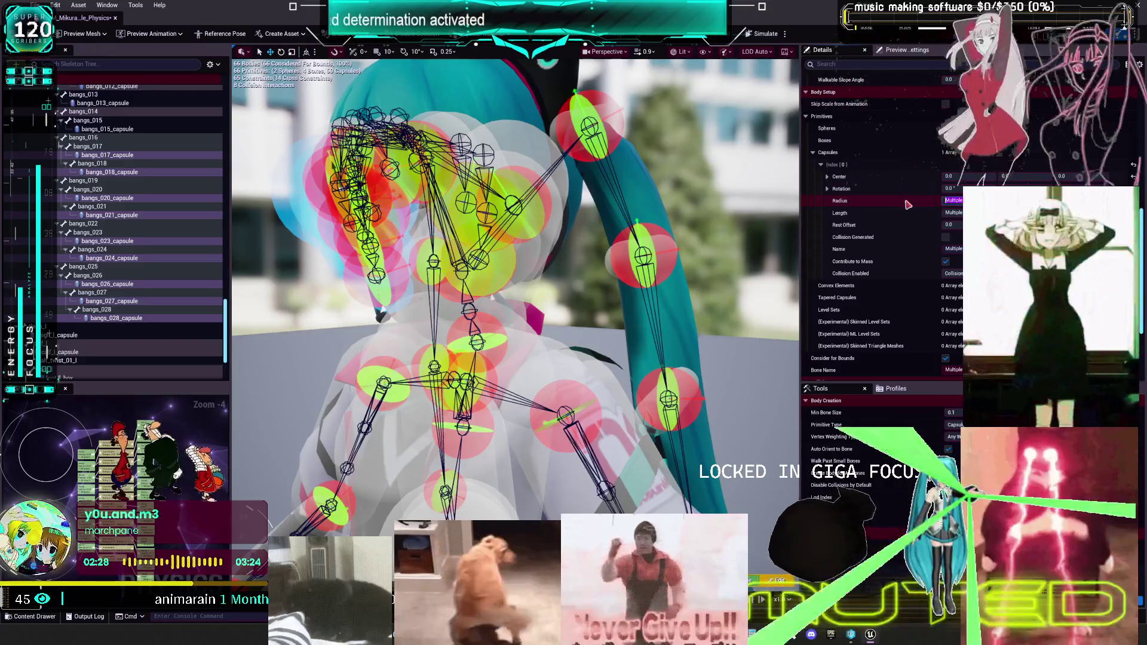
key(Return)
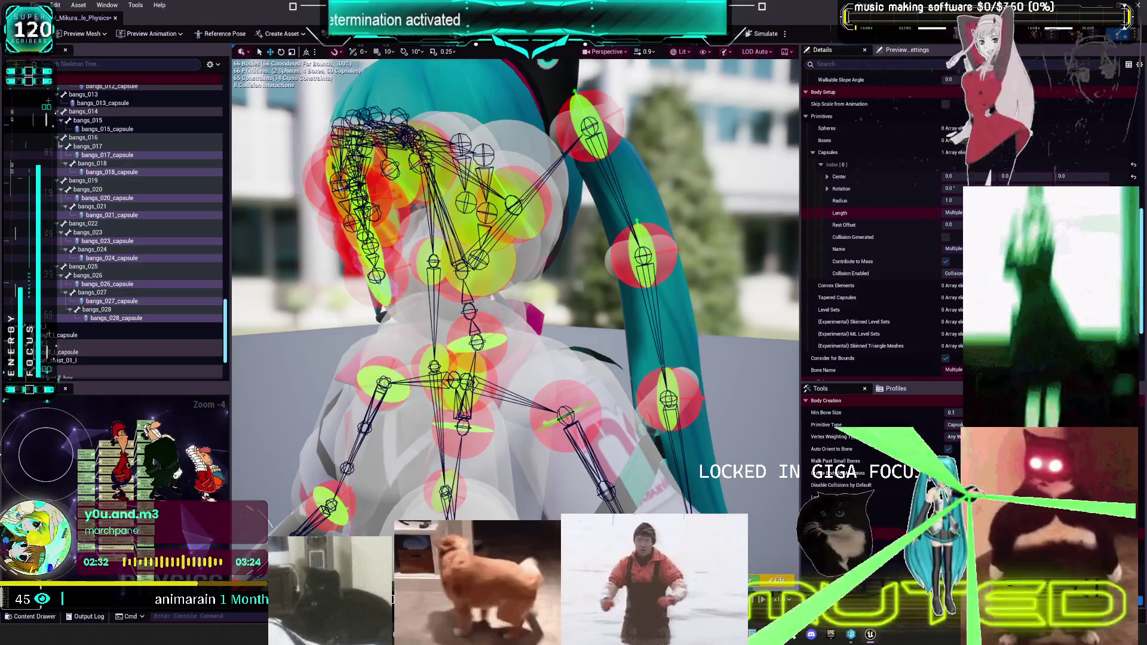
key(Return)
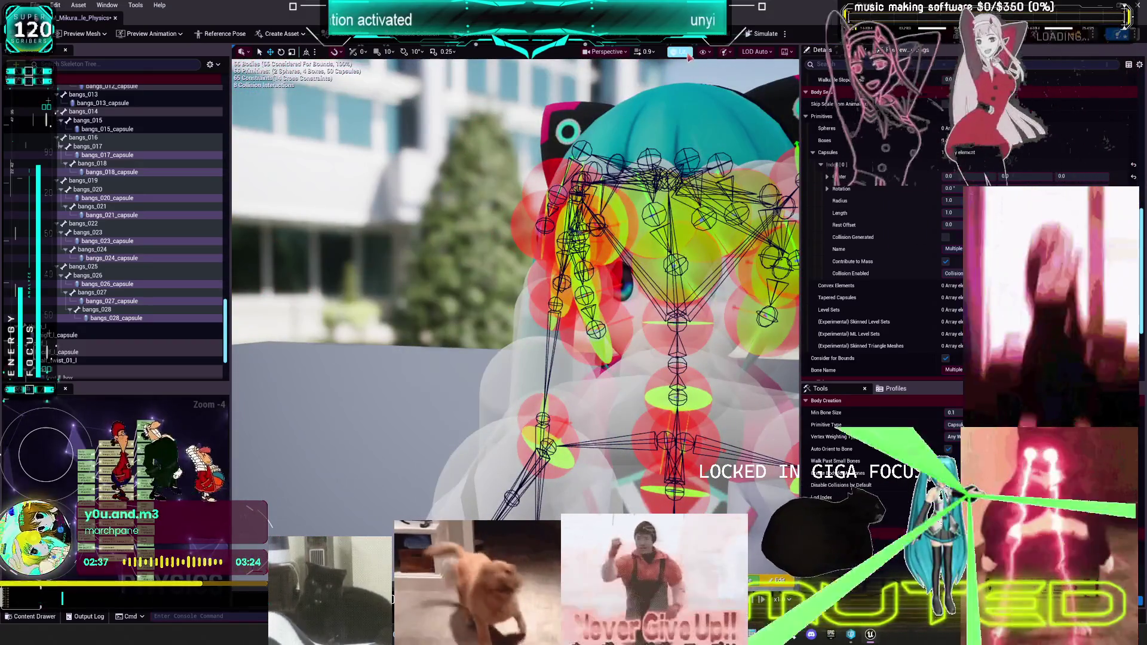
- Set the viewport's constraint drawing to None so constraint limits are hidden
click(680, 52)
click(703, 51)
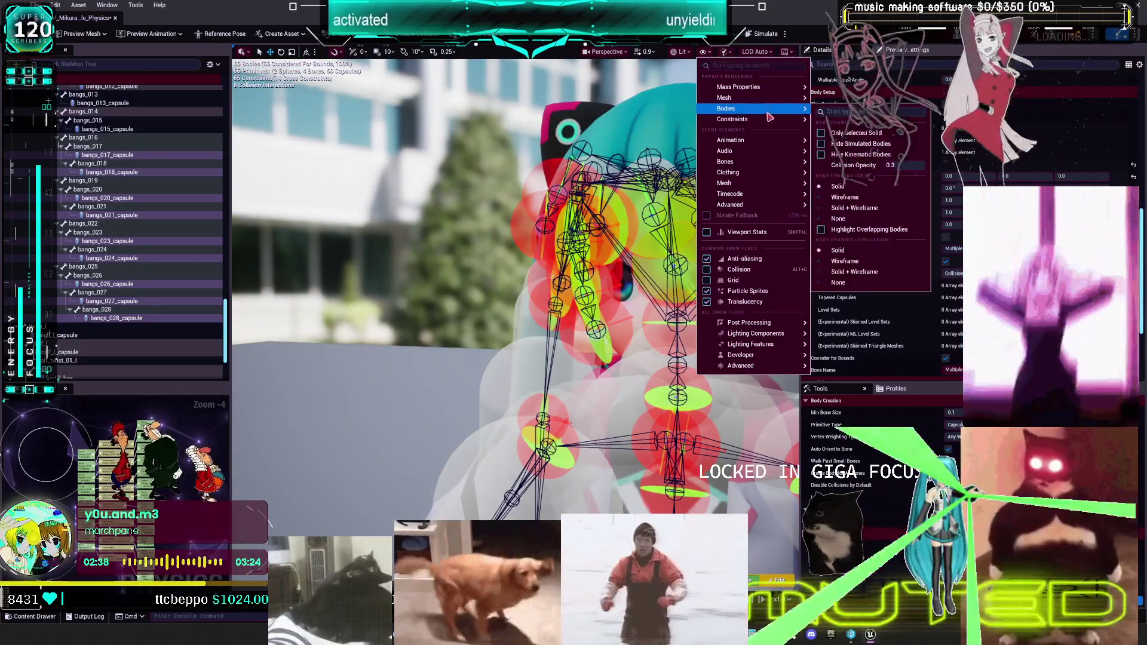
mouse_move(757, 123)
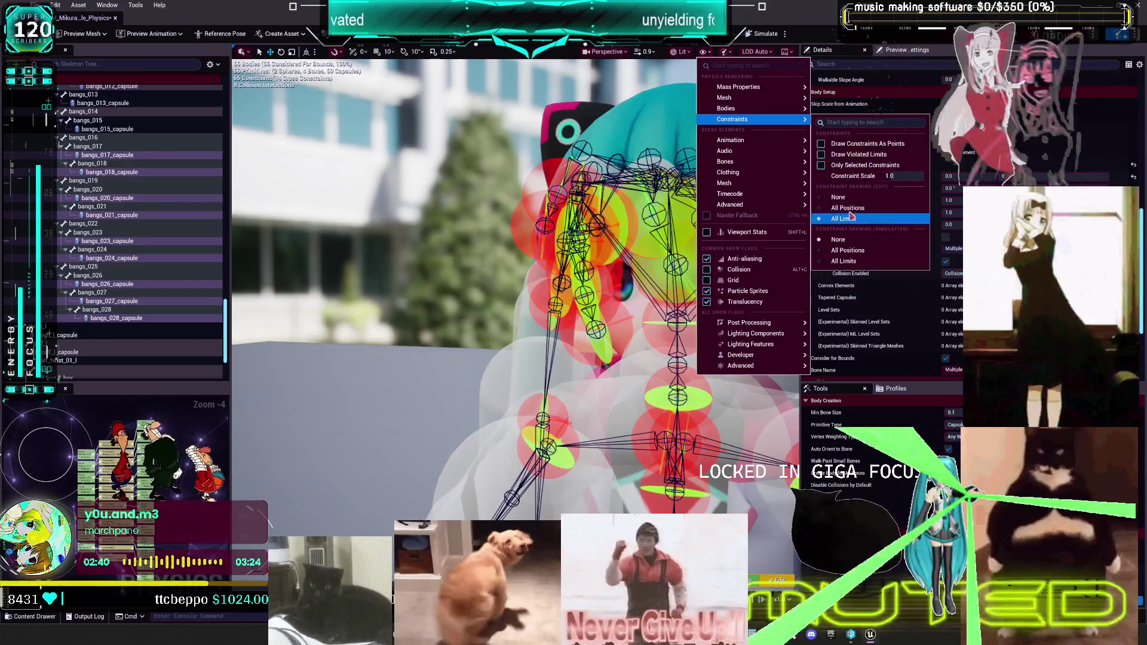
click(851, 219)
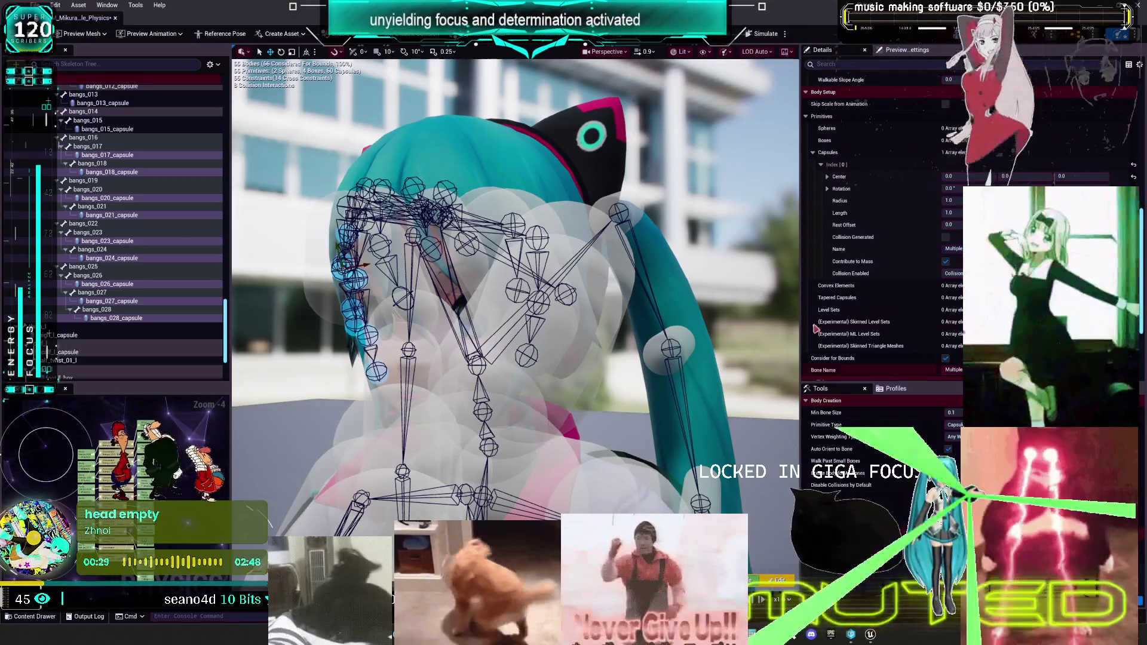
- Reset the bangs_015 capsule's centre and rotation, then add bangs_013 and bangs_012 to the selection
scroll(130, 247, up, 4)
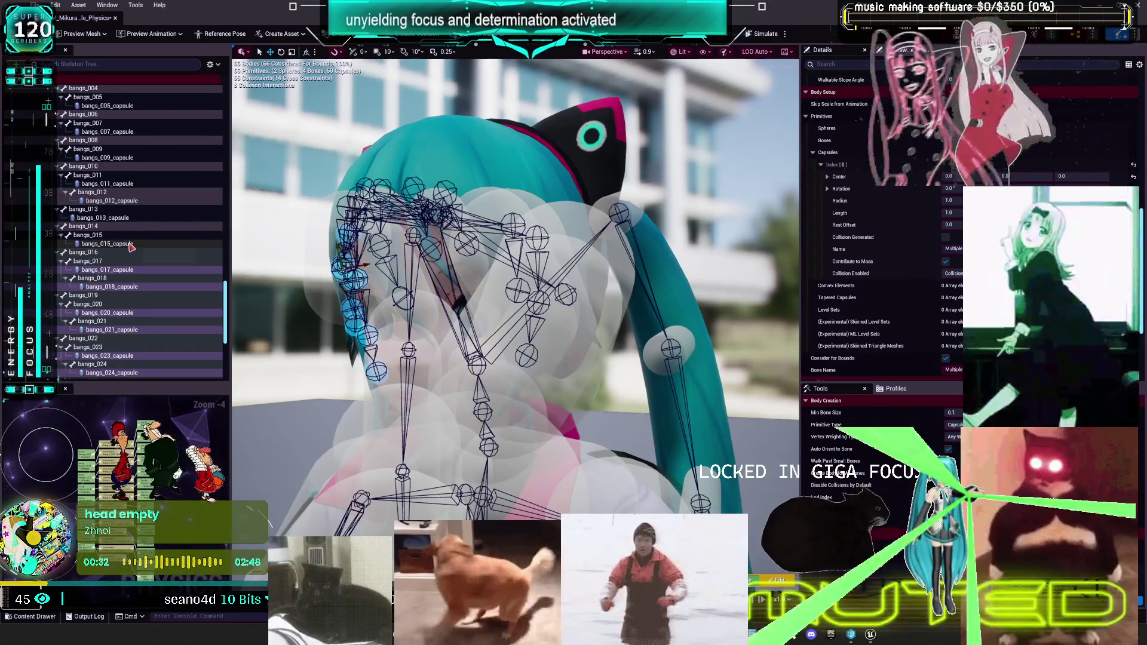
click(126, 244)
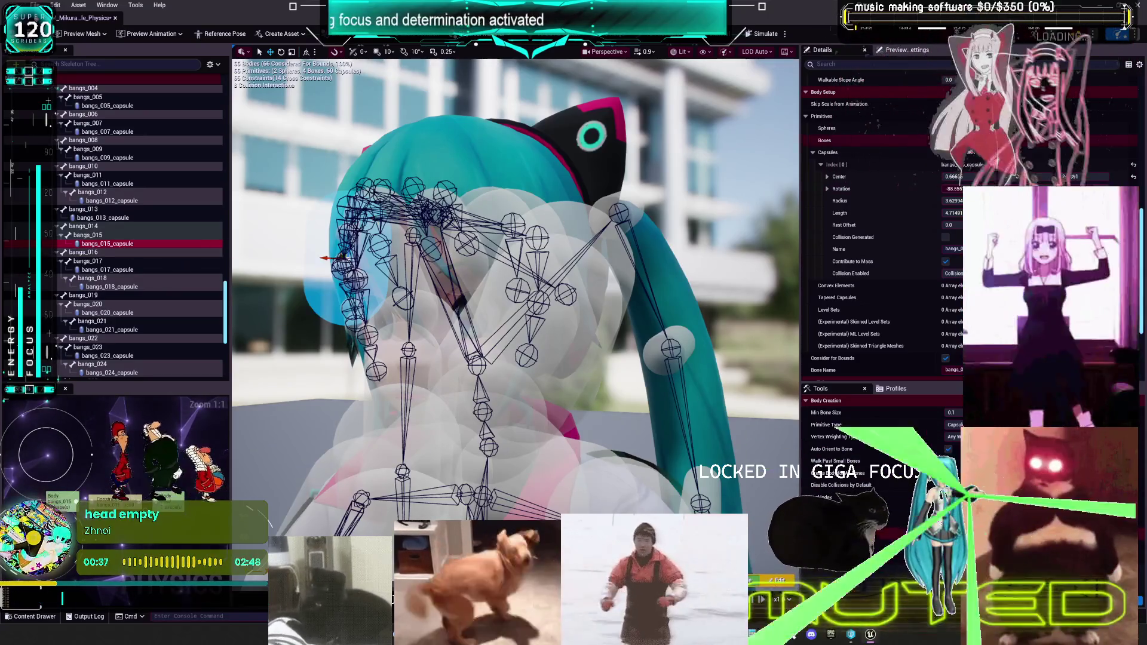
click(1133, 177)
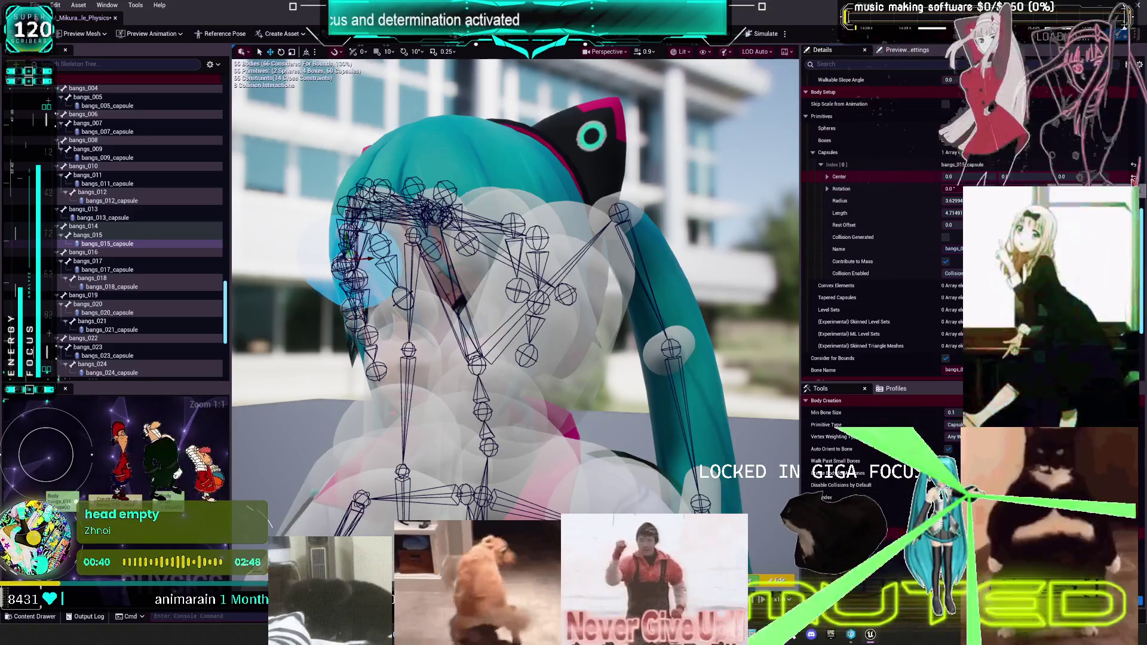
mouse_move(489, 222)
mouse_down()
mouse_move(418, 215)
mouse_move(454, 239)
mouse_move(490, 222)
mouse_up()
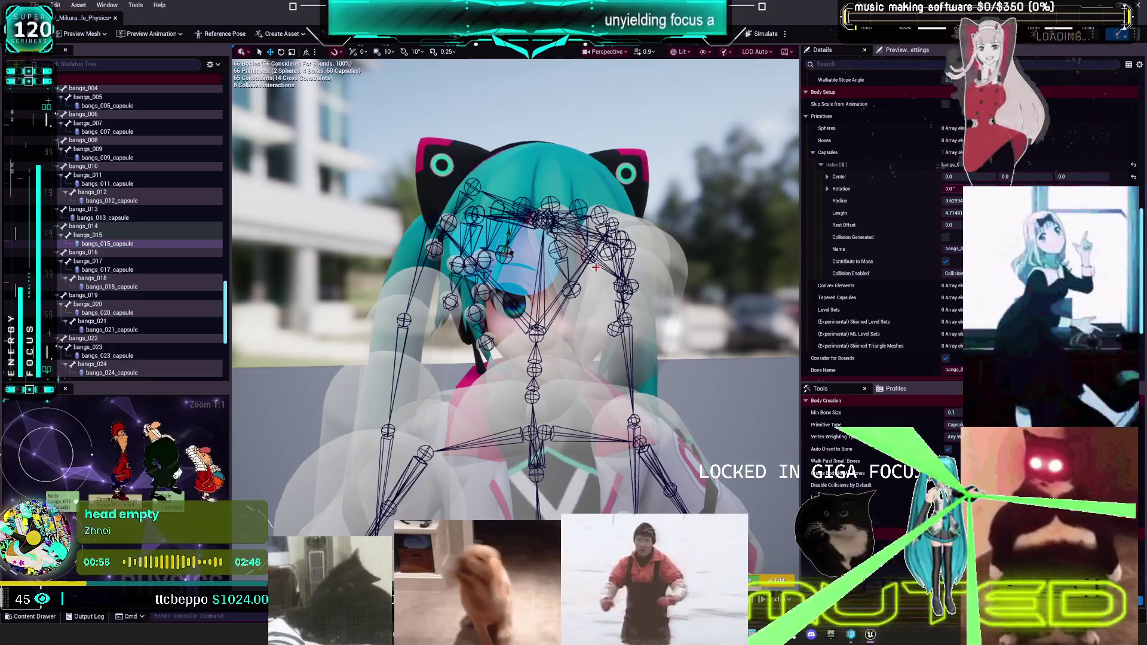
scroll(82, 277, down, 3)
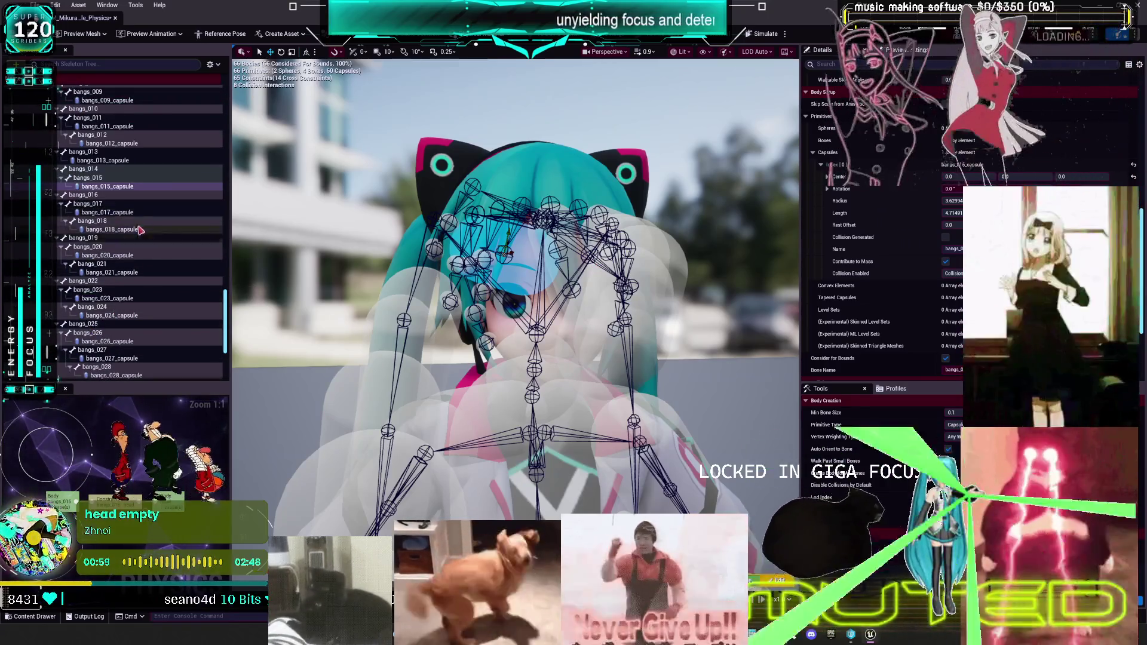
scroll(140, 218, up, 3)
ctrl+click(126, 203)
ctrl+click(111, 186)
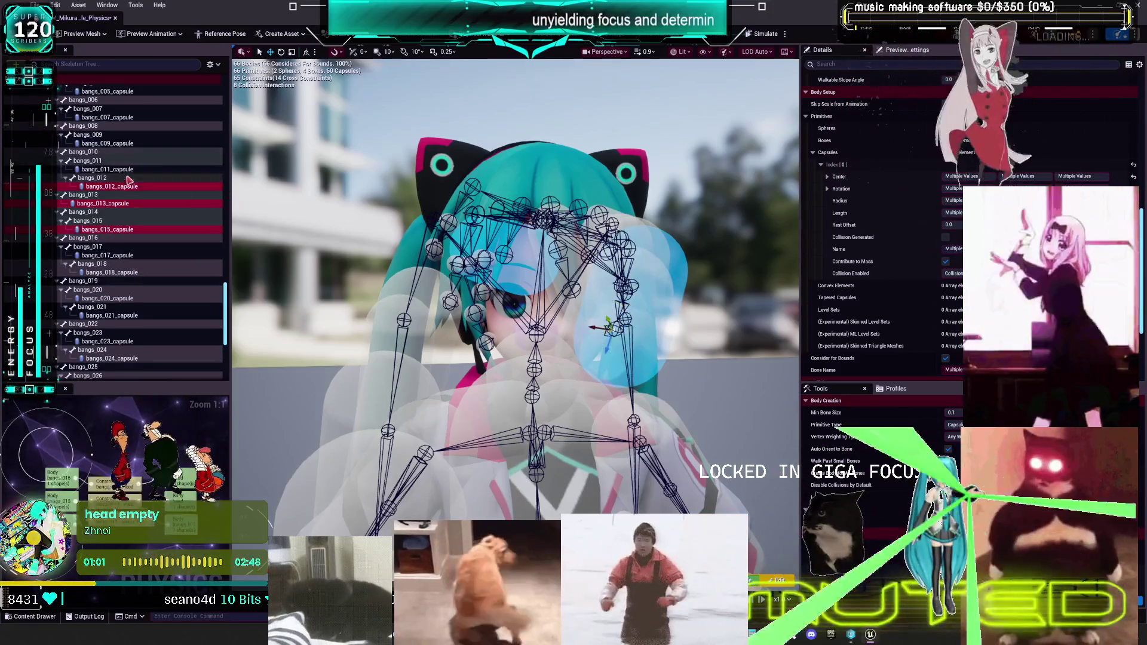
- Add the bangs capsules 011, 009, 007, 005, 003 and 002 to the edit group
ctrl+click(107, 169)
ctrl+click(108, 143)
scroll(138, 205, up, 6)
ctrl+click(128, 232)
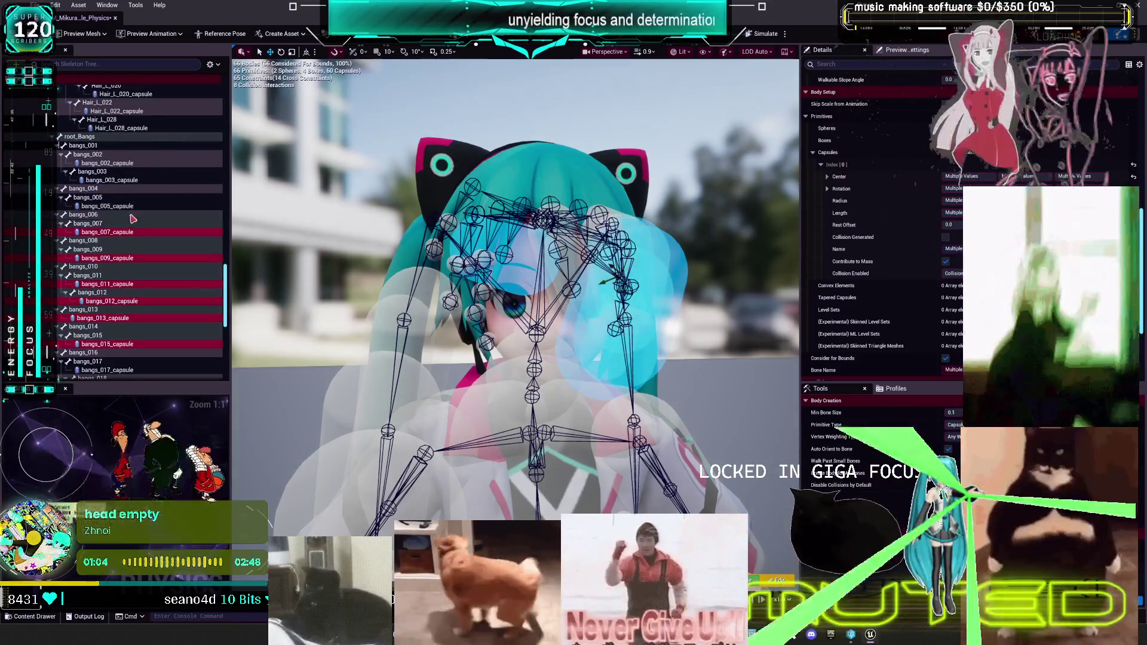
ctrl+click(134, 206)
ctrl+click(134, 180)
ctrl+click(137, 163)
scroll(138, 169, down, 3)
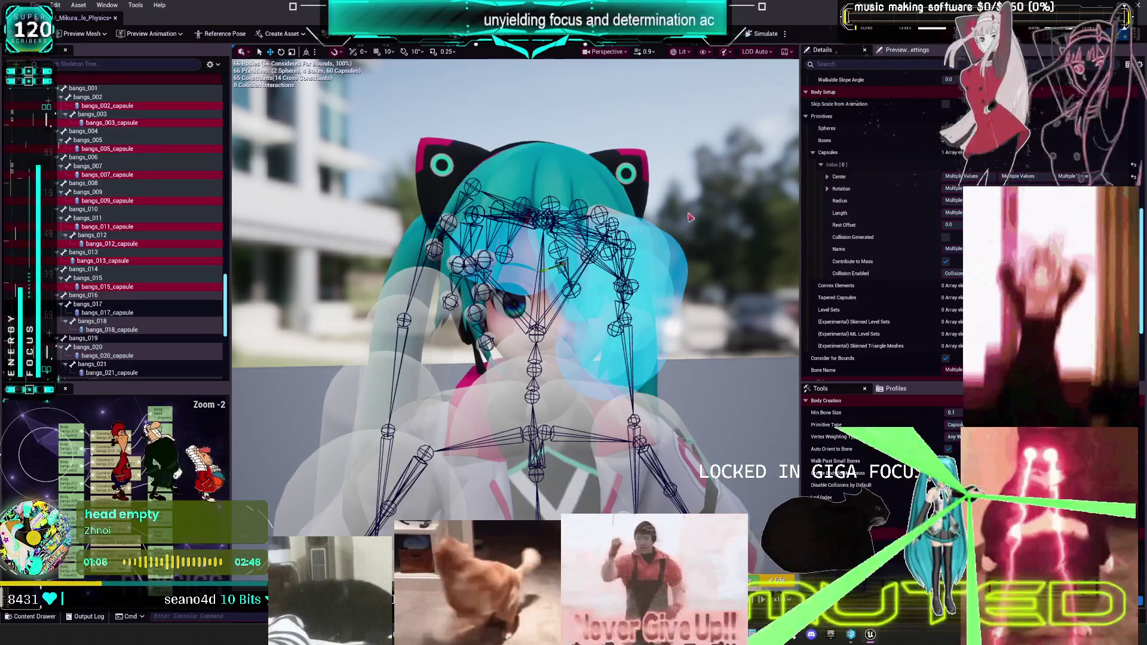
- Reset the grouped capsules' centre and rotation to zero, then set radius 1 and length 2
click(1136, 185)
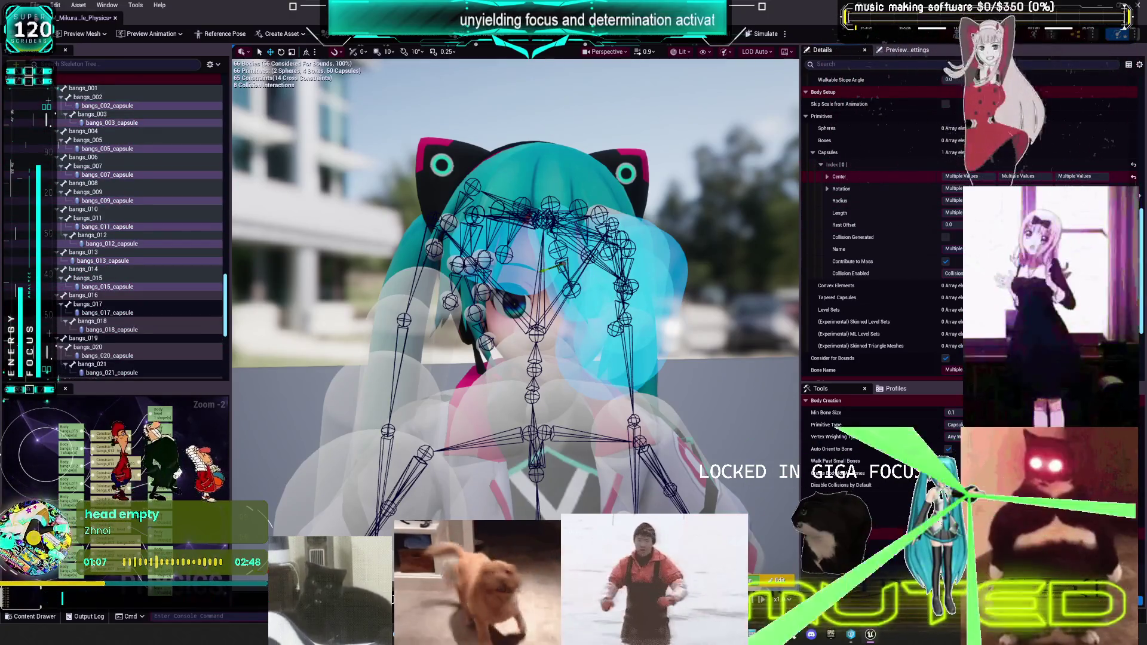
click(1133, 176)
click(1132, 189)
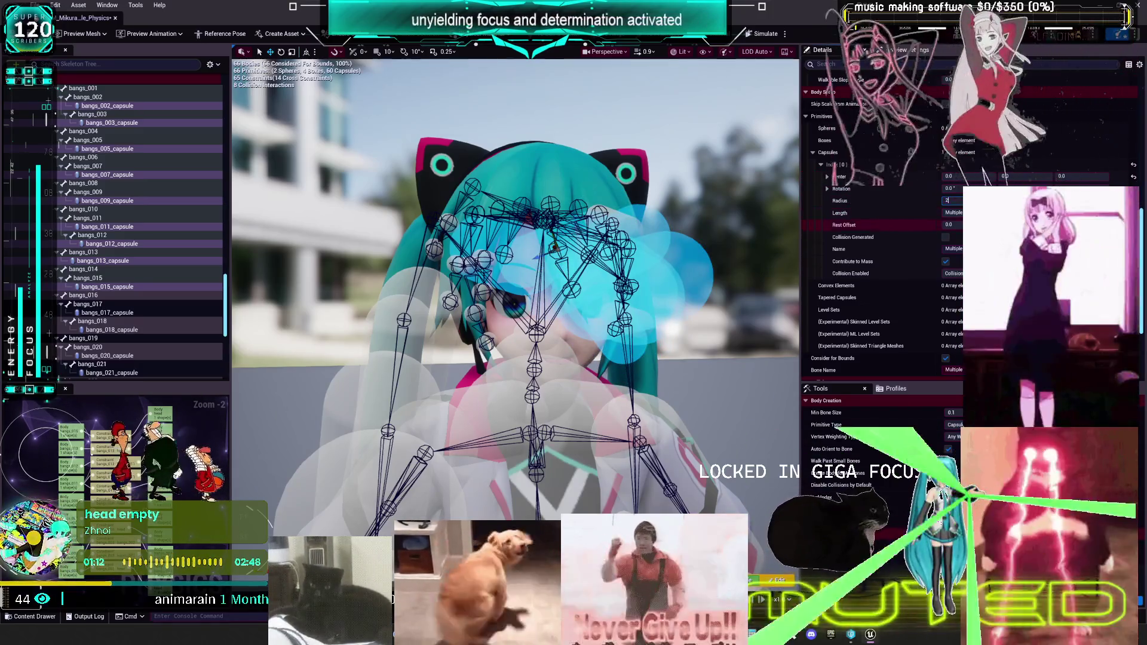
text(2)
key(Tab)
key(Return)
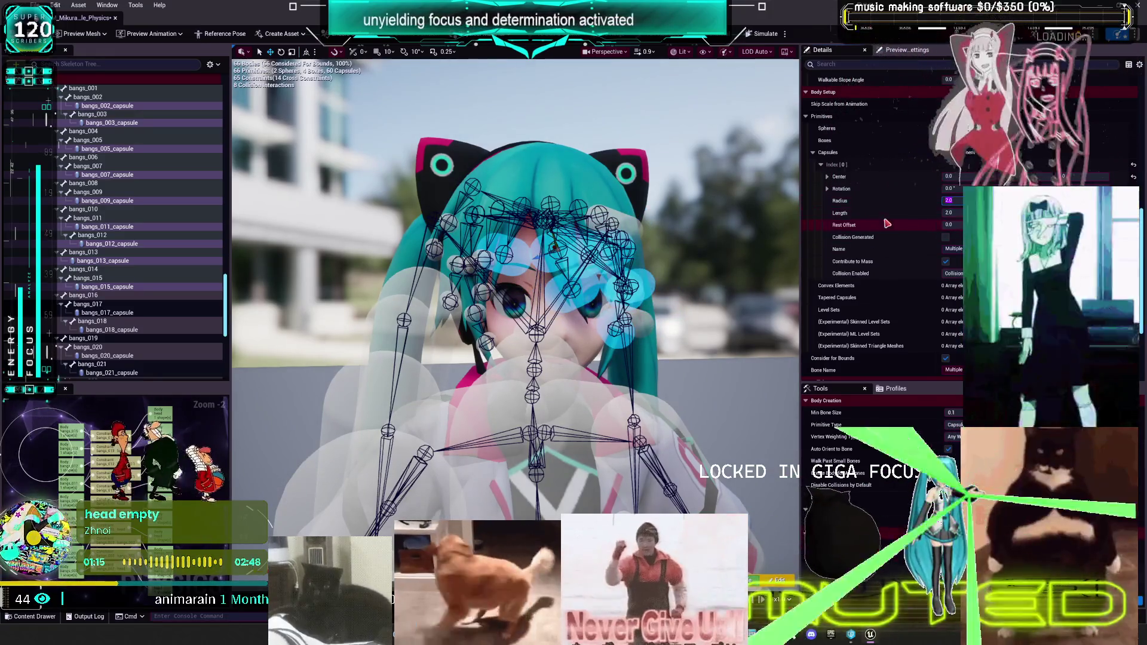
key(Return)
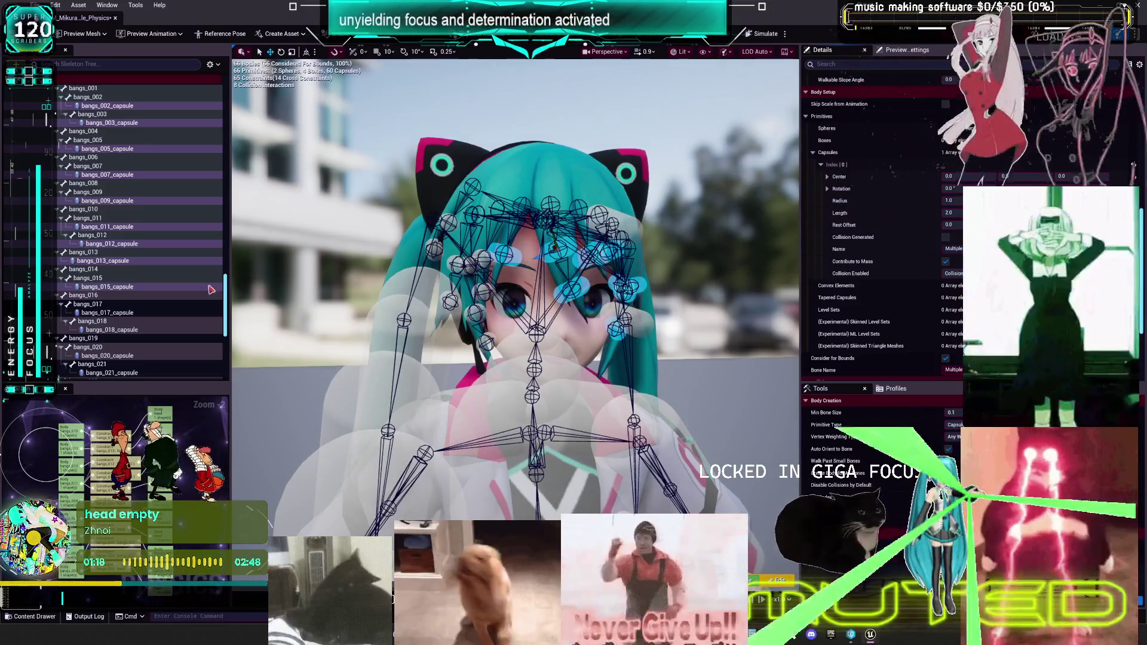
- Add bangs capsules 021 through 028 to the group and begin editing their radius and centre
ctrl+click(126, 311)
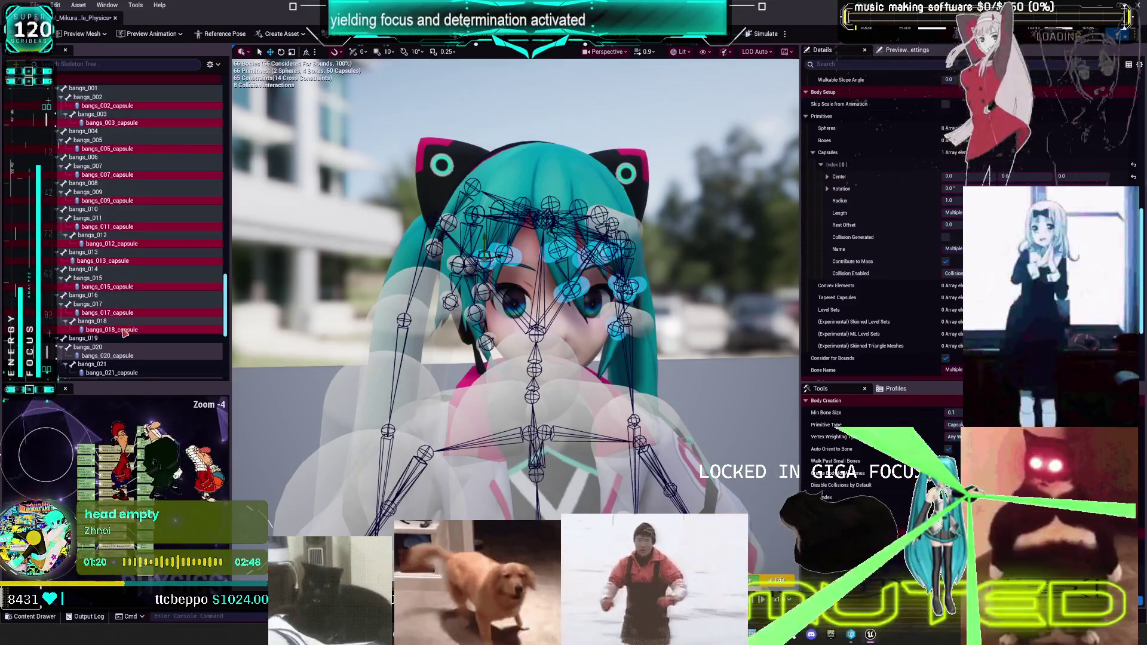
ctrl+click(119, 372)
scroll(120, 334, down, 5)
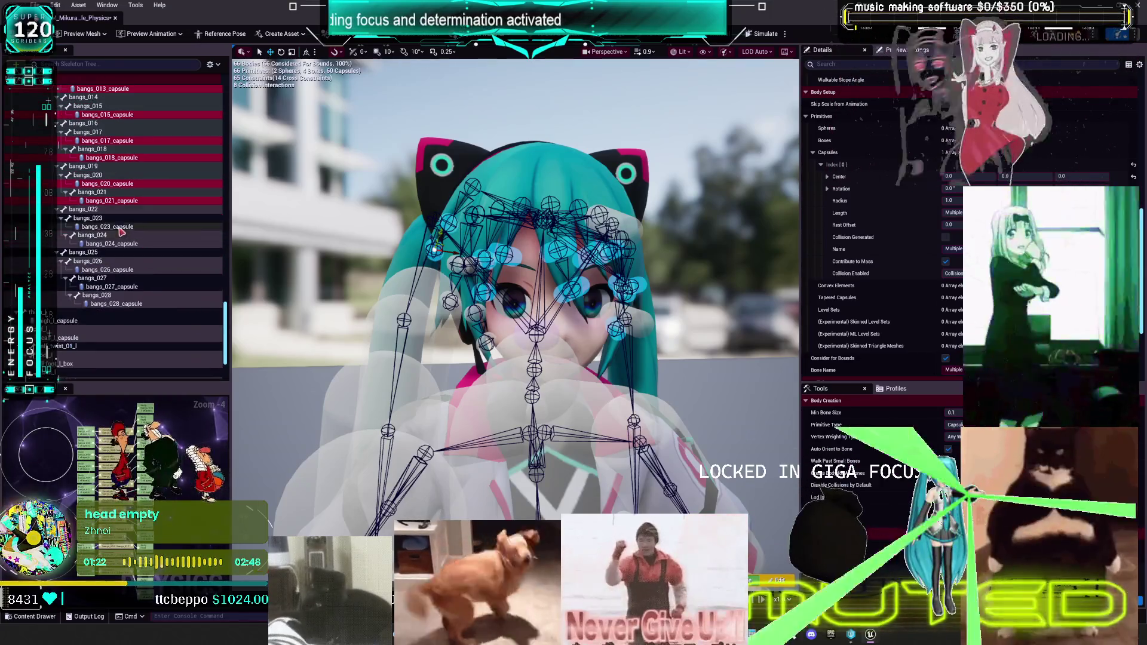
ctrl+click(121, 228)
ctrl+click(119, 243)
ctrl+click(122, 270)
ctrl+click(125, 287)
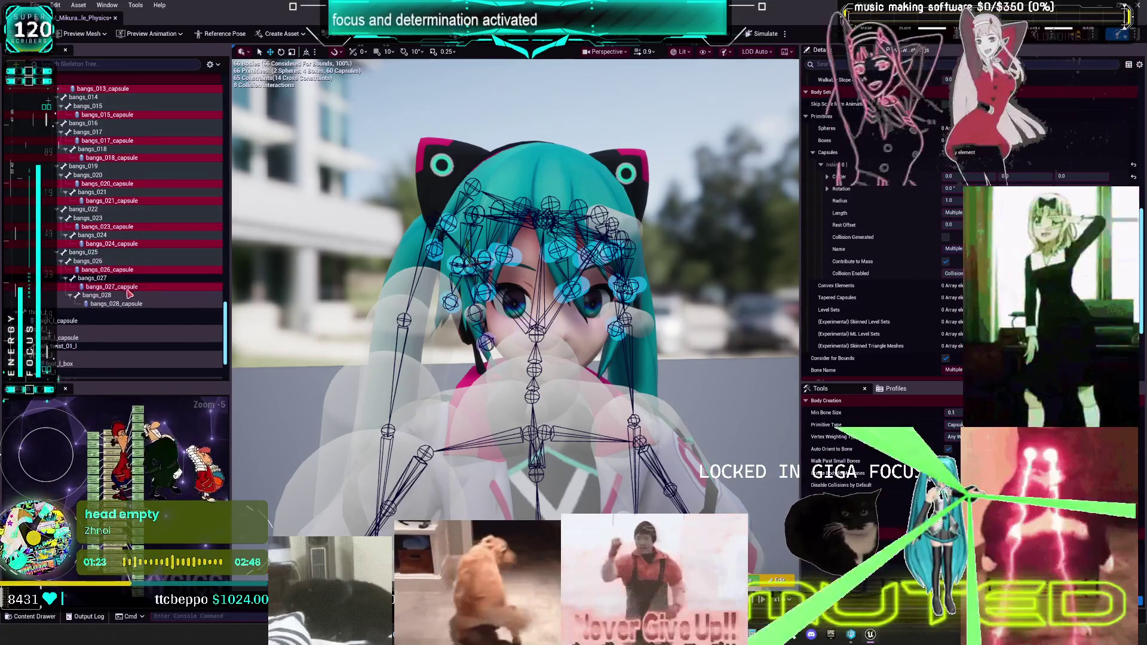
ctrl+click(135, 303)
scroll(149, 252, up, 14)
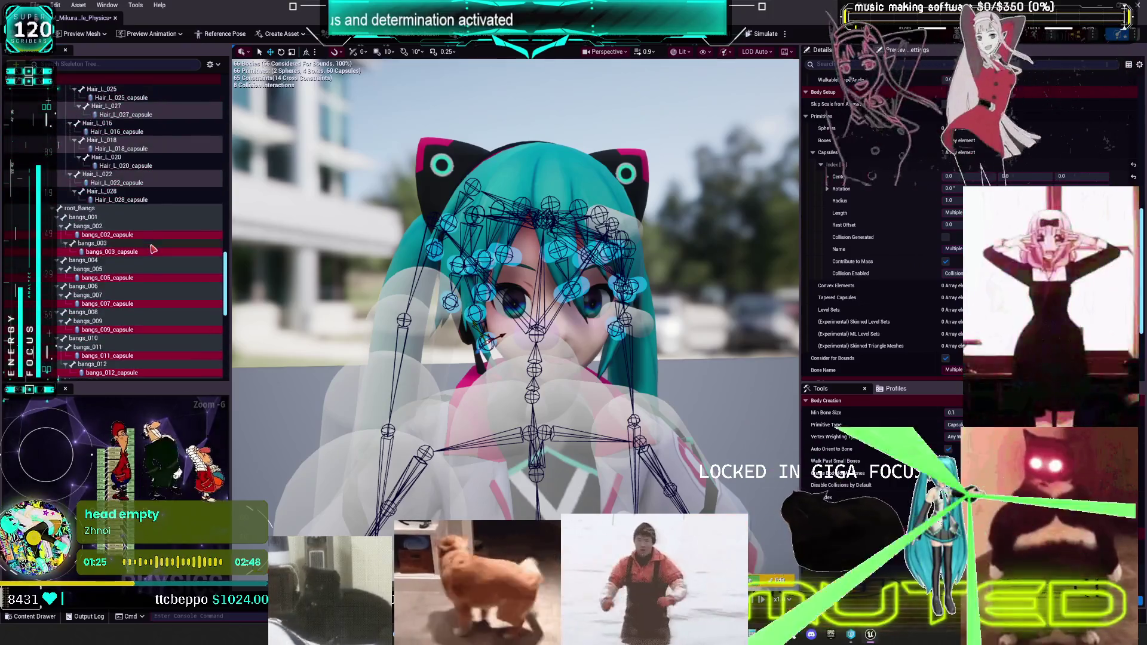
scroll(149, 251, up, 10)
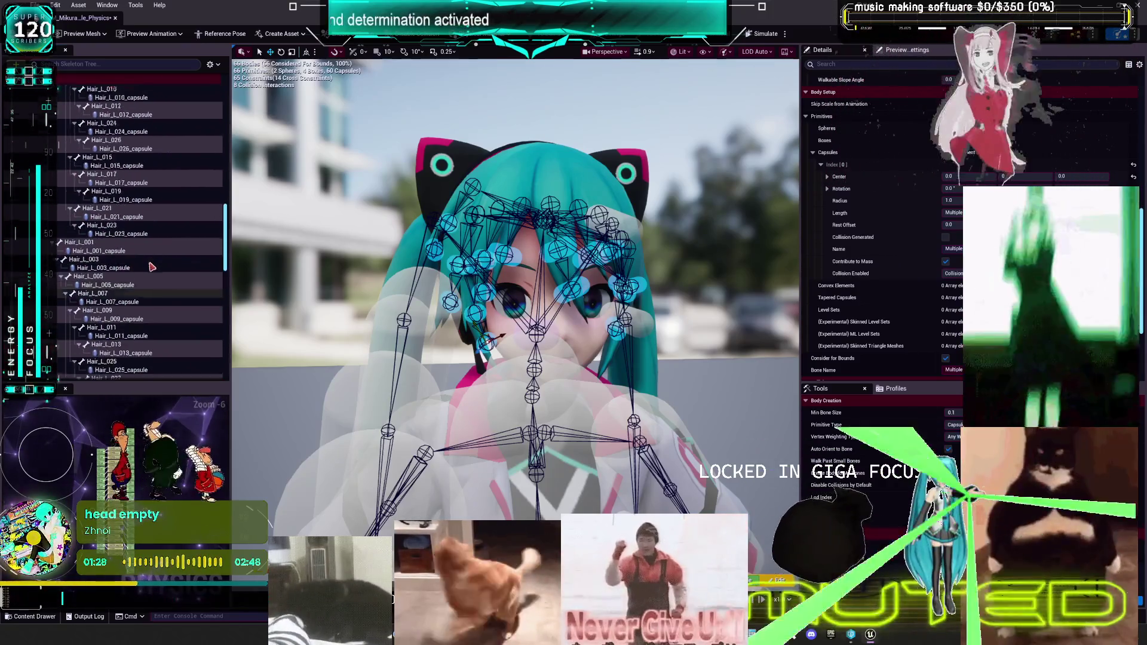
scroll(150, 254, down, 9)
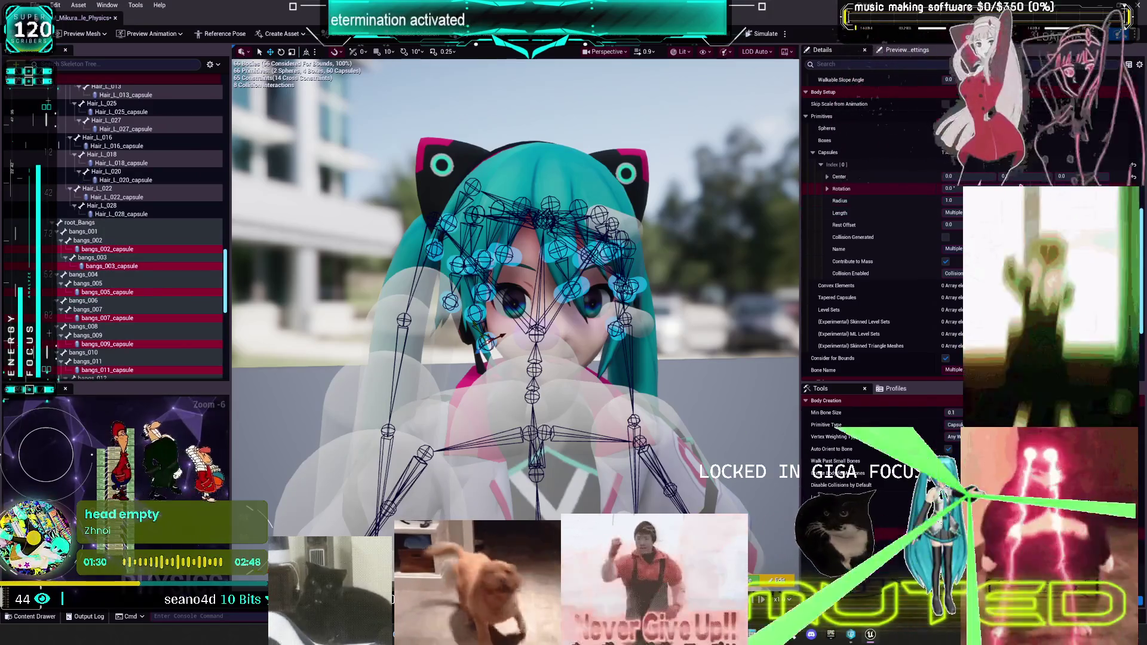
click(950, 200)
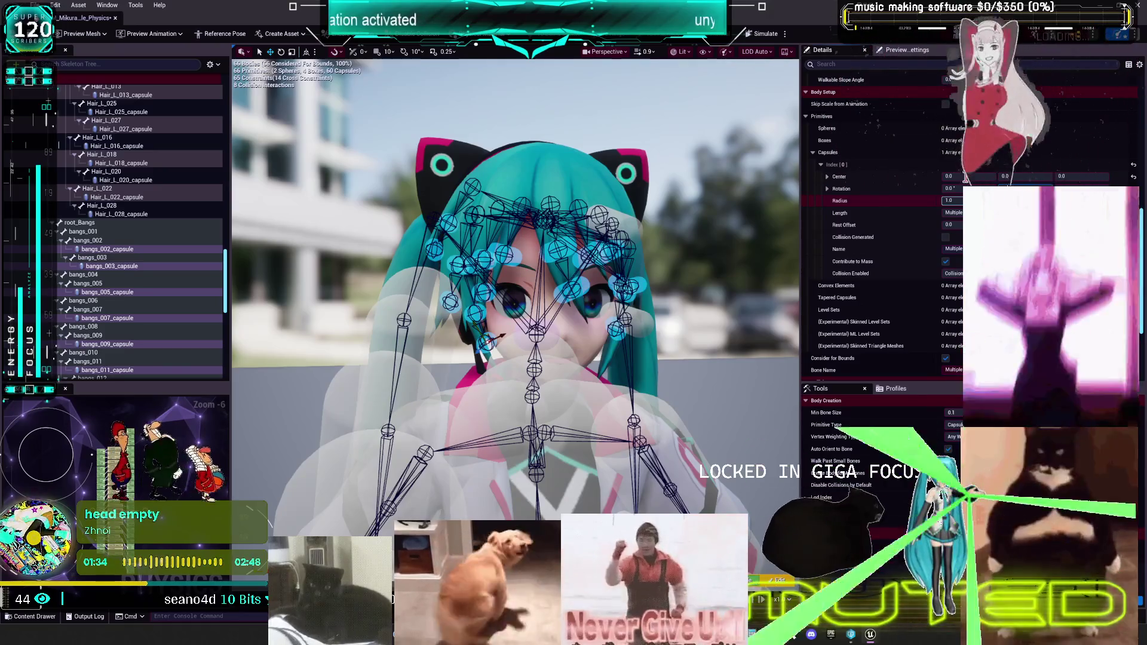
click(965, 176)
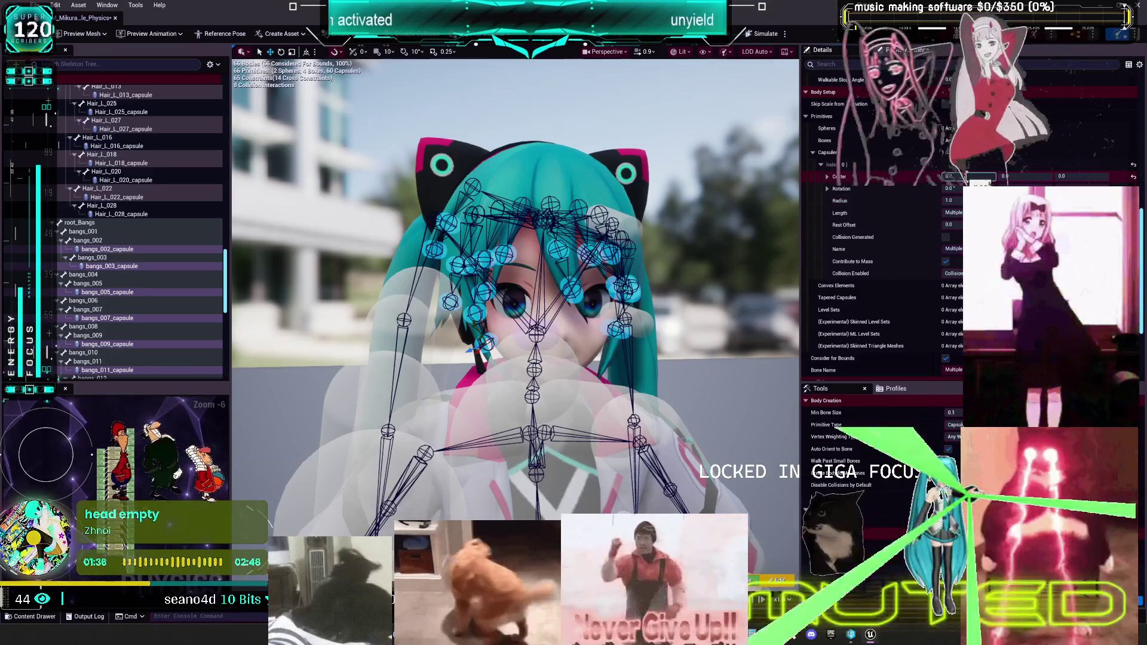
scroll(613, 342, up, 6)
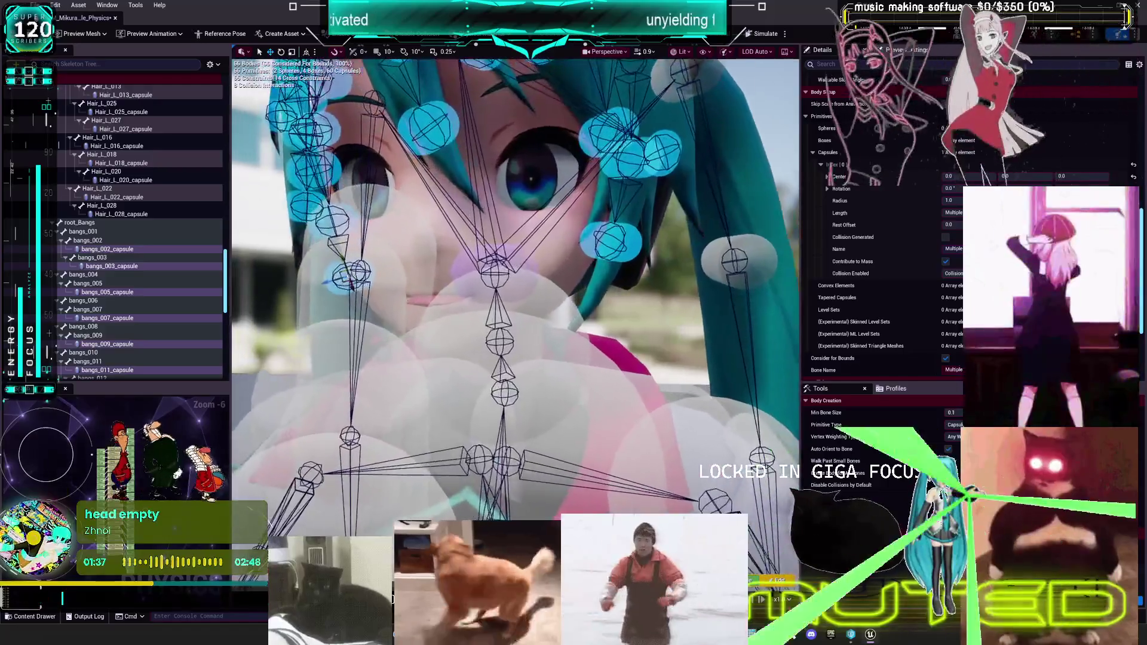
- Set the selected bangs capsules' rotation to 90 and their centre offset to -3.0
scroll(514, 285, down, 3)
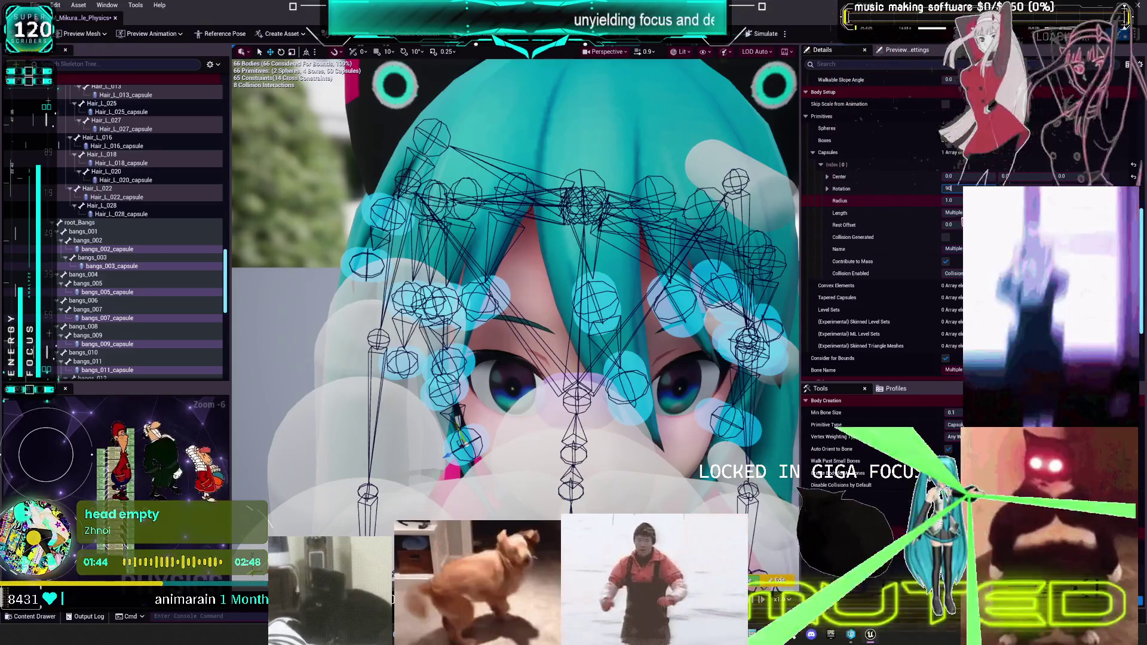
key(Return)
mouse_move(514, 286)
mouse_down()
mouse_move(633, 275)
mouse_move(645, 257)
mouse_up()
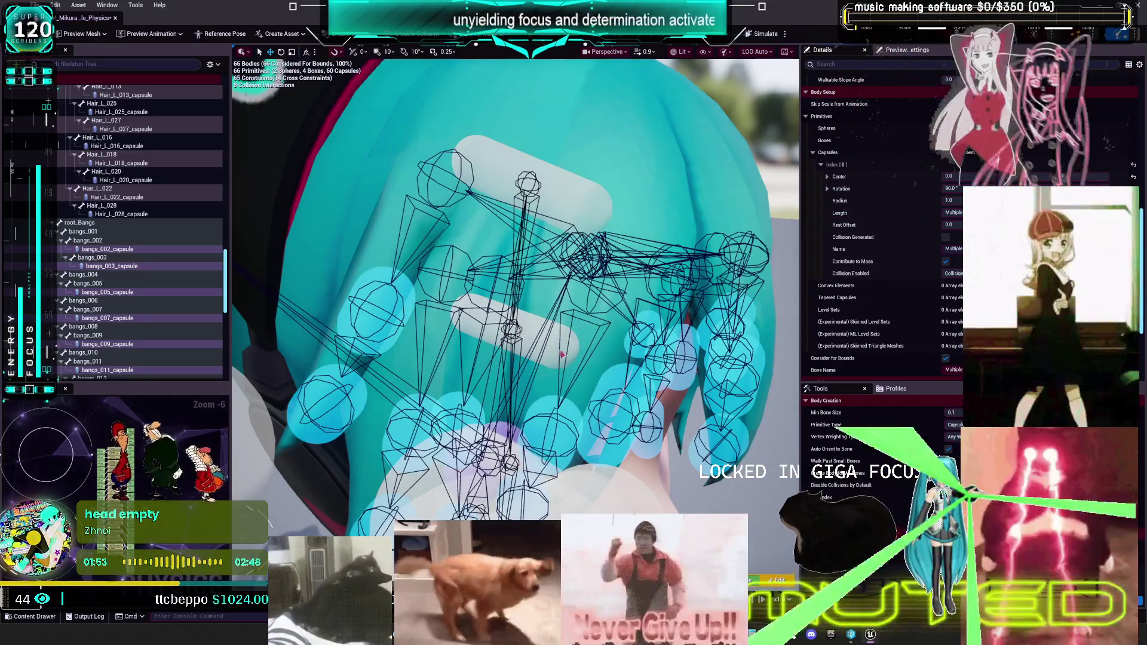
mouse_move(548, 356)
mouse_down()
mouse_move(516, 404)
mouse_move(538, 406)
mouse_move(490, 418)
mouse_up()
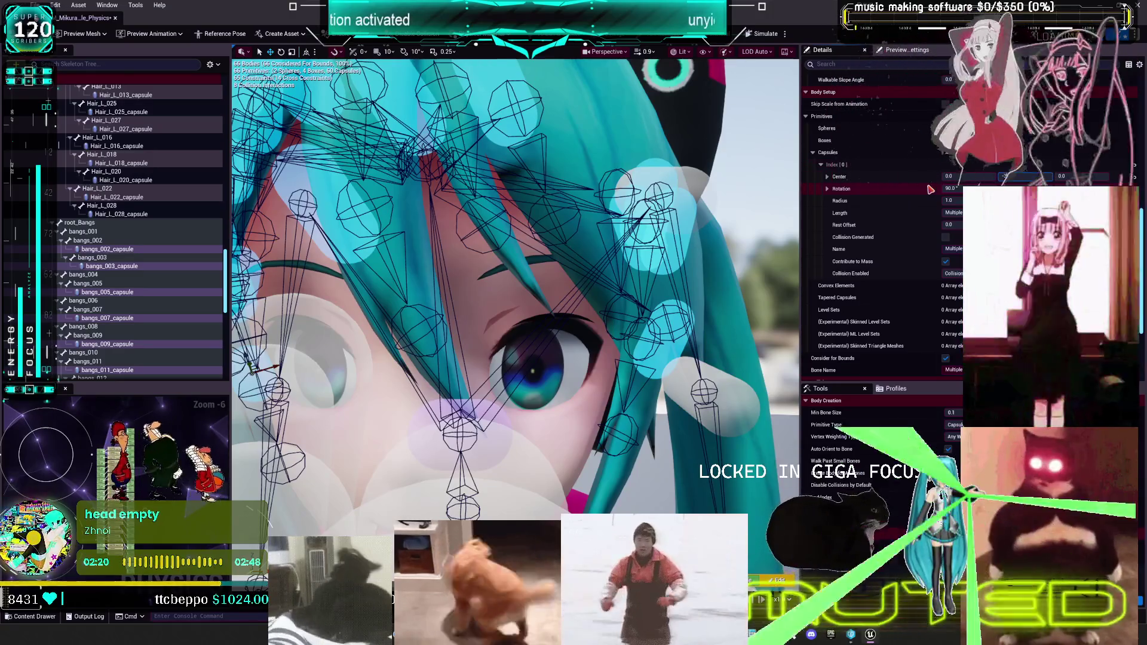
key(Return)
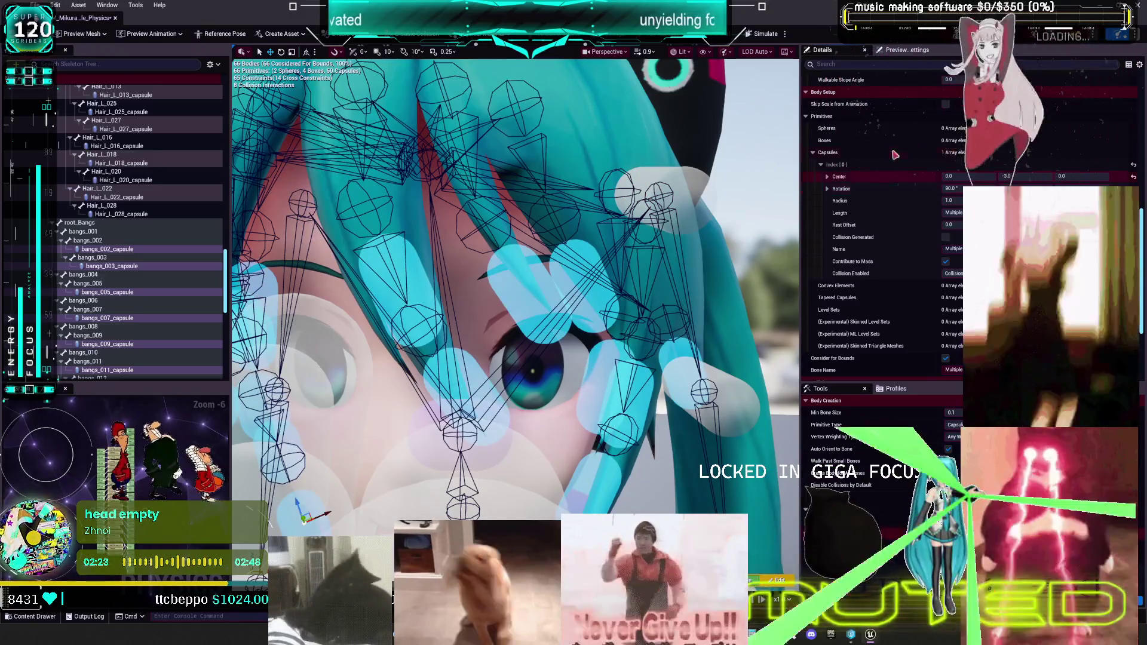
scroll(515, 287, down, 5)
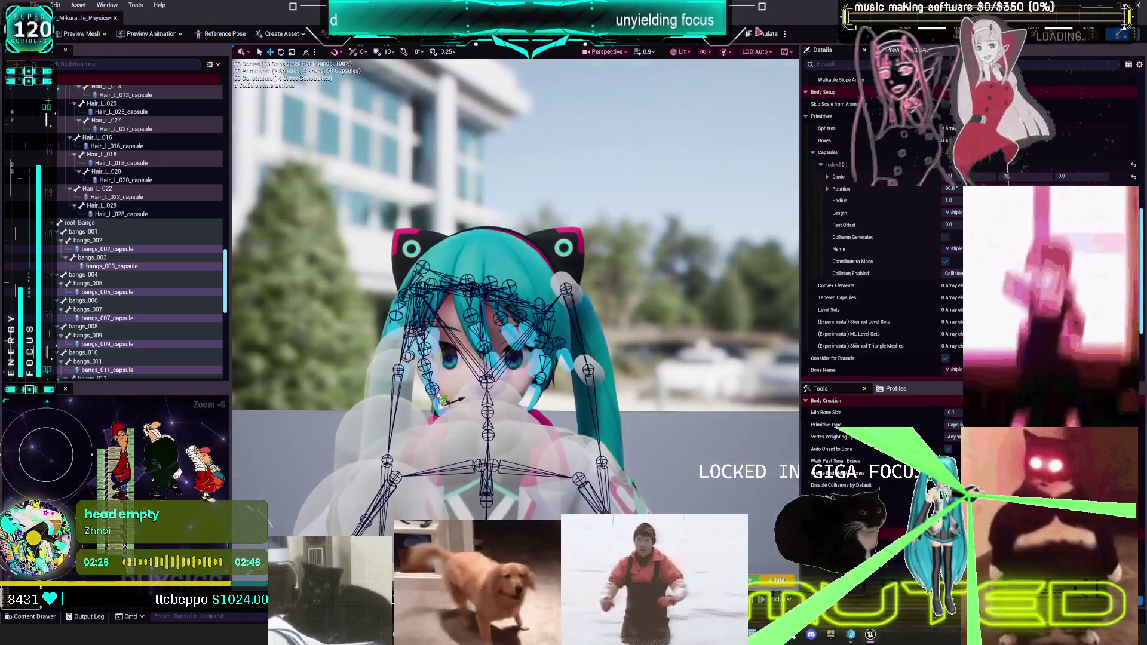
- Run a quick physics simulation to test the hair, then stop it
click(785, 34)
click(819, 71)
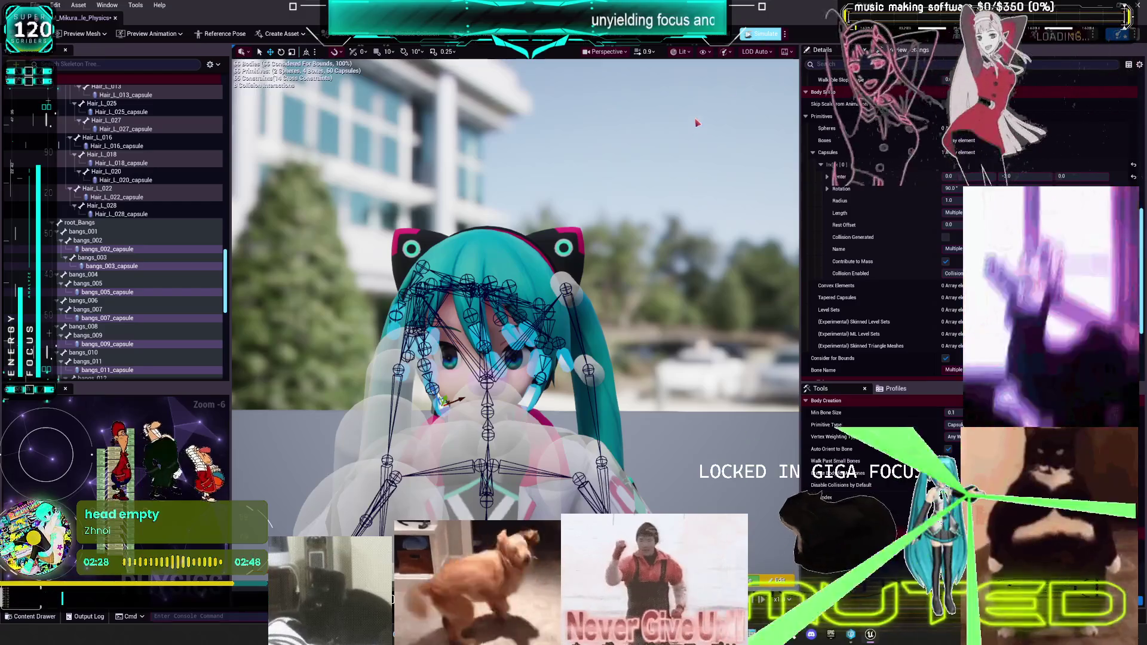
scroll(694, 129, up, 5)
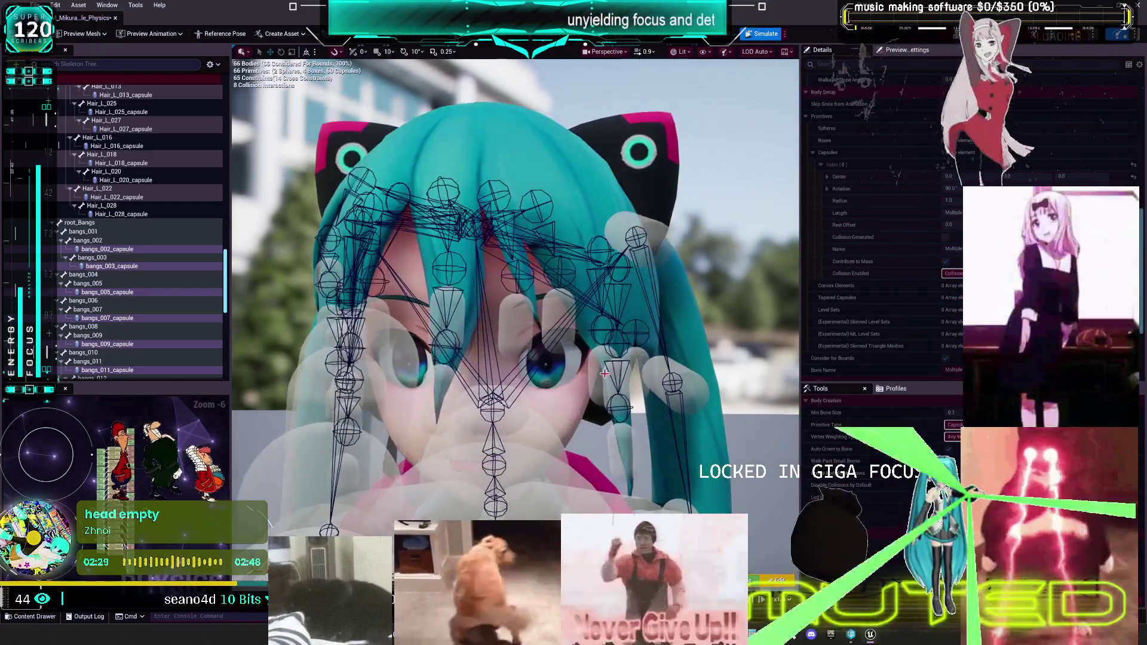
click(760, 34)
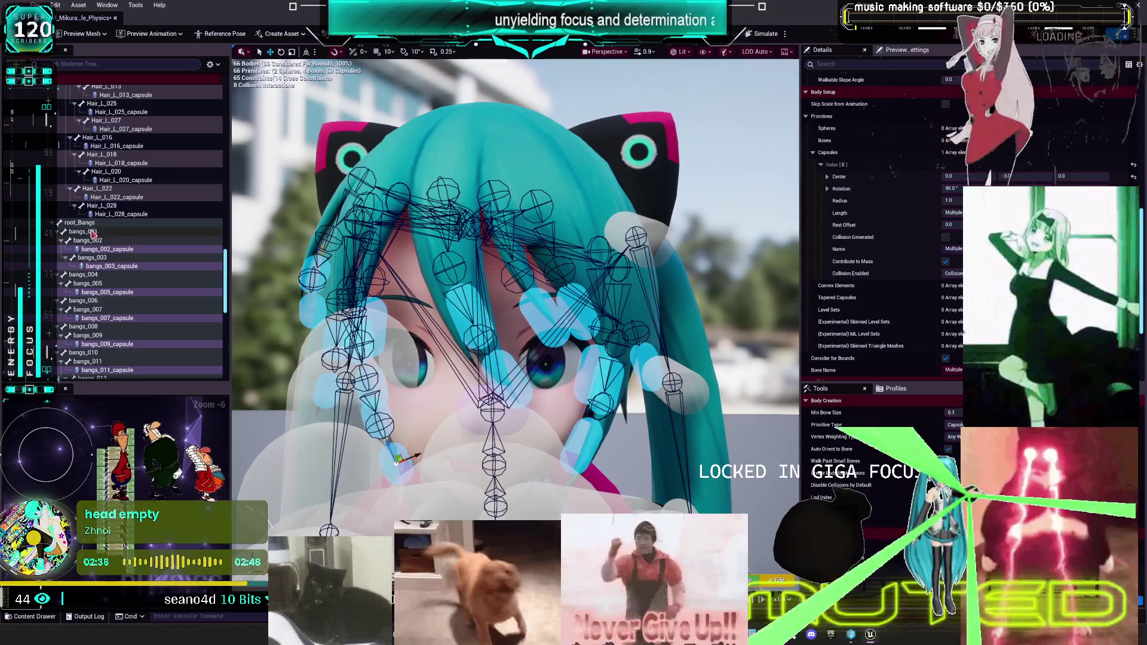
- Scale head_capsule to enclose the whole head, about 8.03 long, and simulate again
scroll(132, 233, up, 10)
scroll(143, 235, up, 10)
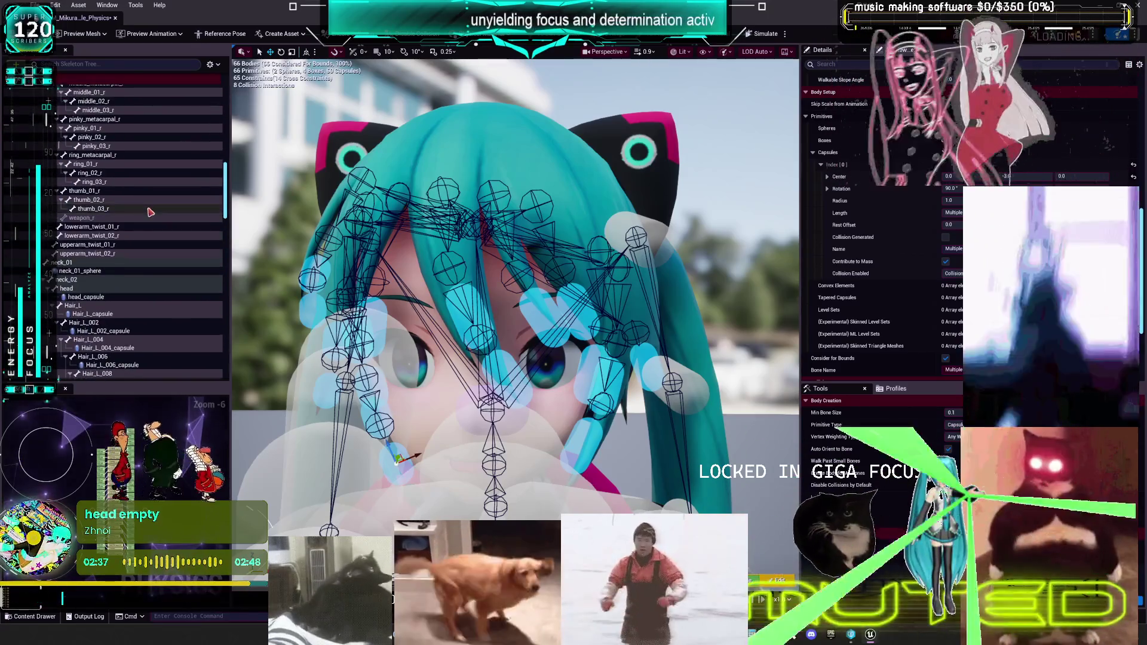
click(96, 296)
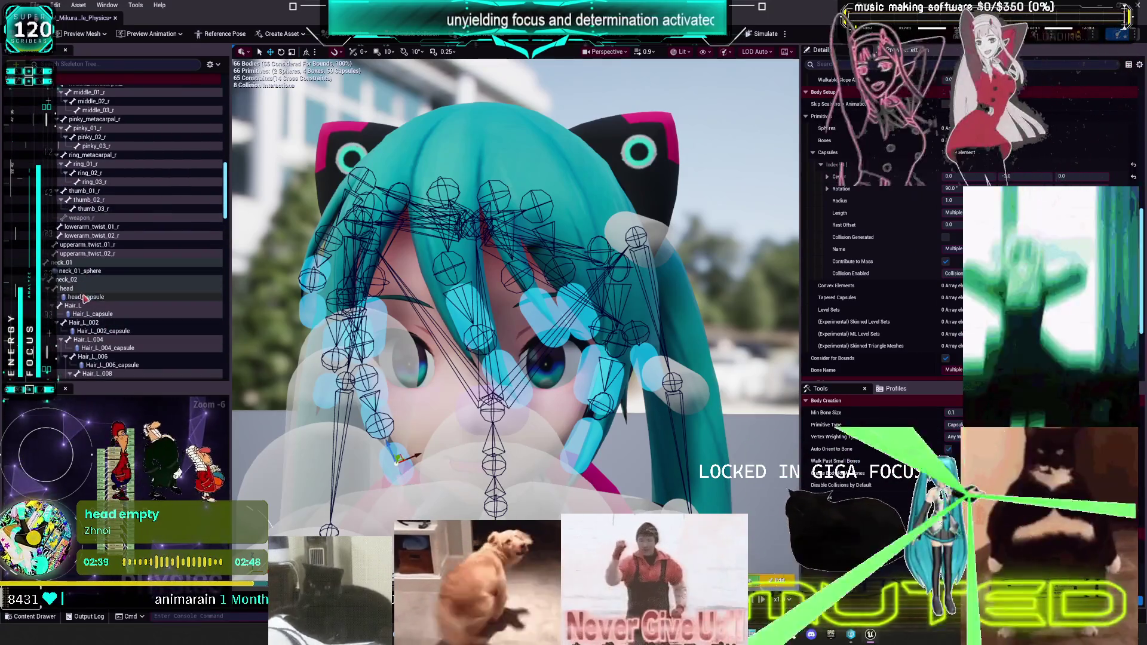
key(f)
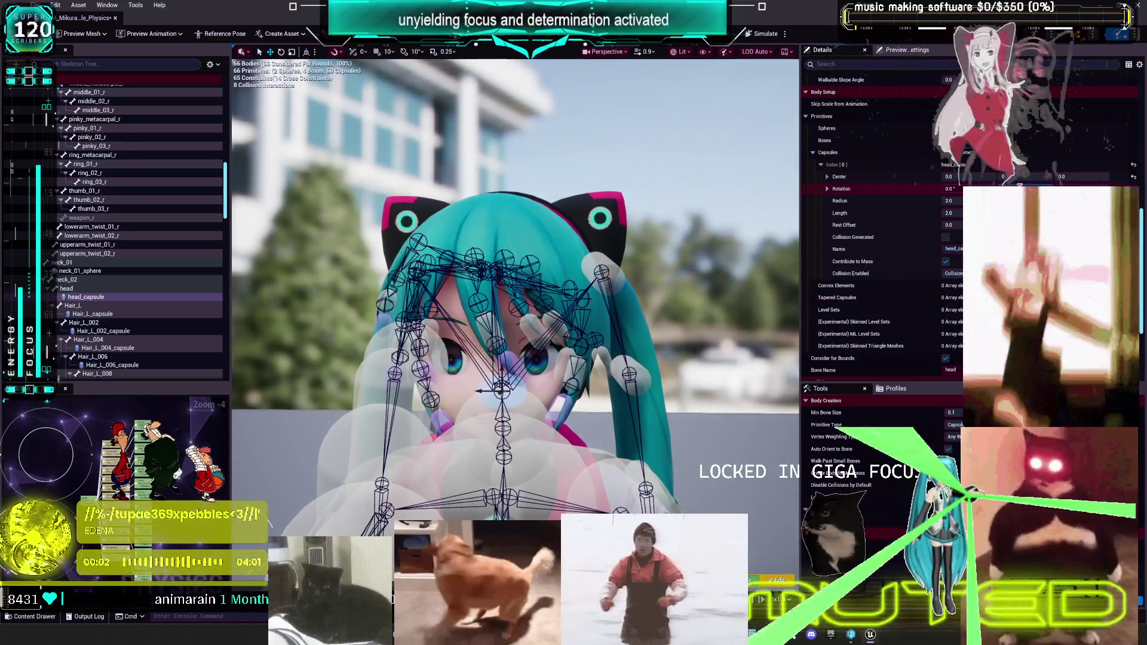
mouse_move(647, 365)
mouse_down()
mouse_move(609, 352)
mouse_move(578, 314)
mouse_move(577, 250)
mouse_move(592, 239)
mouse_up()
key(r)
drag(538, 298, 634, 293)
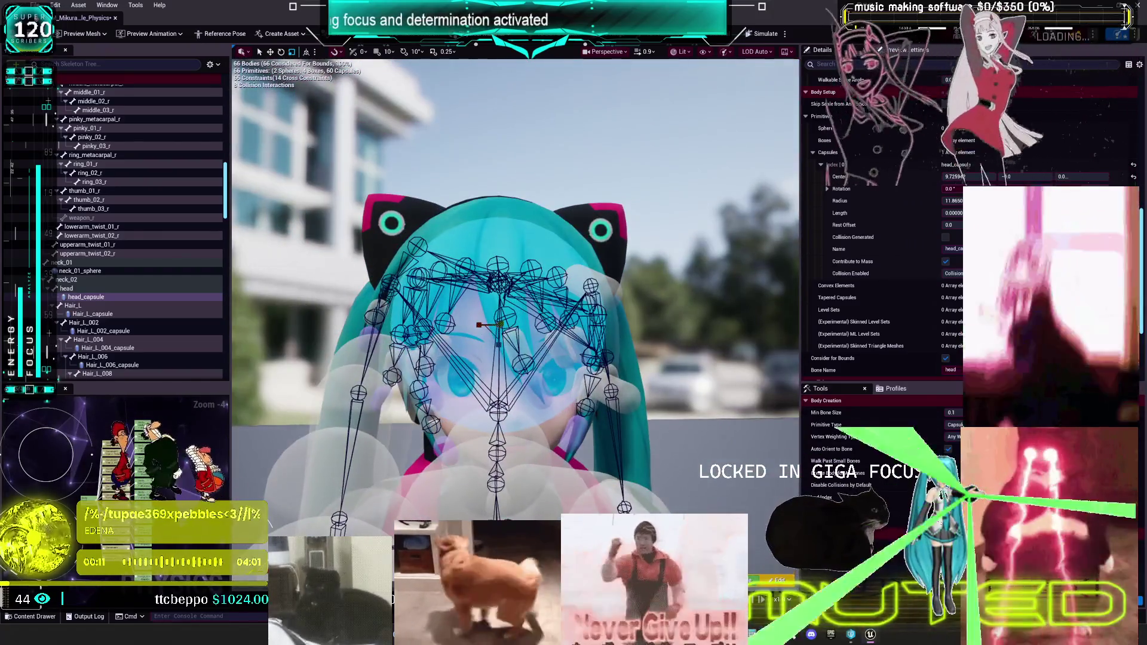
mouse_move(501, 340)
mouse_down()
mouse_move(503, 363)
mouse_move(645, 364)
mouse_up()
drag(537, 198, 620, 197)
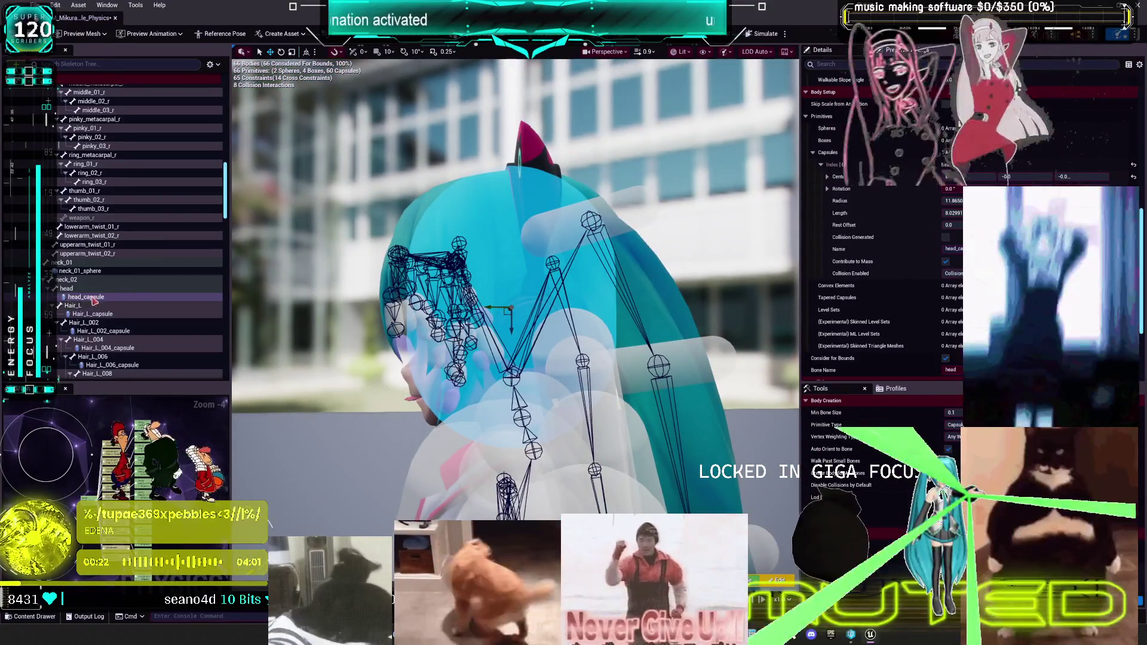
click(89, 297)
click(761, 34)
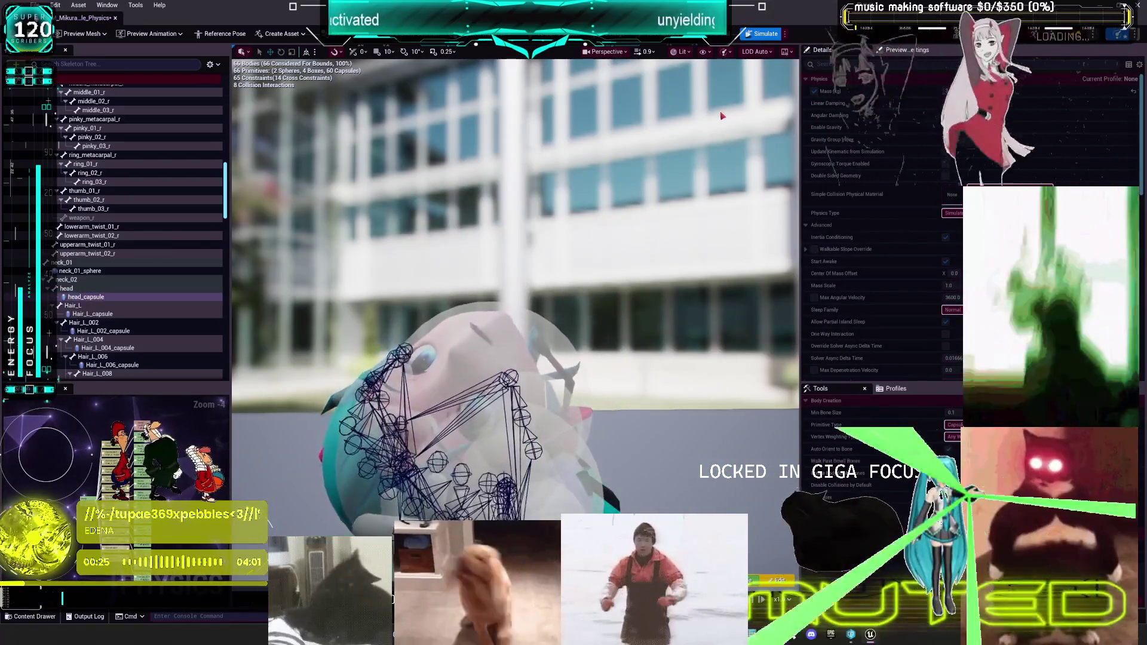
- Stop the simulation and select head_capsule plus the Hair_L capsule chain down to Hair_L_023
key(alt+s)
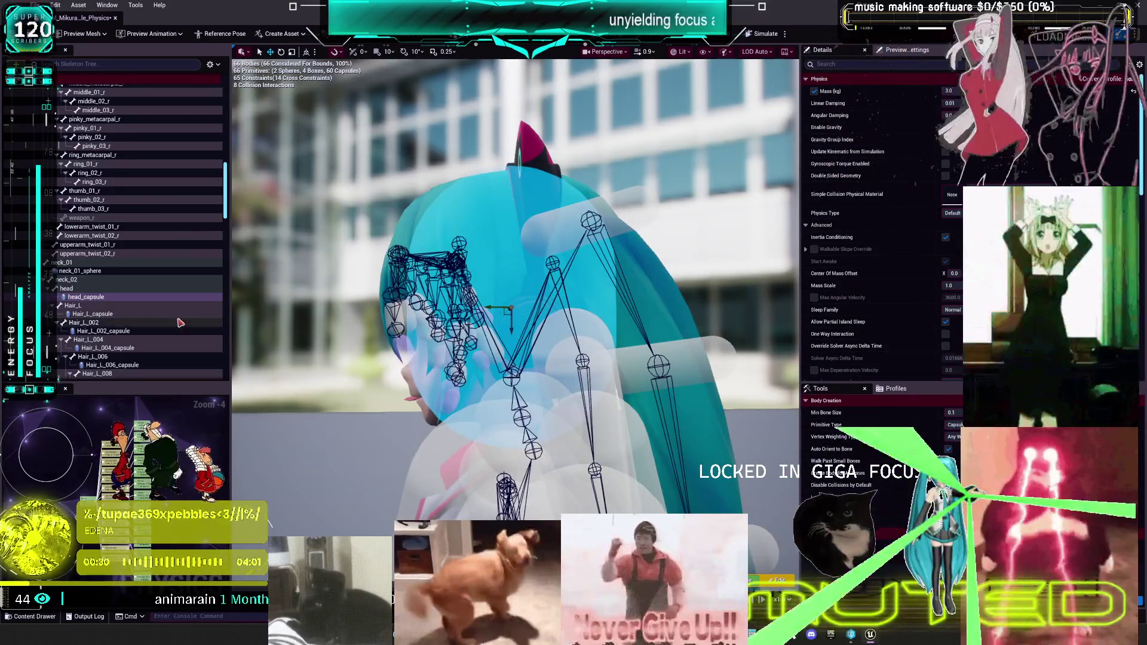
click(102, 314)
scroll(117, 205, down, 5)
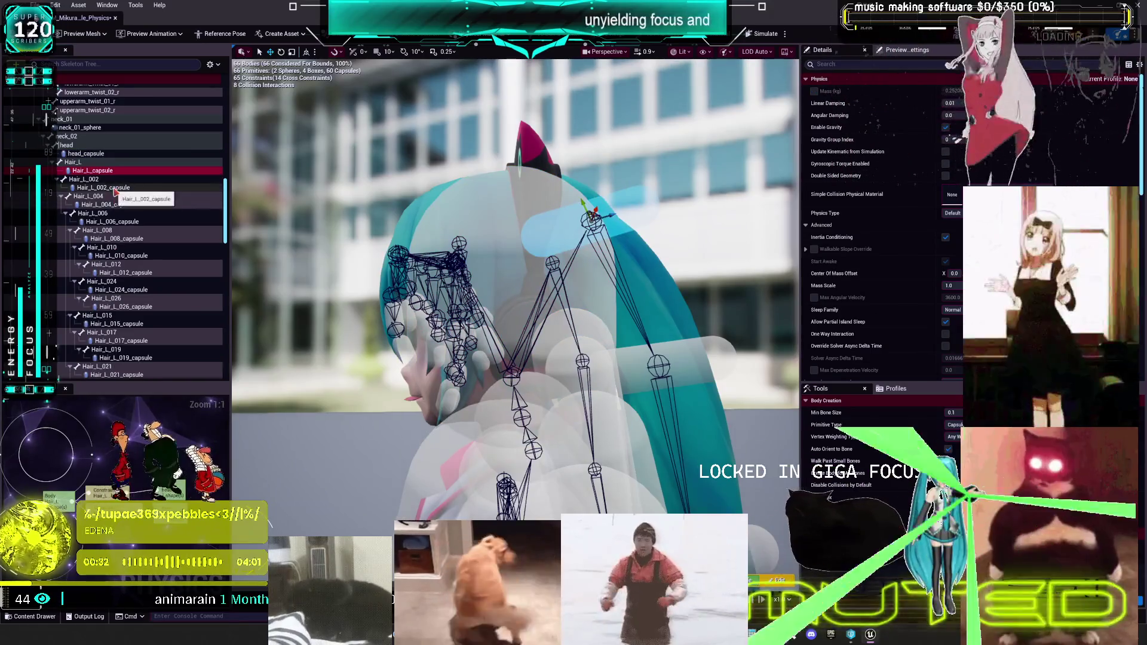
ctrl+click(115, 187)
ctrl+click(90, 153)
ctrl+click(110, 204)
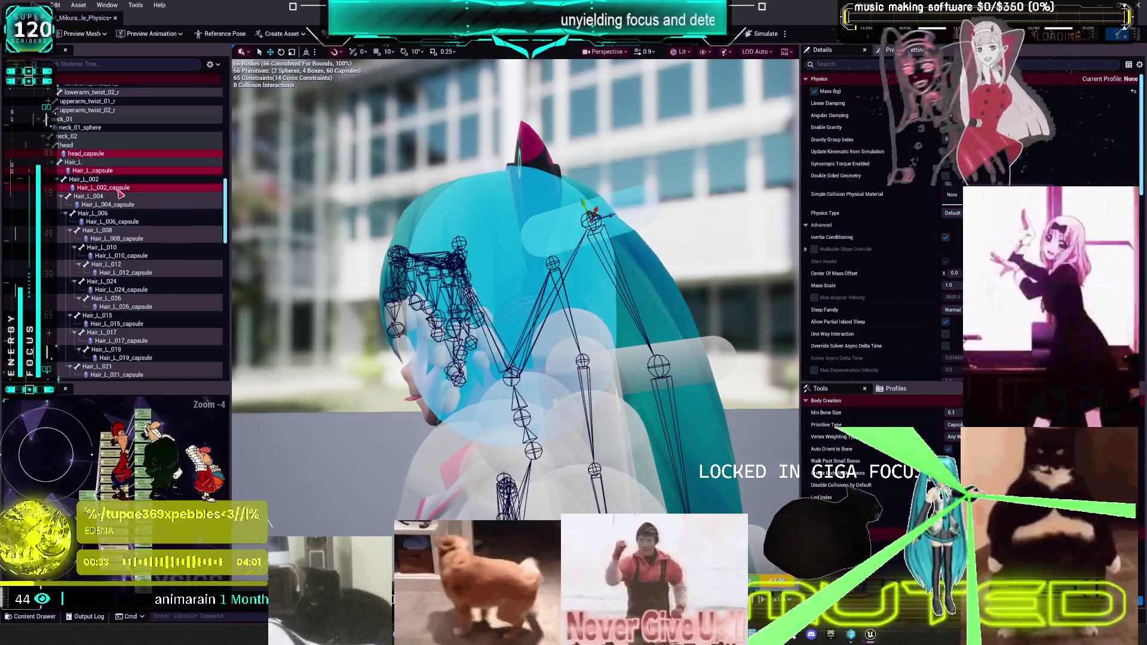
ctrl+click(133, 229)
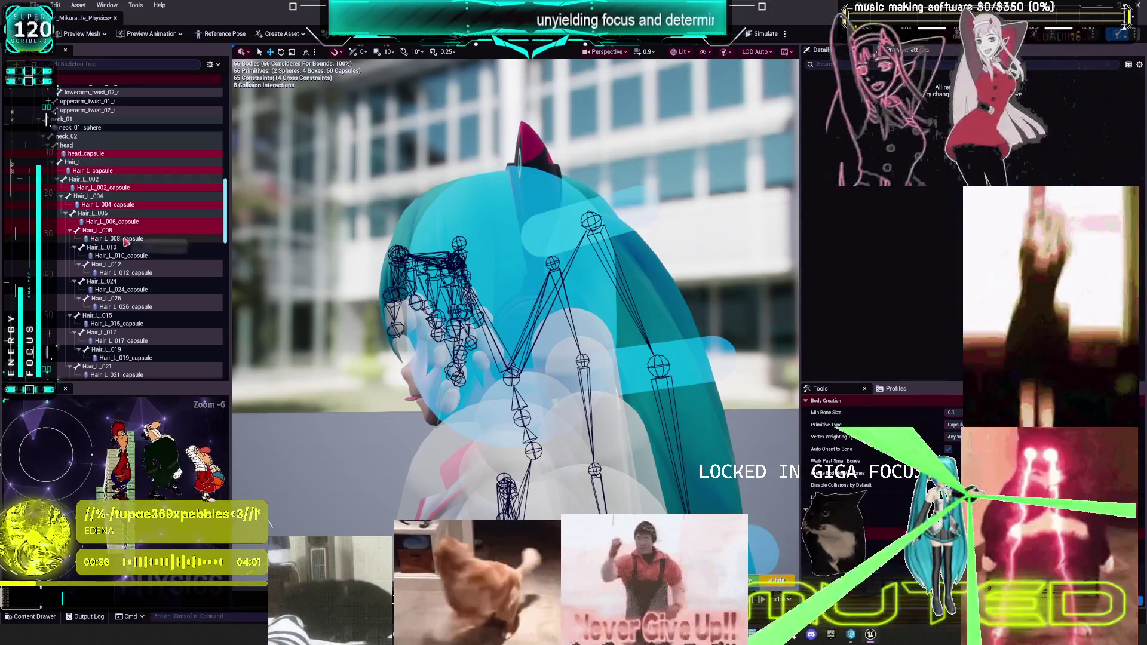
mouse_move(123, 235)
mouse_down()
mouse_move(144, 345)
mouse_move(135, 190)
mouse_move(141, 209)
mouse_up()
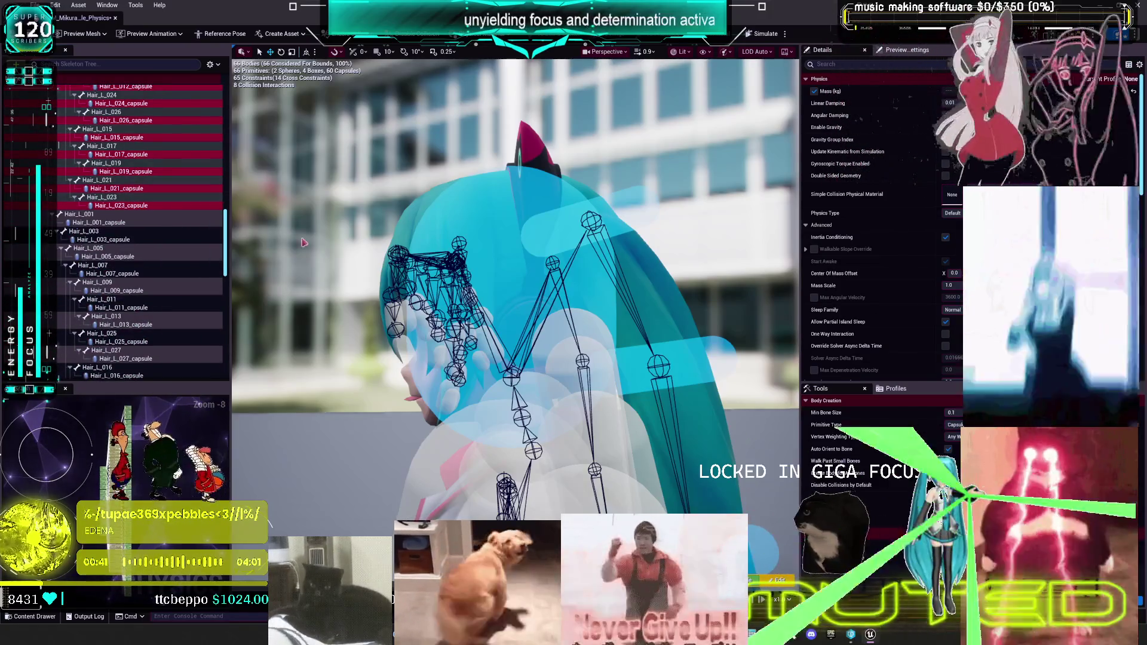
- Check the body and Hair_L_023 bone context menus, closing them without choosing anything
right_click(458, 253)
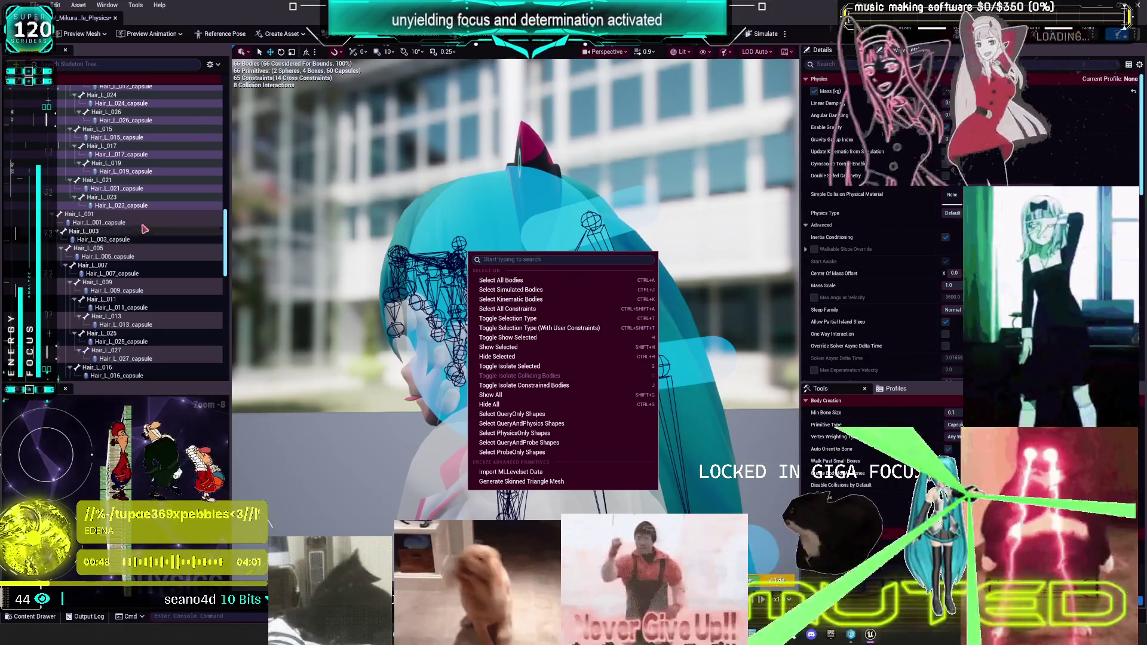
click(136, 208)
right_click(135, 207)
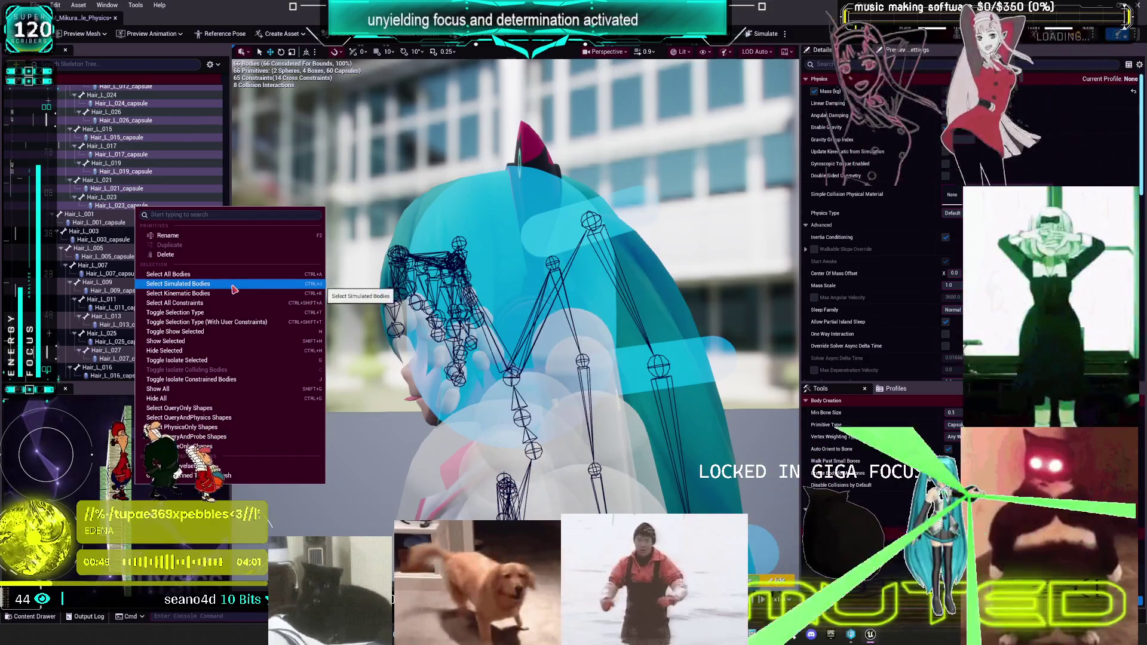
click(109, 199)
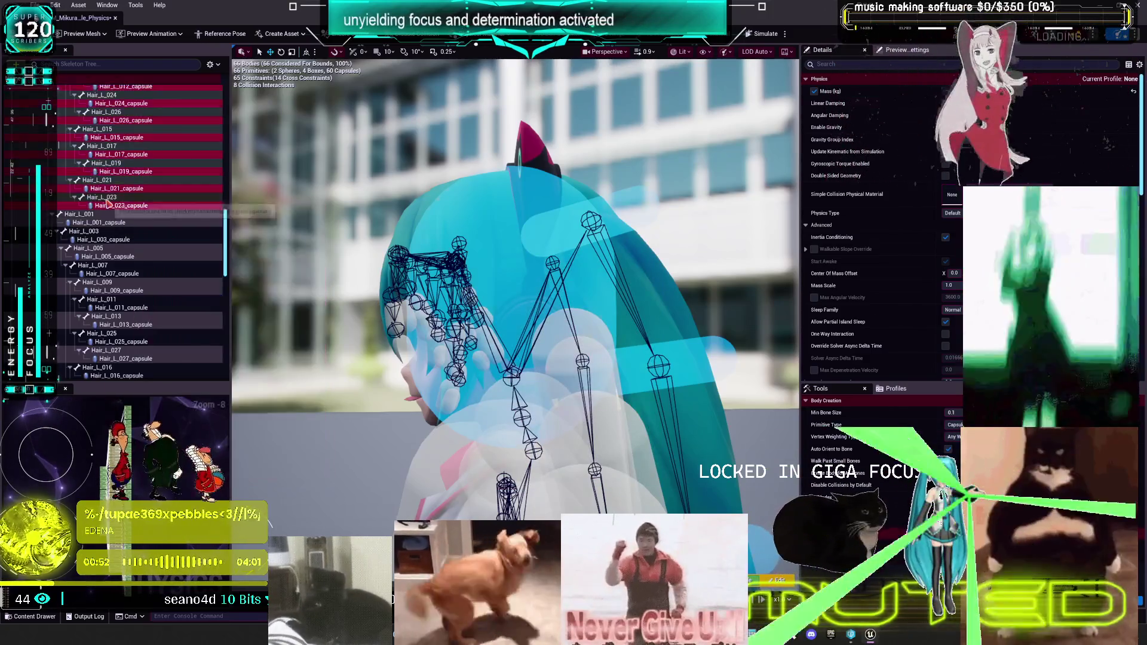
right_click(108, 202)
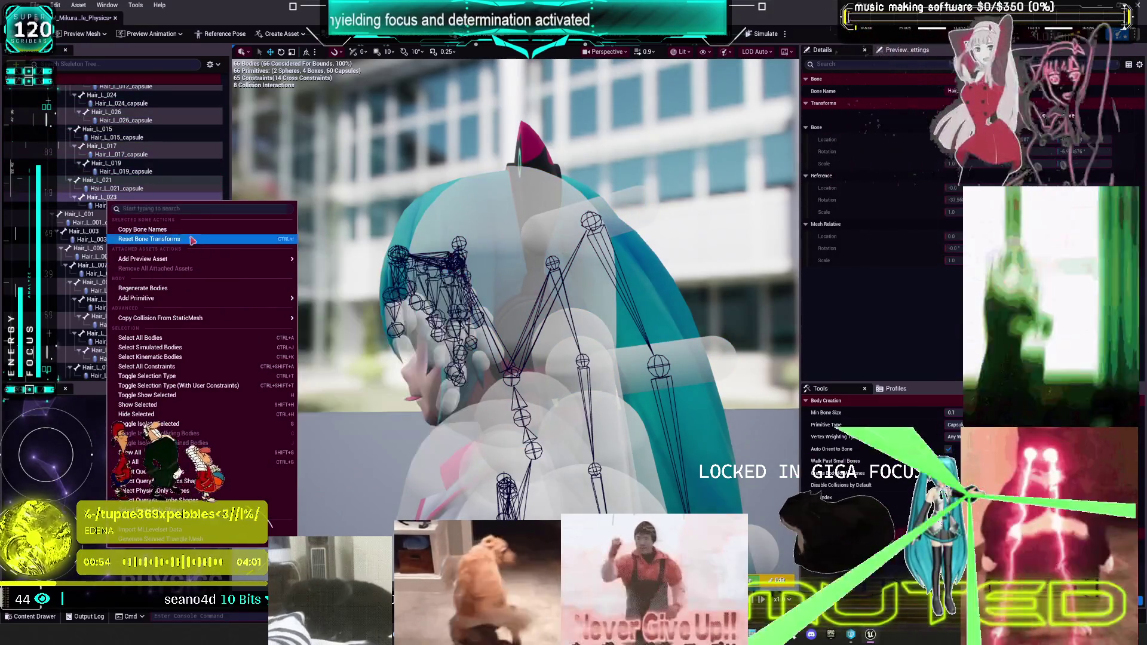
click(398, 257)
scroll(242, 182, up, 3)
drag(513, 287, 562, 274)
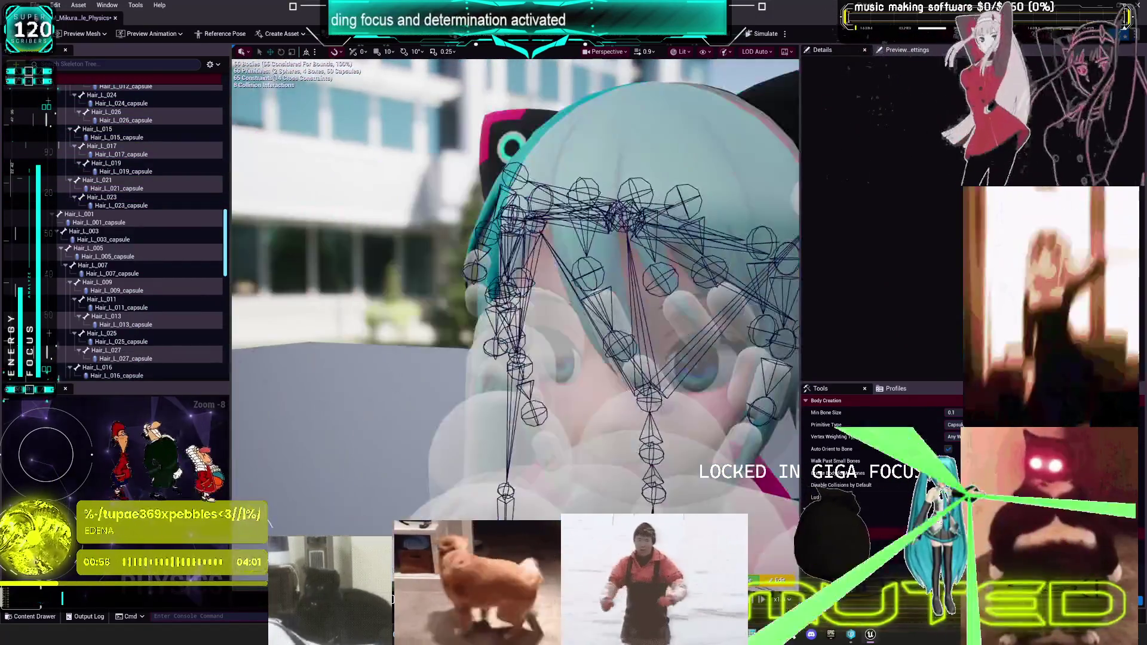
- Select Hair_L capsules 019, 021, 023, 015, 024, 026, 012, 010 and 008
click(122, 206)
ctrl+click(116, 188)
ctrl+click(126, 172)
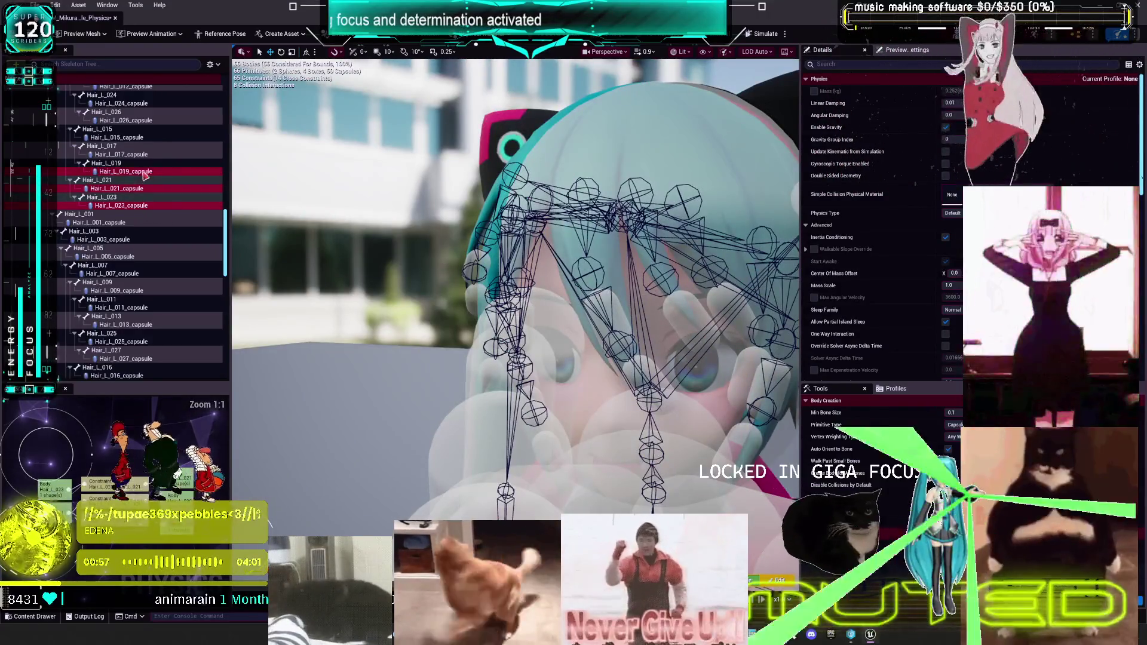
ctrl+click(142, 154)
ctrl+click(117, 137)
scroll(137, 179, up, 3)
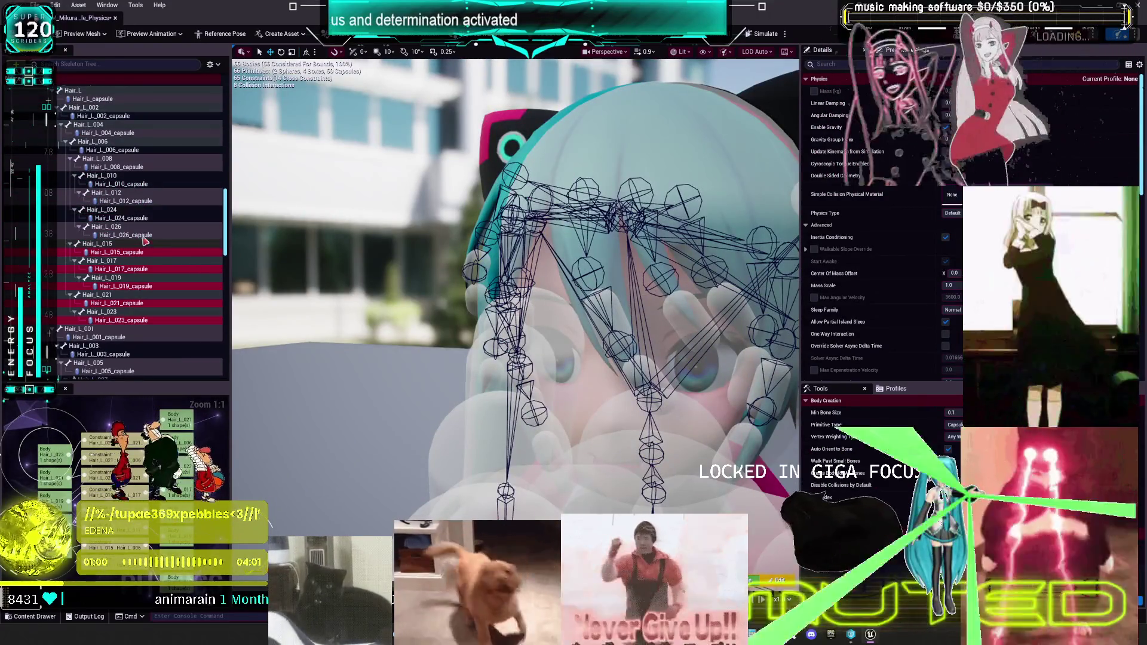
ctrl+click(127, 235)
ctrl+click(139, 218)
ctrl+click(135, 201)
ctrl+click(134, 184)
ctrl+click(133, 167)
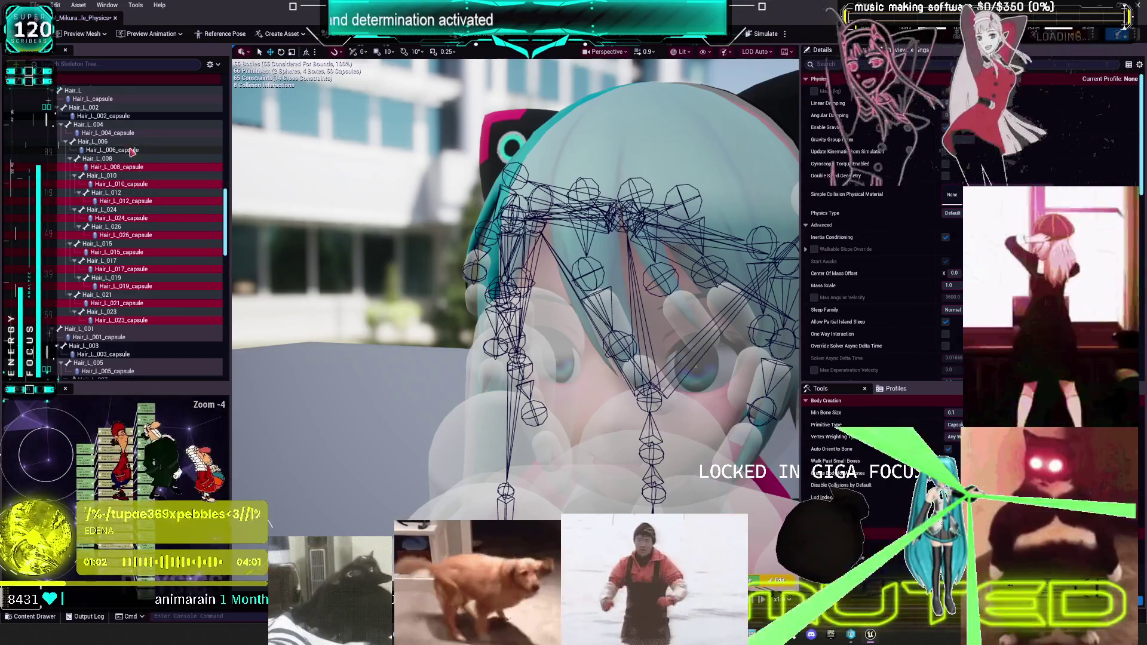
- Add Hair_L_002, Hair_L_capsule and head_capsule to the selection and view its options
scroll(127, 138, up, 5)
ctrl+click(105, 202)
ctrl+click(94, 185)
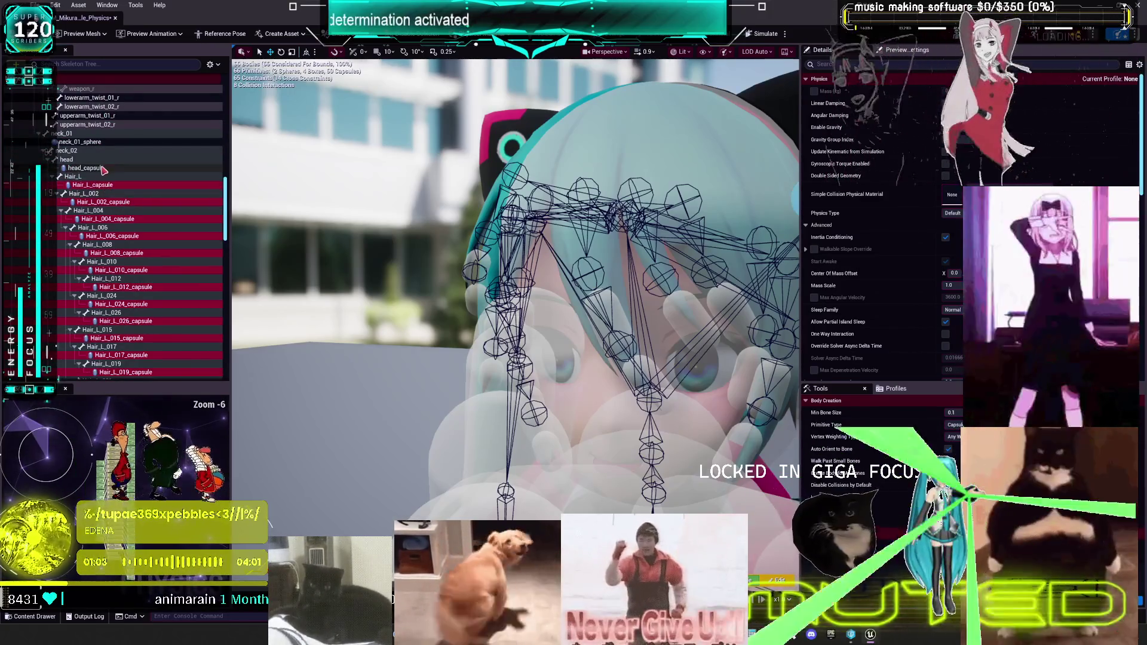
ctrl+click(101, 168)
right_click(103, 169)
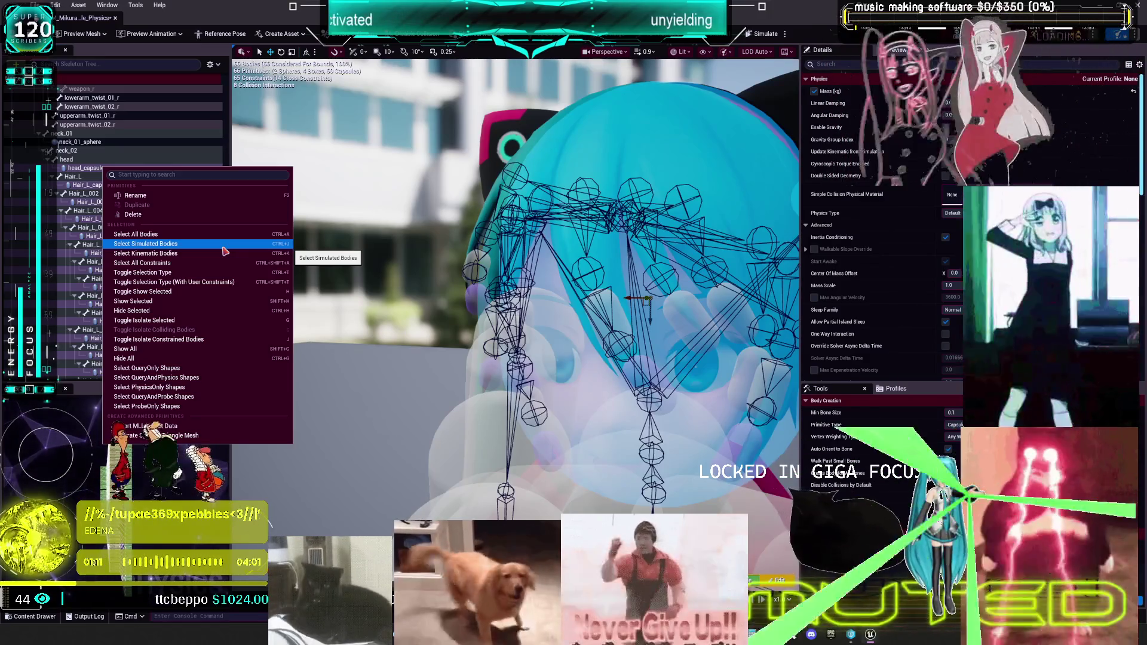
ctrl+click(95, 185)
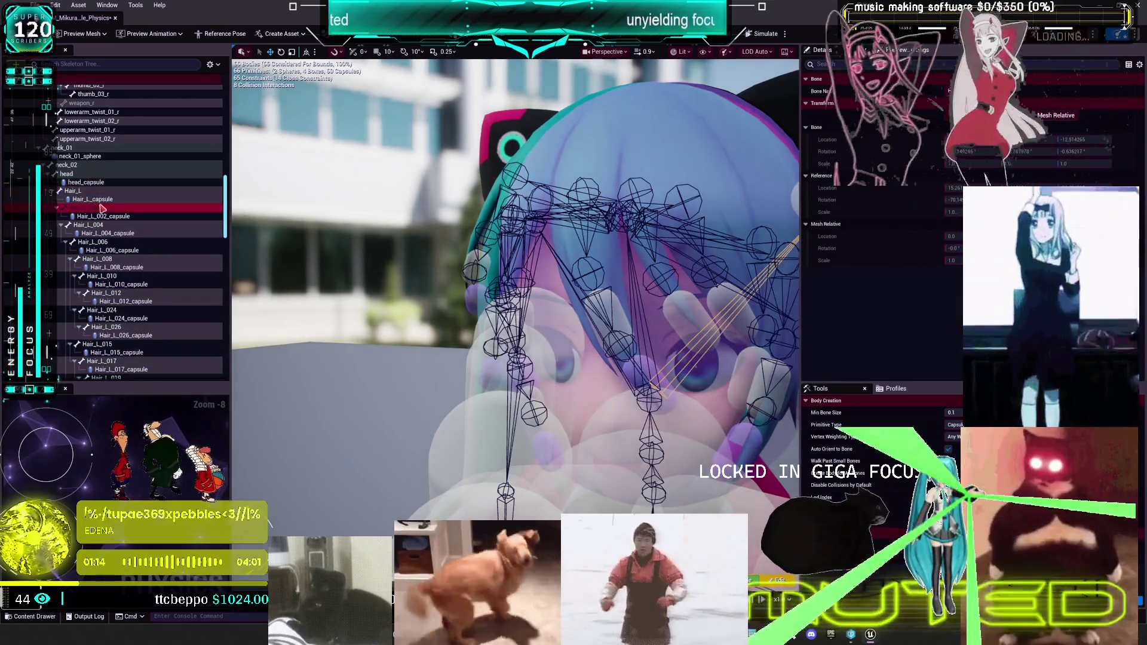
- Select the head bone and inspect its actions menu without choosing anything
scroll(98, 184, up, 1)
right_click(97, 183)
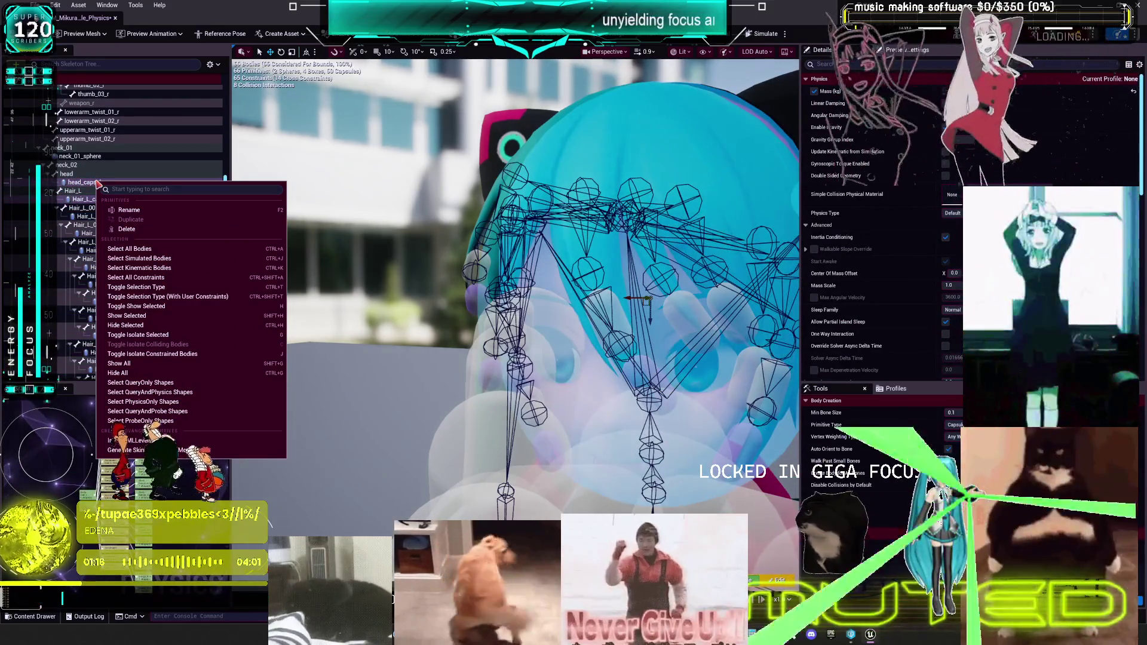
click(86, 200)
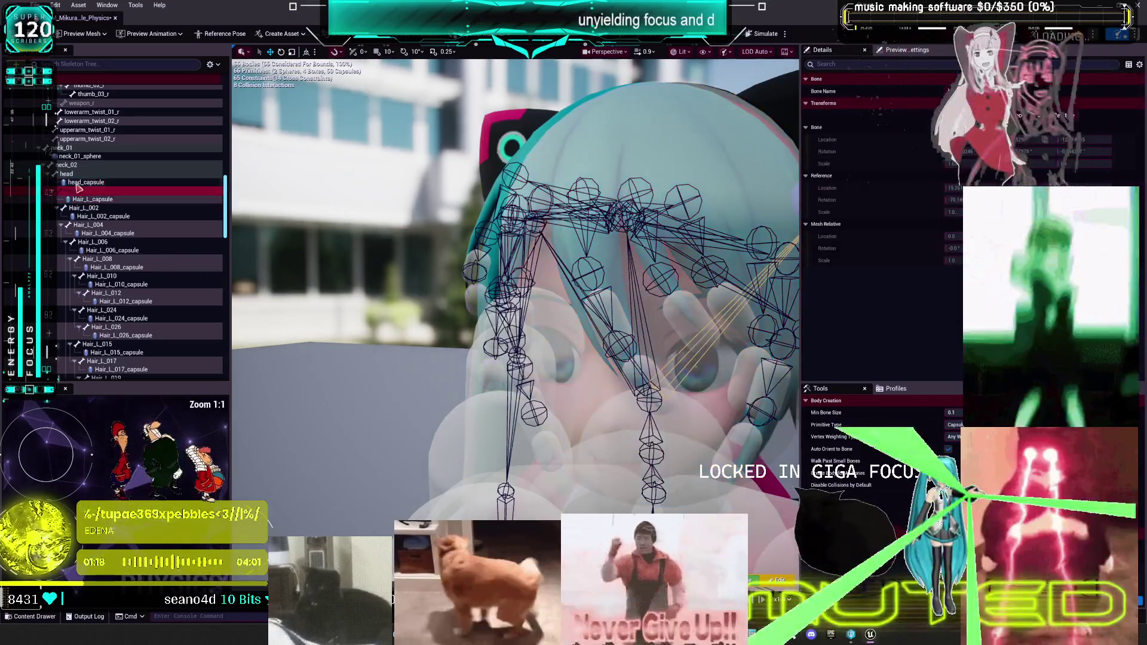
click(67, 174)
right_click(73, 178)
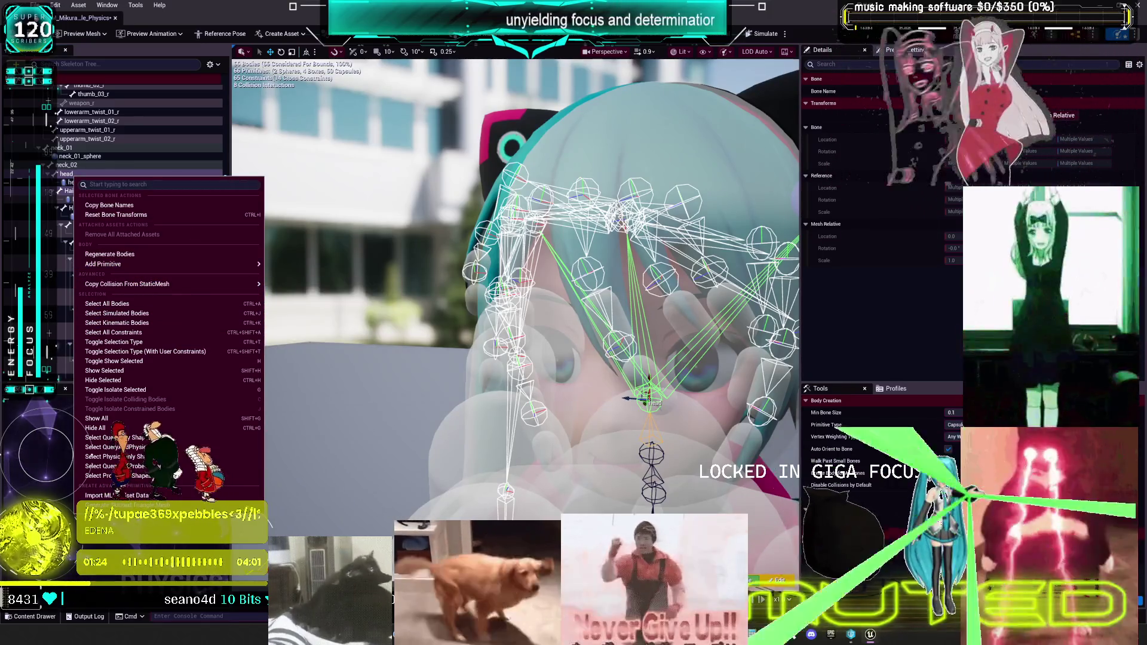
key(Escape)
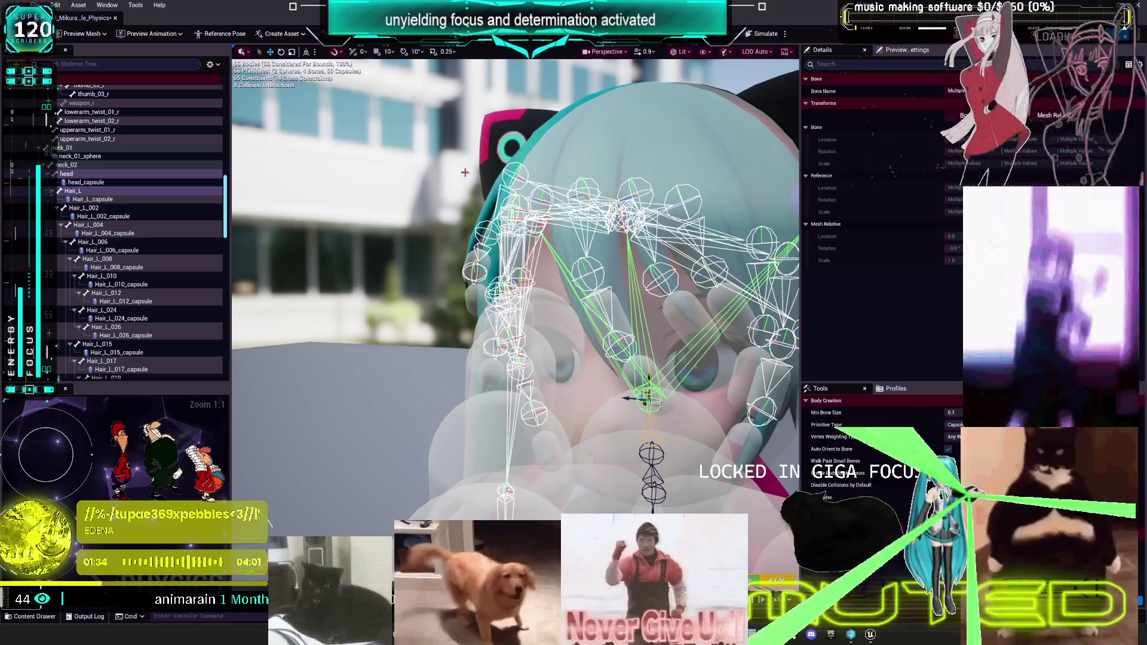
- Select just Hair_L_capsule and head_capsule and show only the selected bodies
click(102, 199)
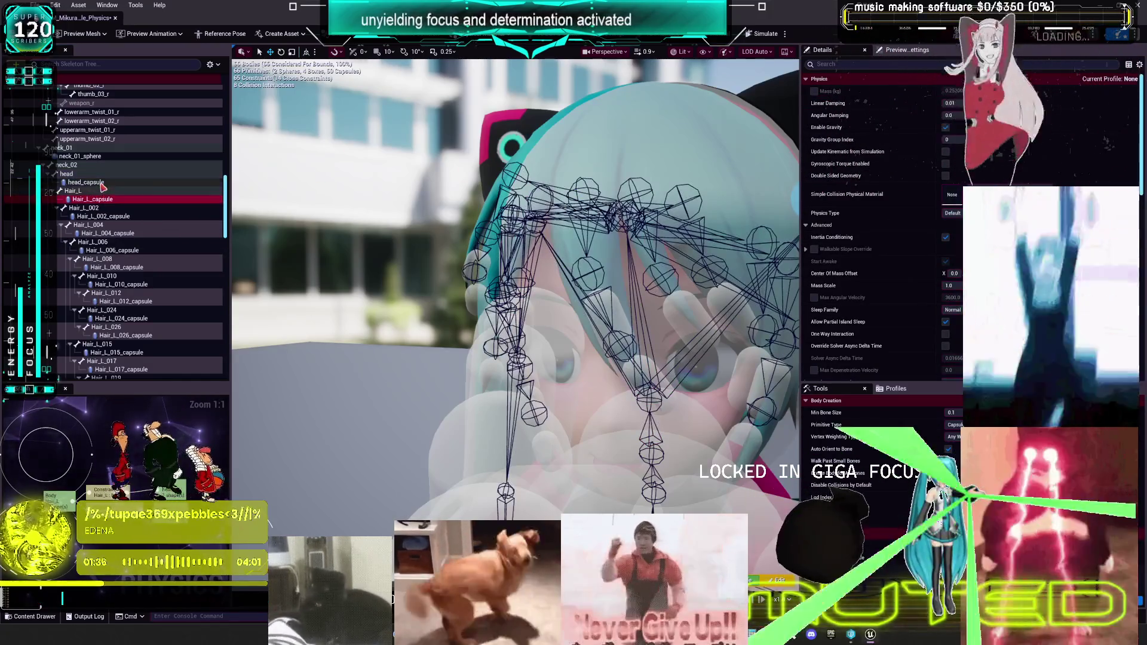
ctrl+click(101, 184)
right_click(102, 186)
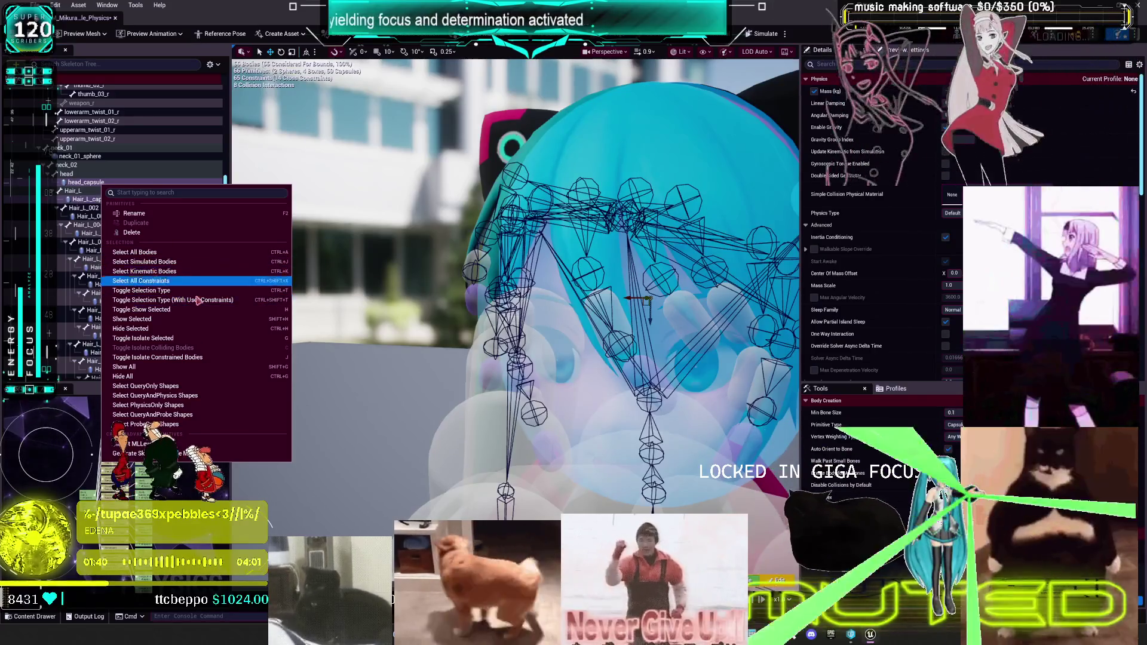
click(158, 309)
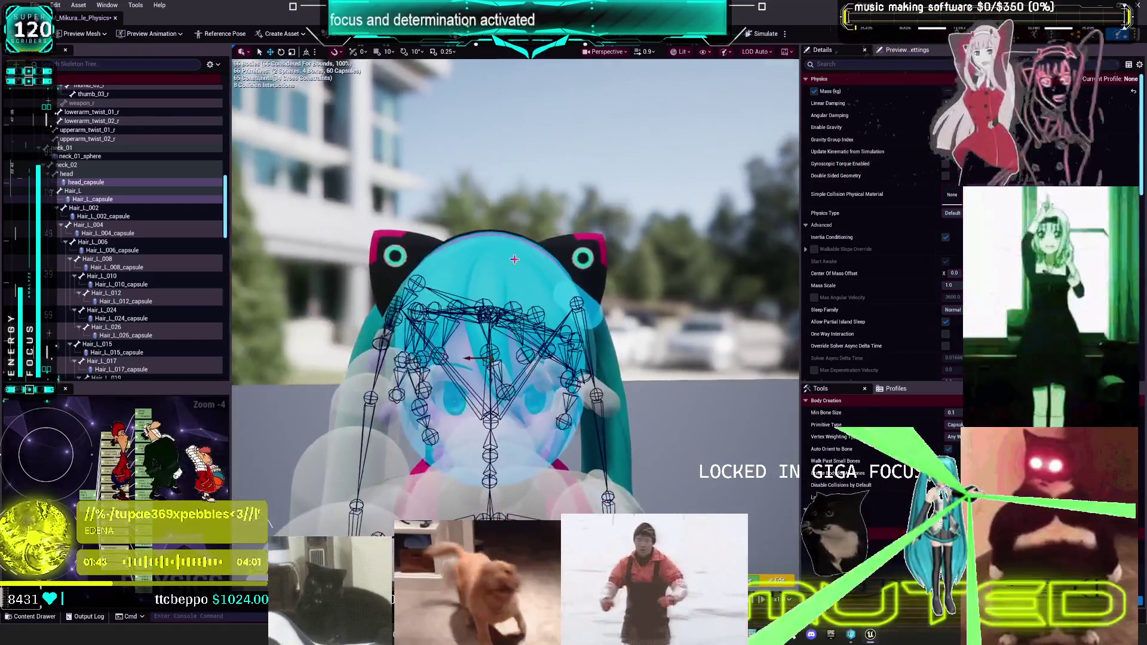
- Reselect head_capsule, then reopen the Miku Physics Asset from the MikuRacer folder and zoom on the head
click(96, 200)
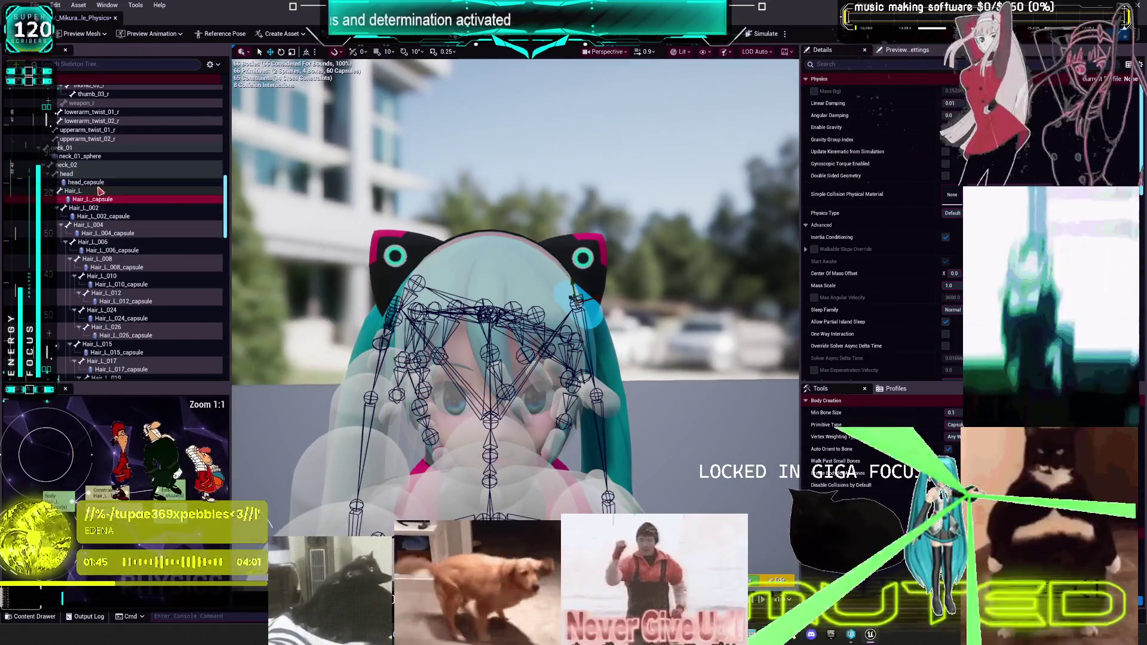
click(103, 183)
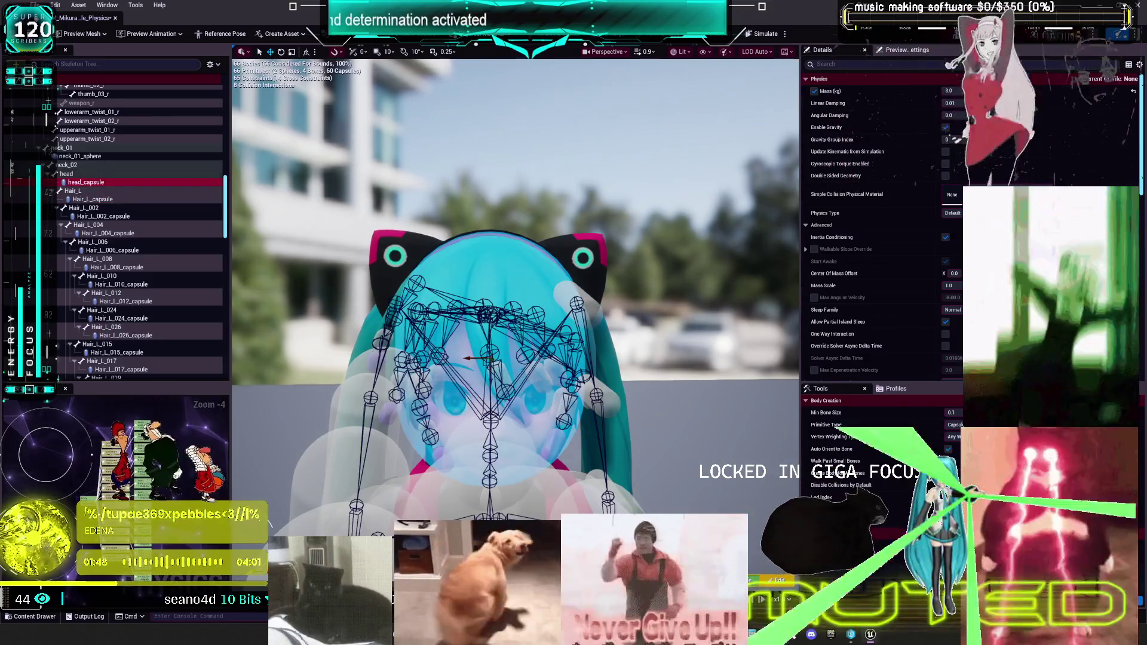
key(alt+Tab)
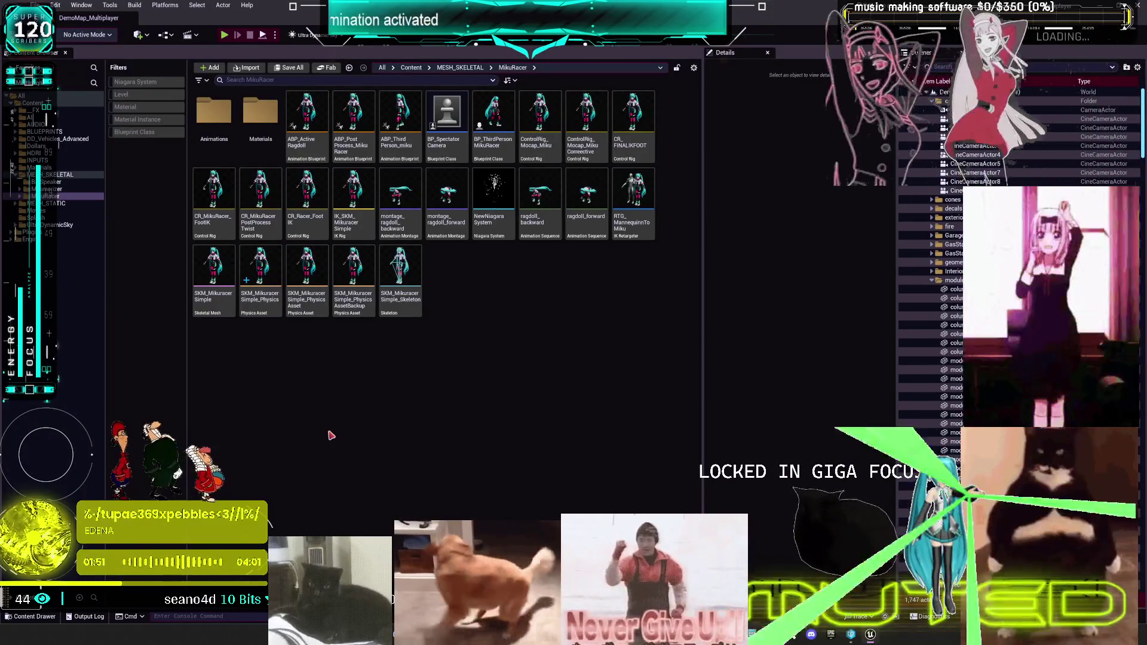
double_click(261, 315)
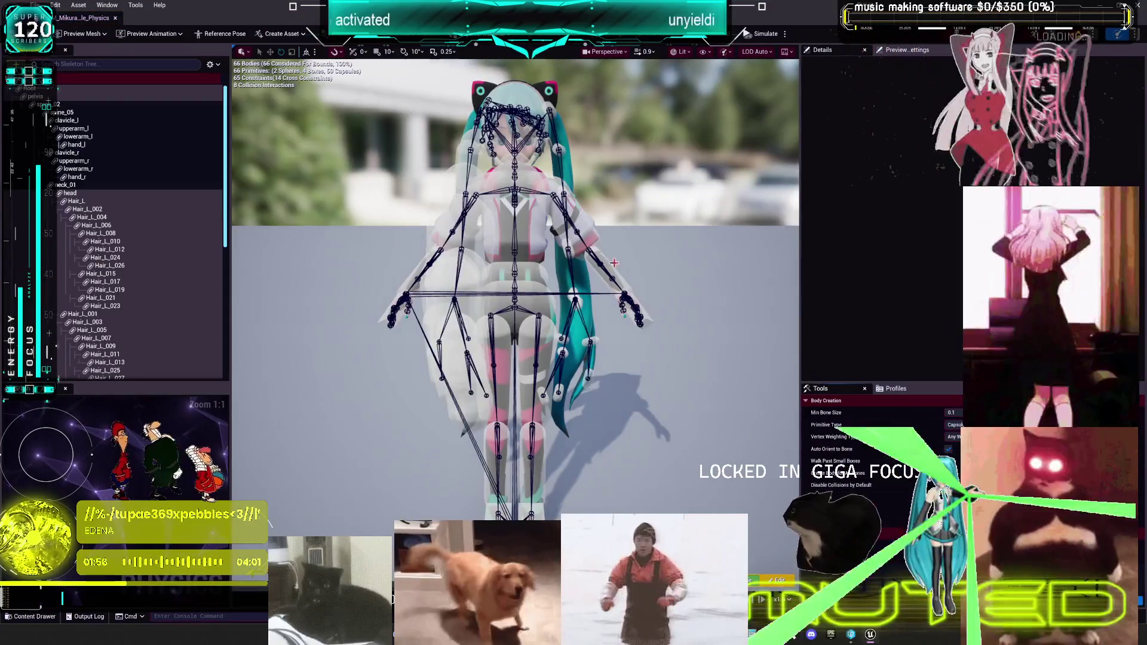
scroll(405, 273, up, 8)
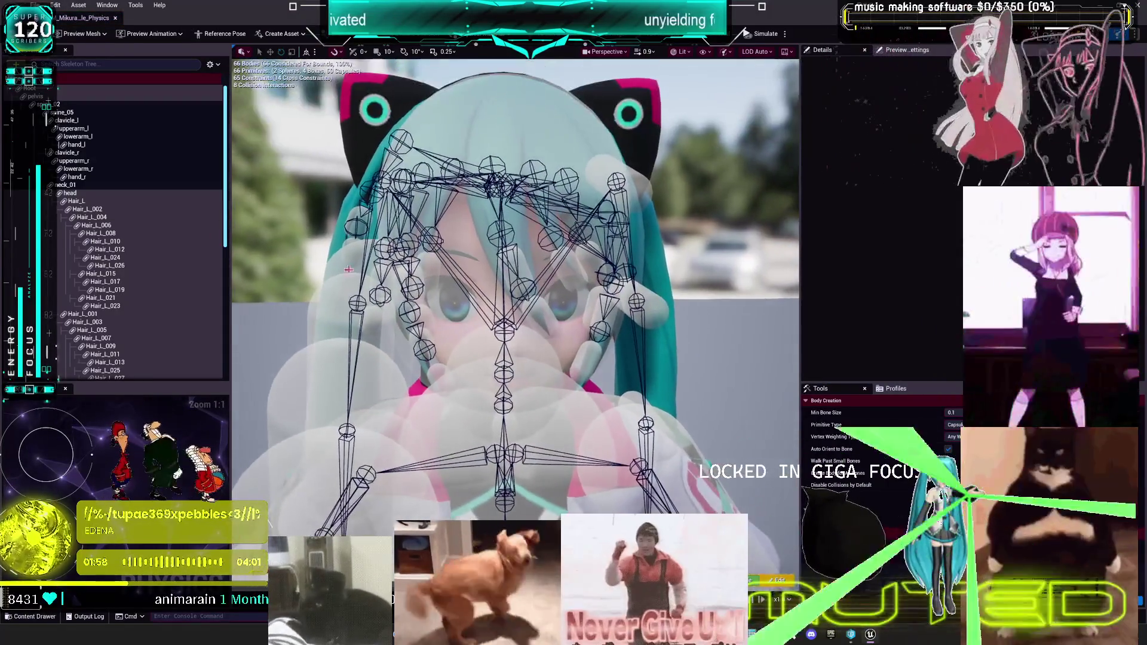
- Select the bangs bodies from bangs_002 through bangs_017
click(111, 196)
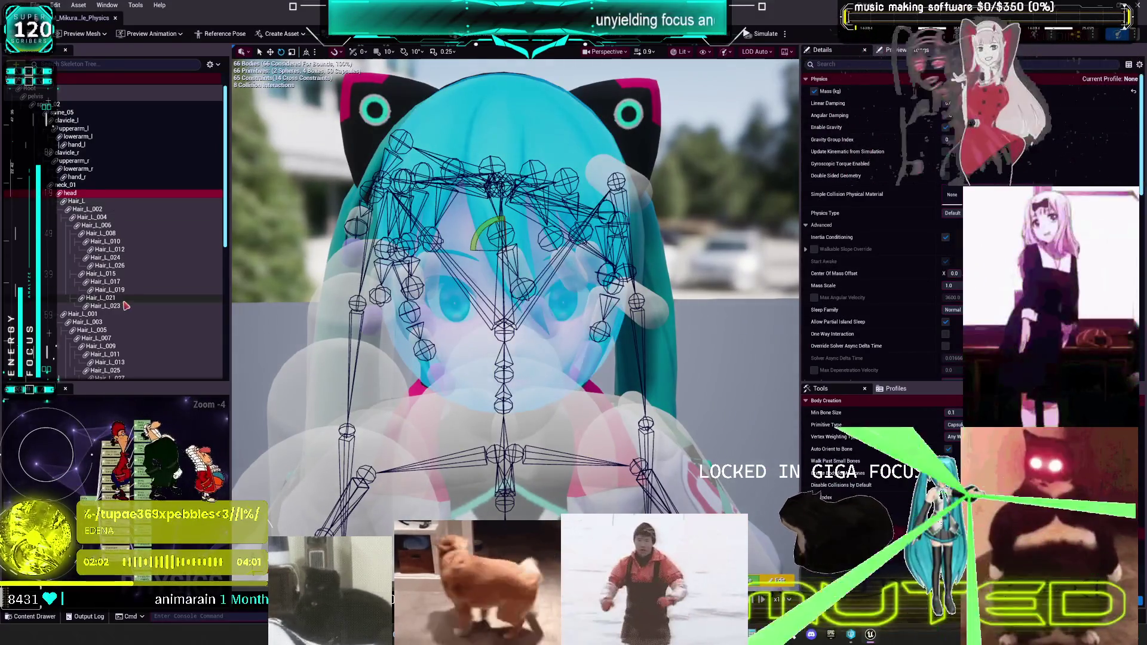
scroll(125, 315, down, 5)
scroll(125, 314, down, 1)
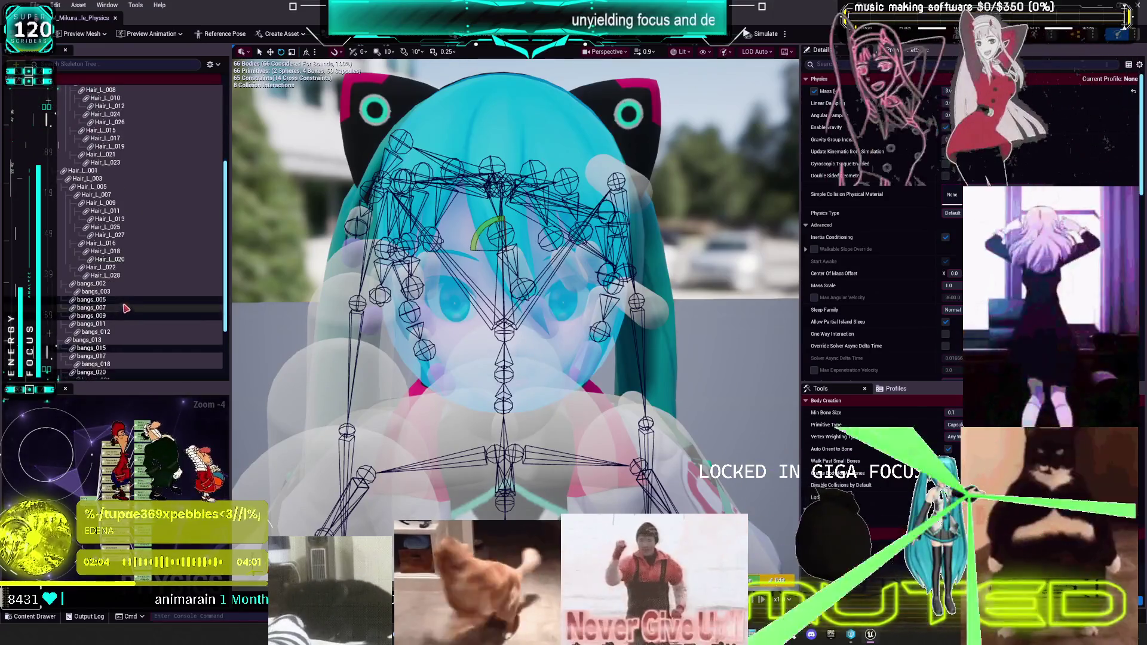
click(108, 284)
ctrl+click(99, 291)
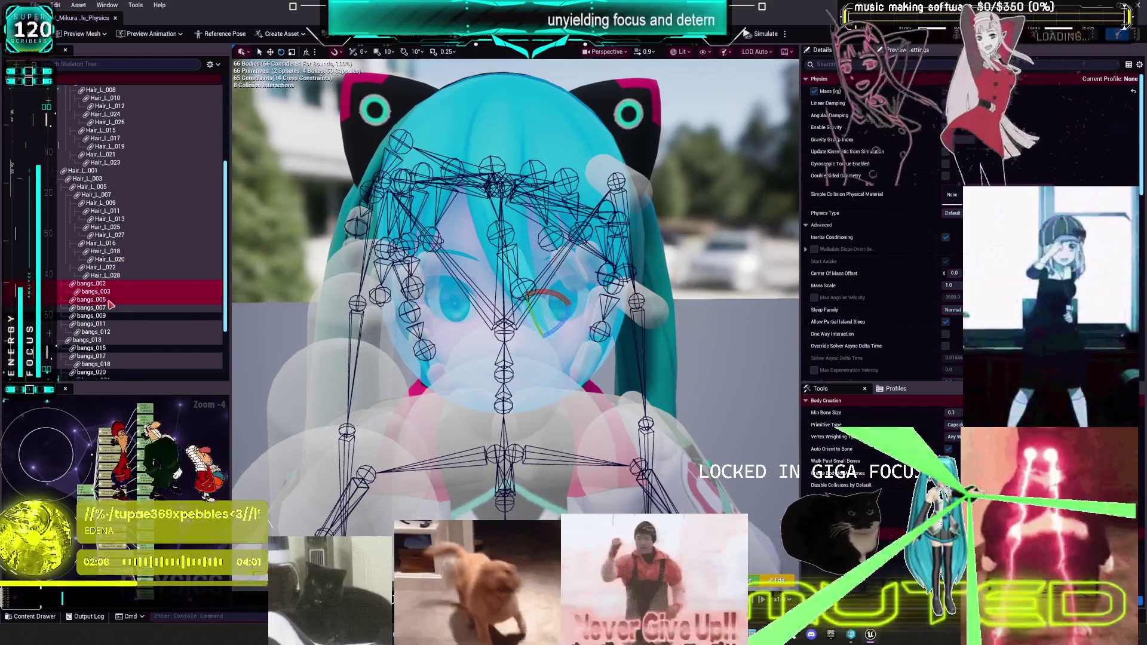
ctrl+click(96, 299)
ctrl+click(96, 308)
ctrl+click(96, 315)
ctrl+click(96, 324)
ctrl+click(111, 332)
ctrl+click(95, 340)
ctrl+click(96, 348)
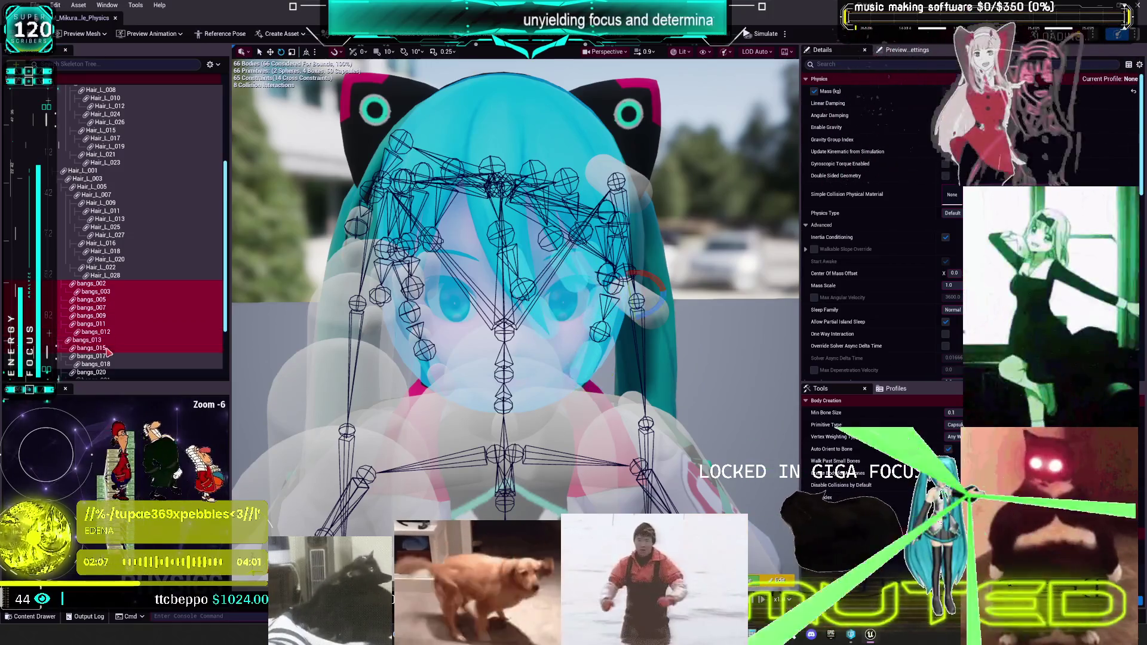
ctrl+click(96, 355)
scroll(113, 299, down, 5)
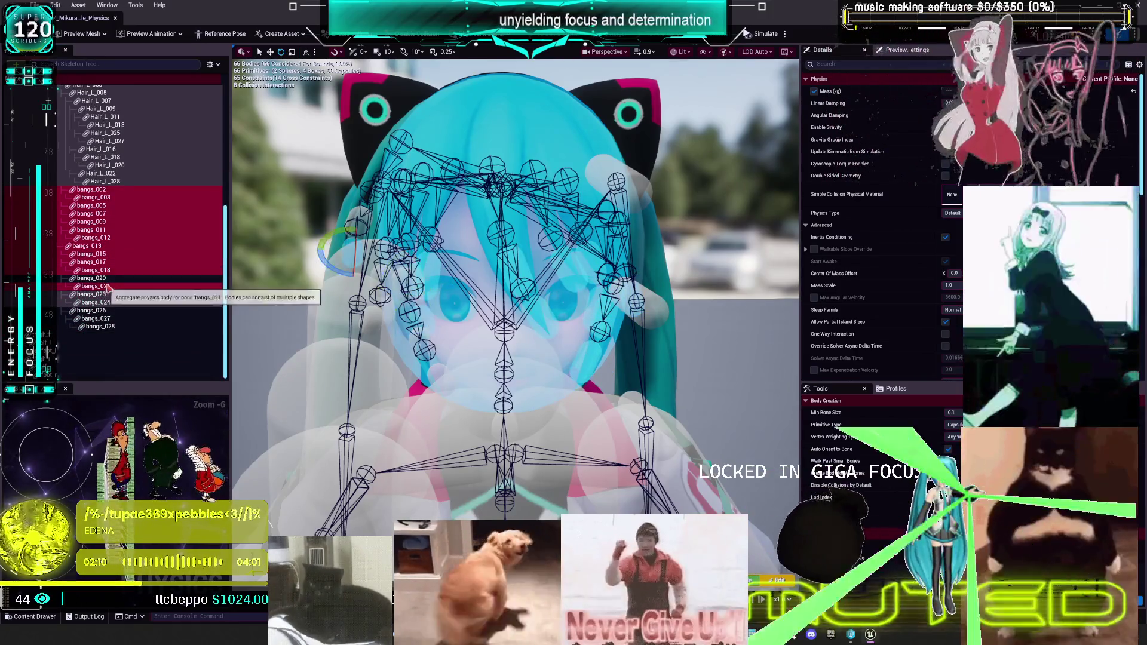
- Pick bangs_020, bangs_027, bangs_028 and the large head body for the selection
click(98, 327)
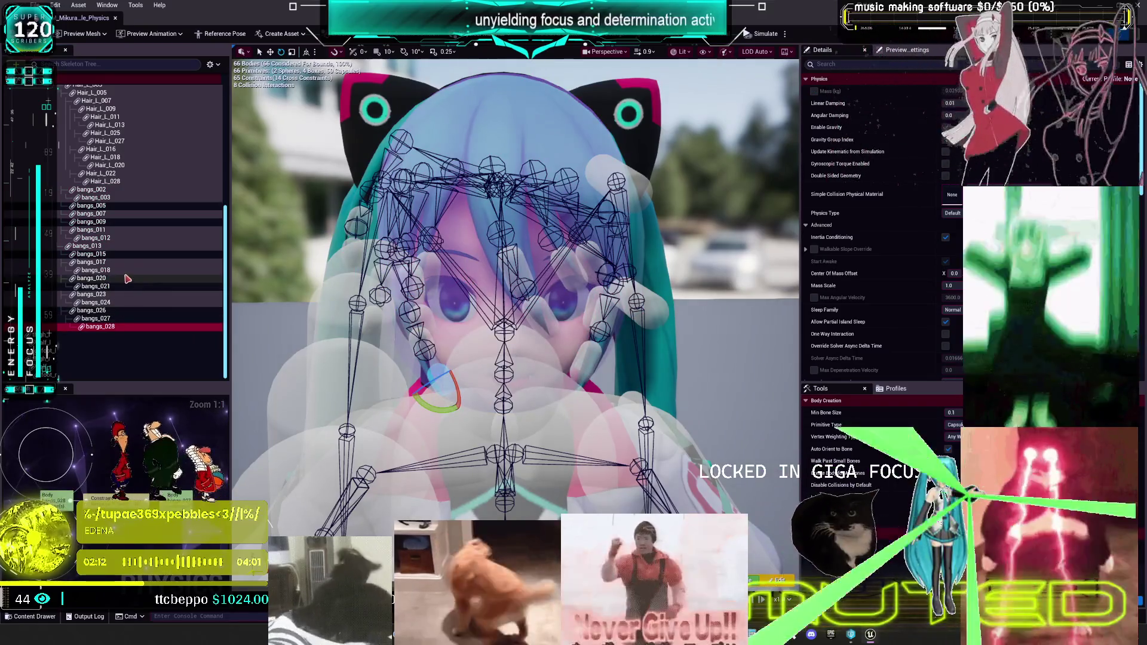
click(130, 278)
click(101, 303)
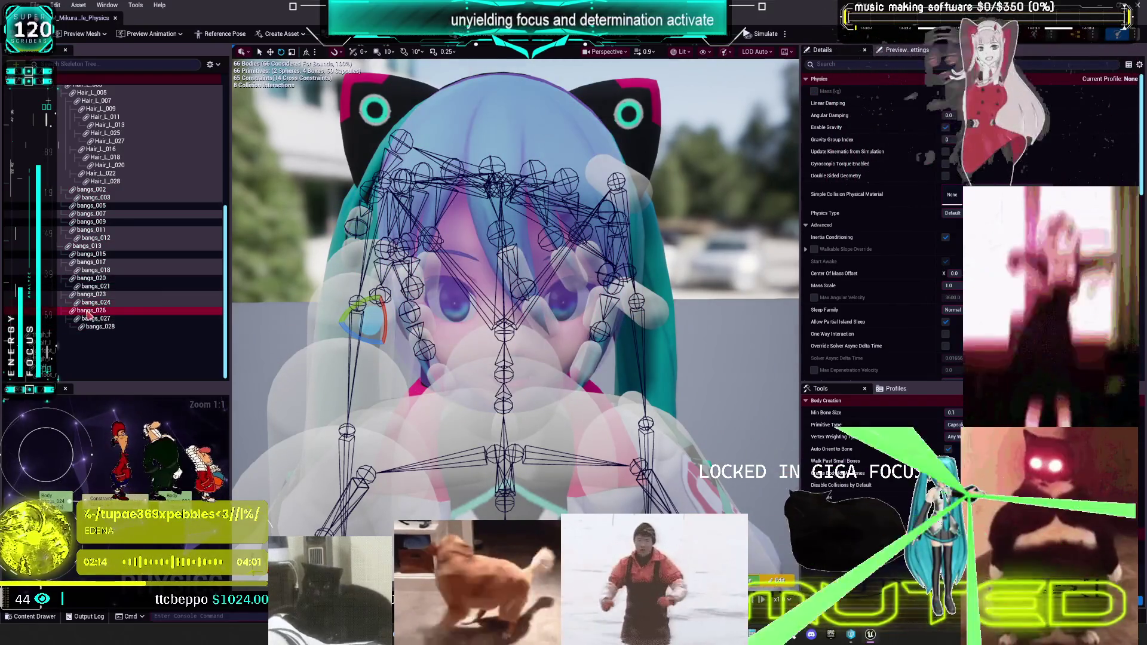
click(98, 318)
click(103, 327)
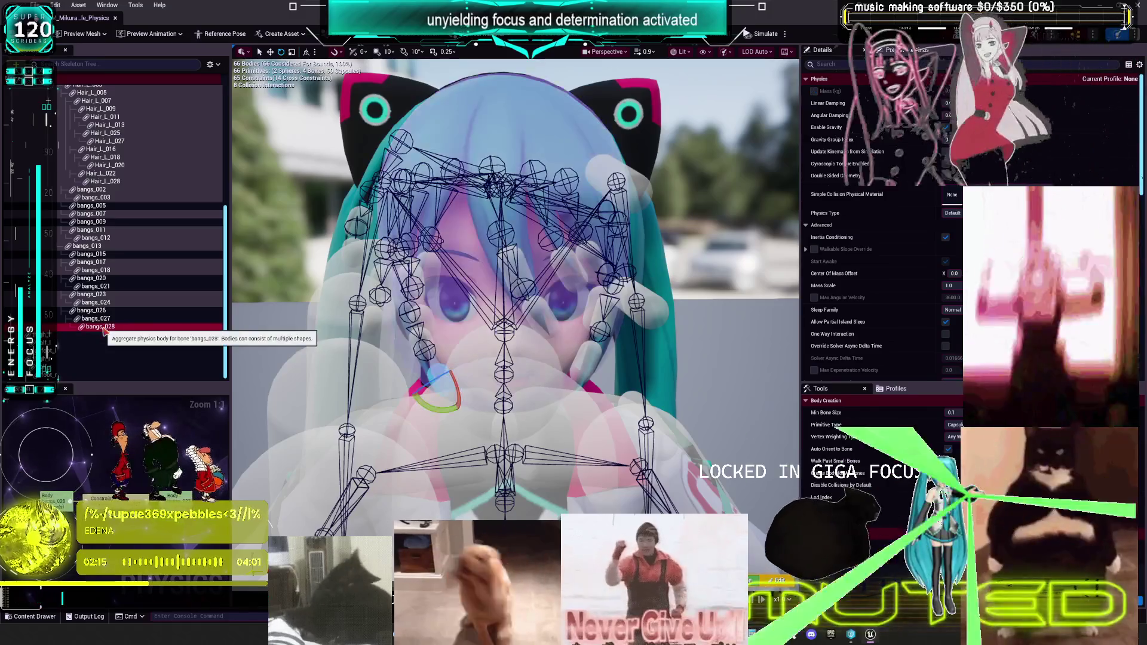
click(104, 319)
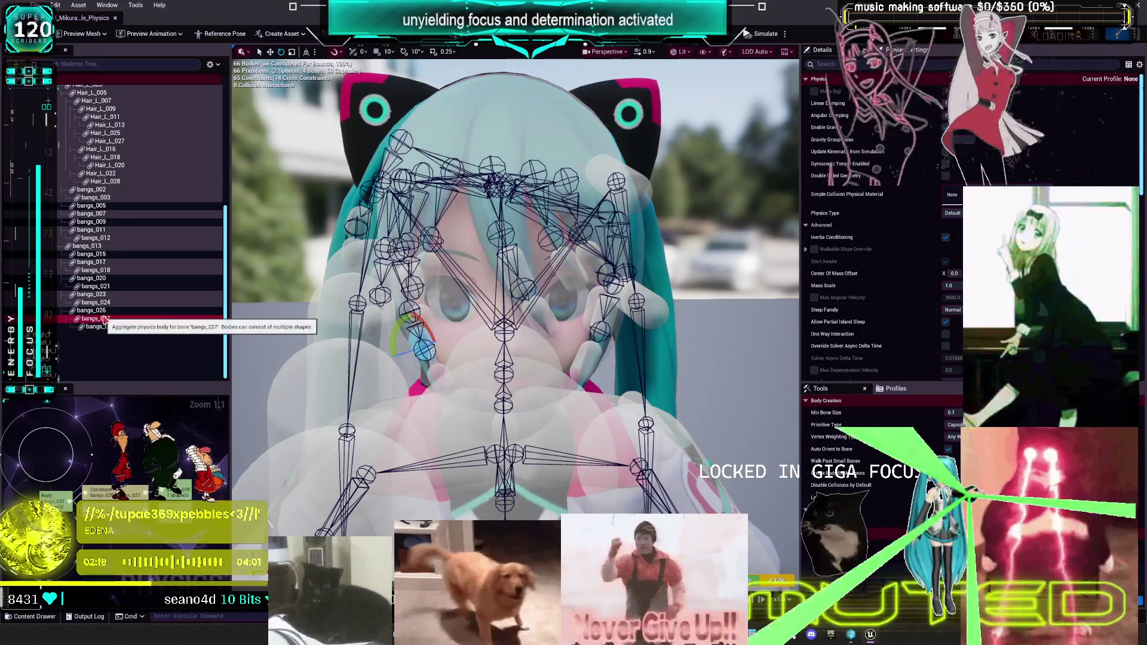
click(459, 317)
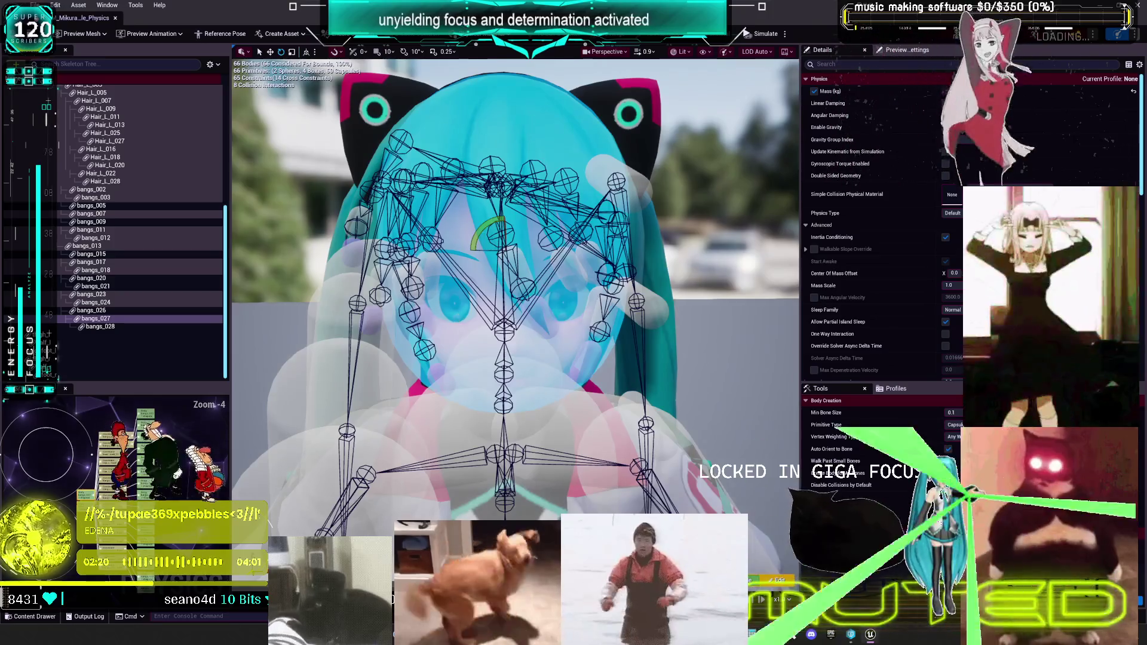
- Apply Collision > Disable Collision All to the selected bodies
right_click(459, 318)
mouse_move(483, 217)
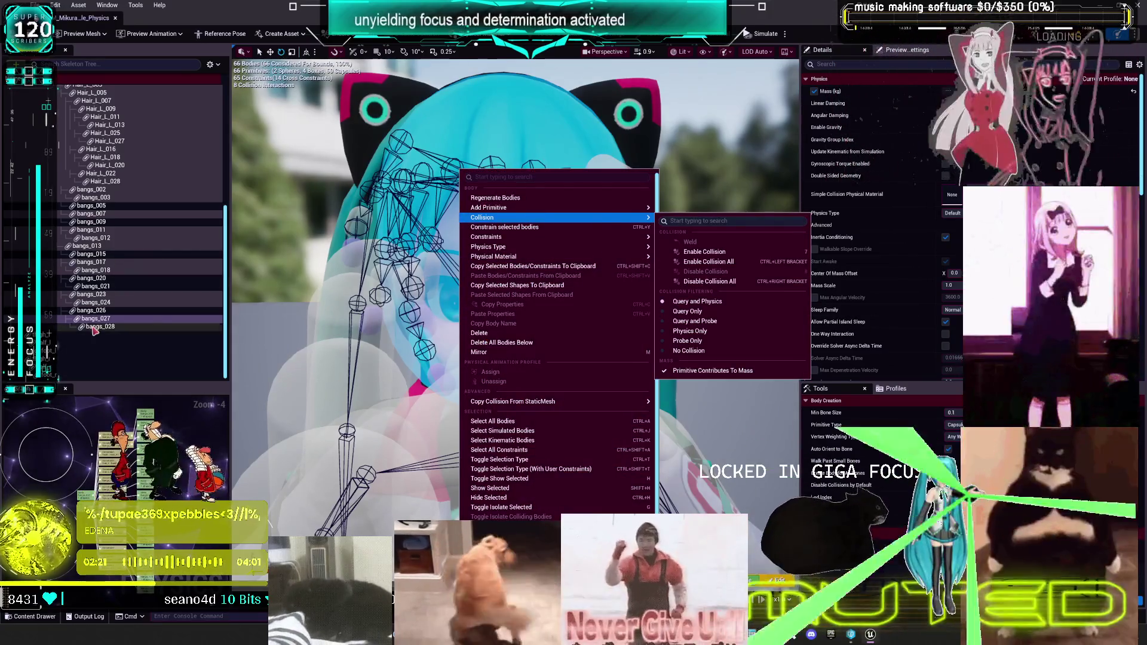
click(94, 330)
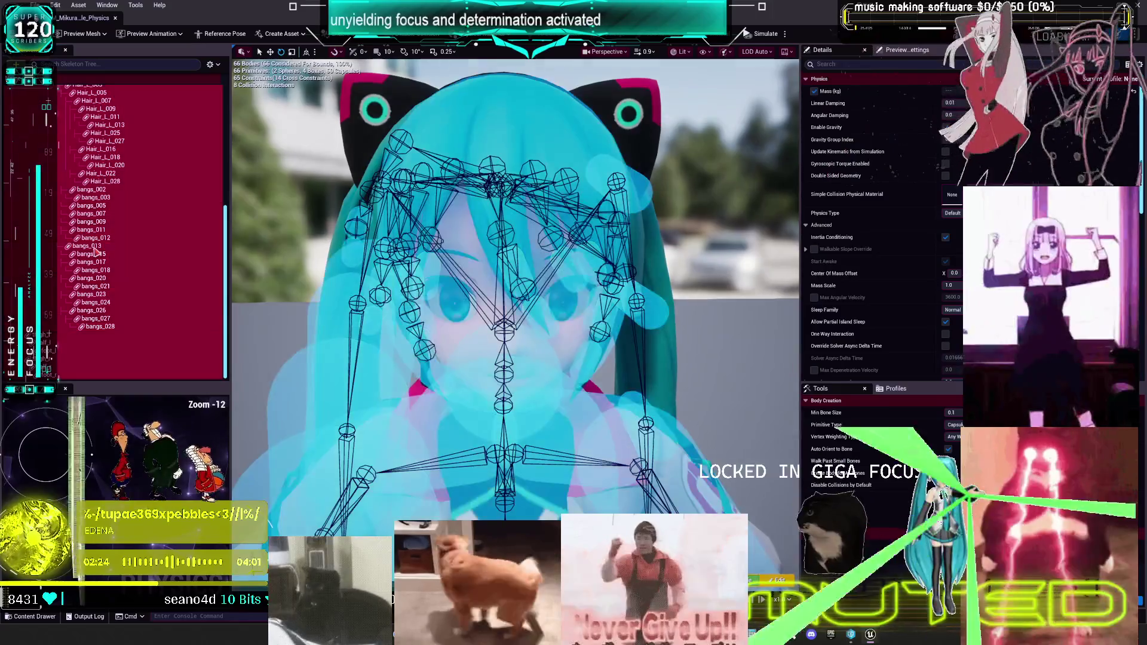
right_click(95, 252)
mouse_move(179, 237)
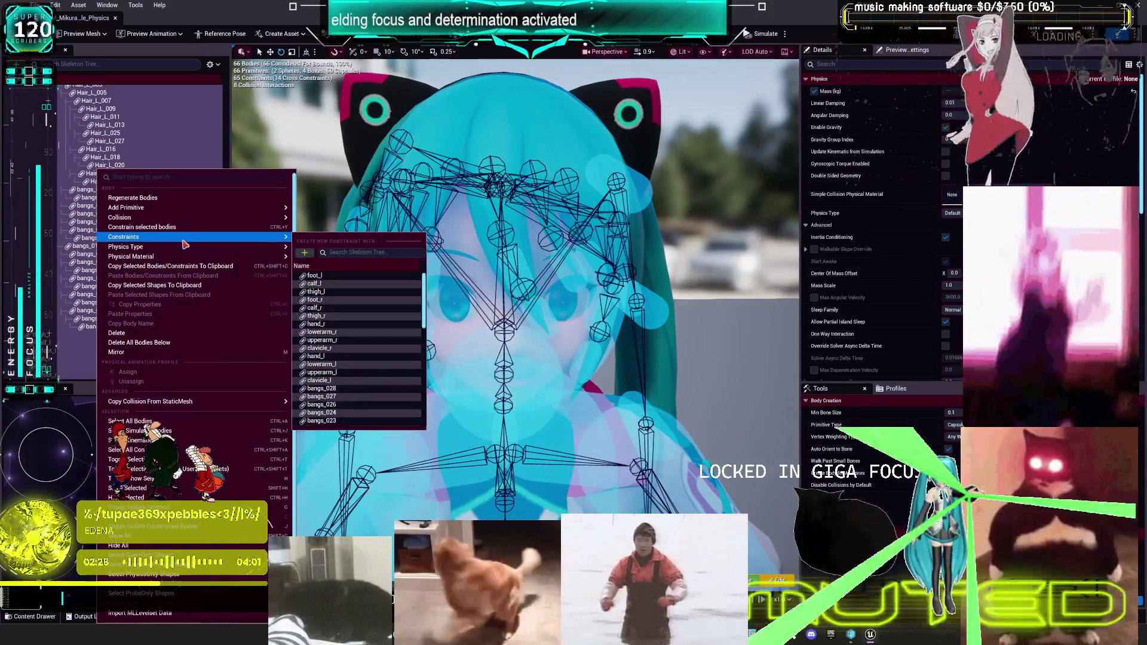
mouse_move(257, 223)
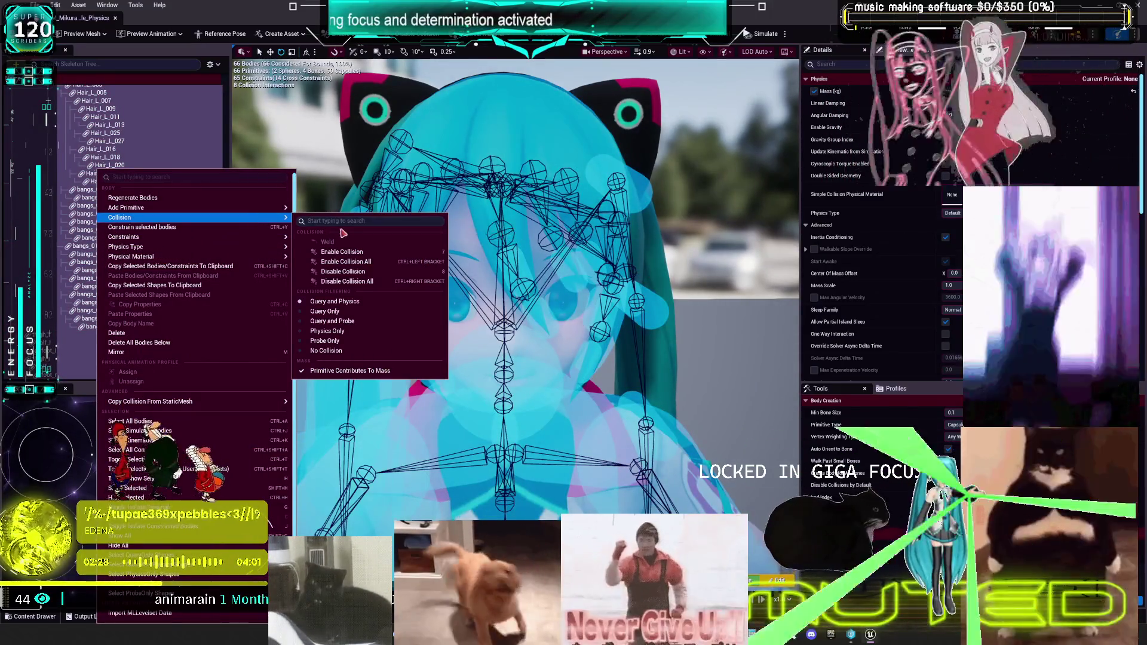
click(371, 282)
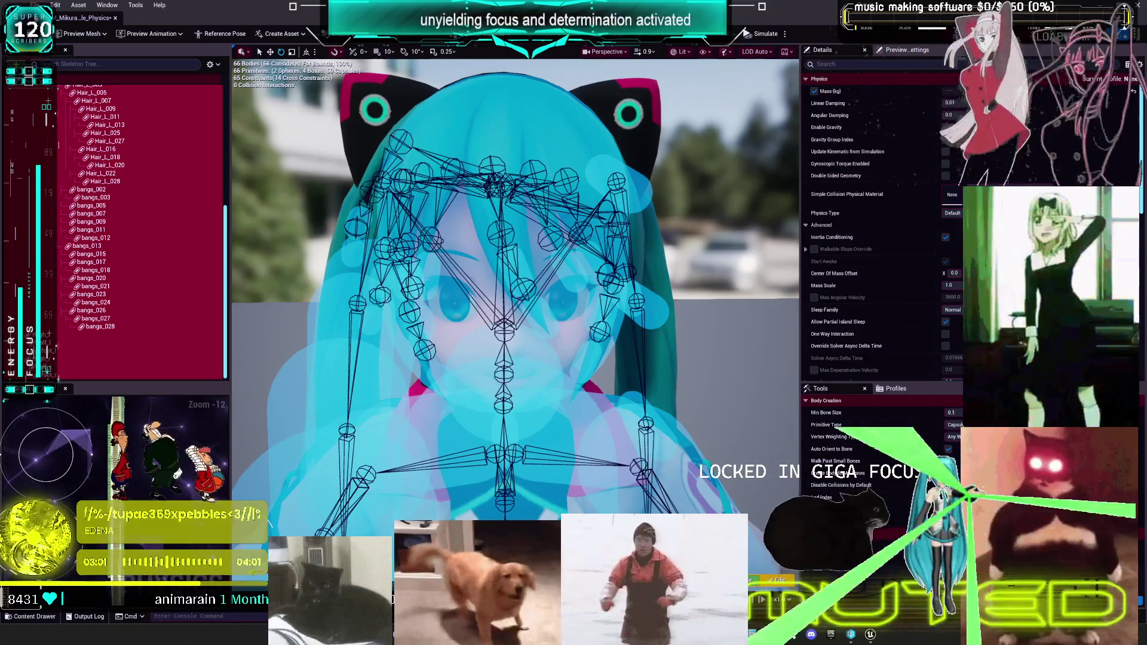
- Select the Hair_L chain's physics bodies and expand the first capsule's shape settings
key(f)
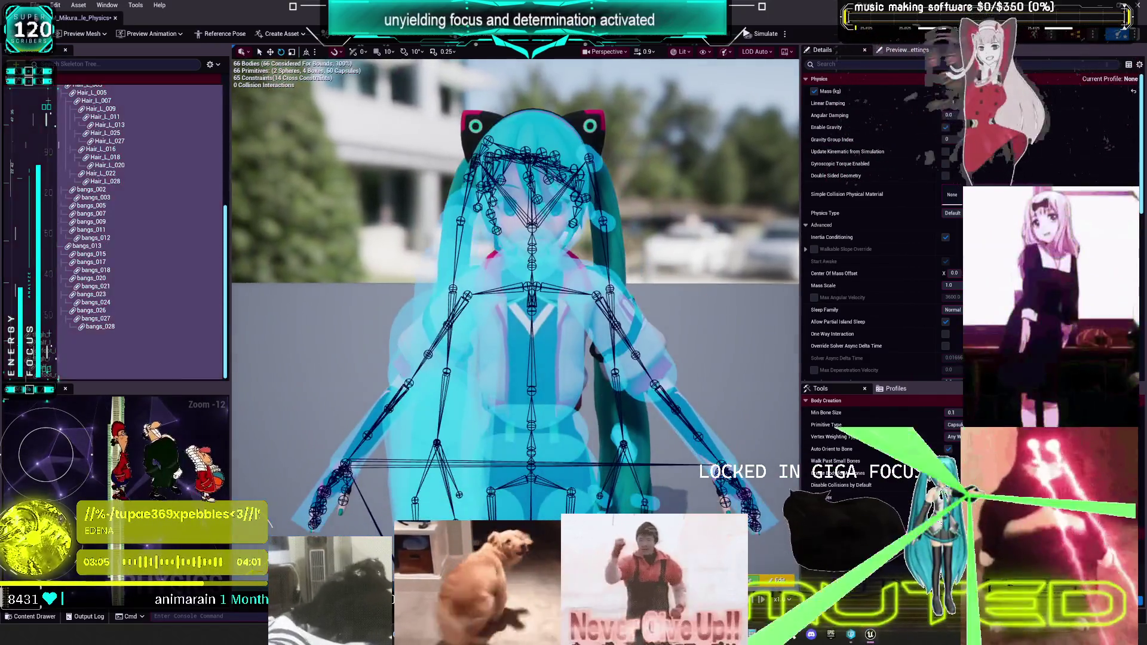
key(Escape)
mouse_move(514, 287)
mouse_down()
mouse_move(382, 275)
mouse_move(317, 245)
mouse_up()
scroll(137, 239, up, 10)
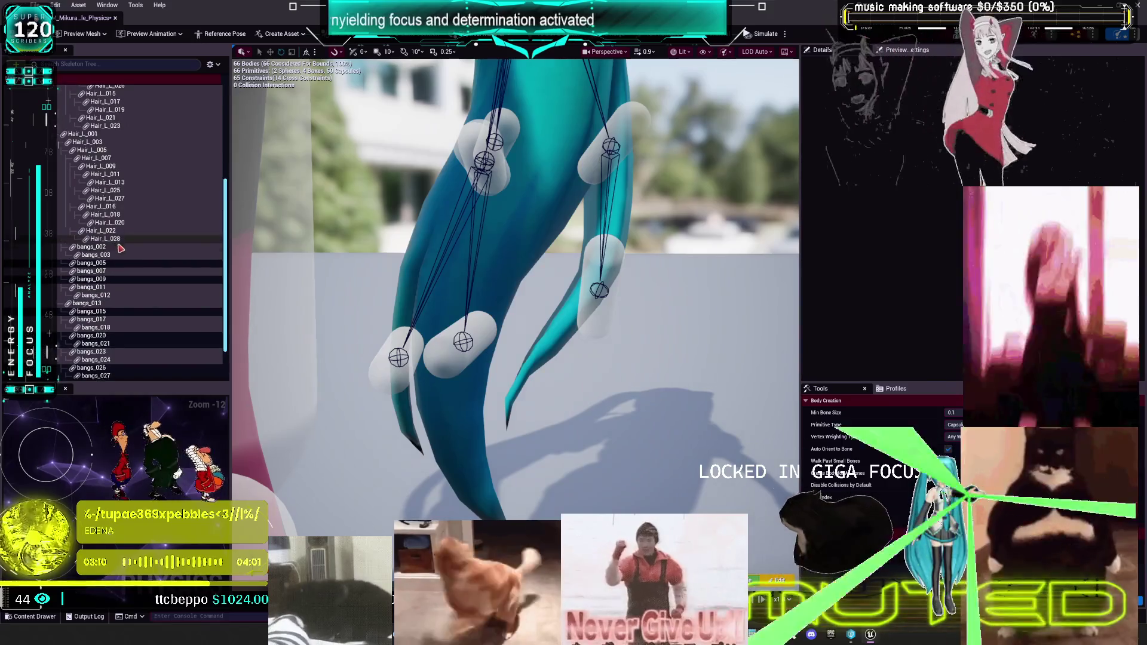
click(78, 193)
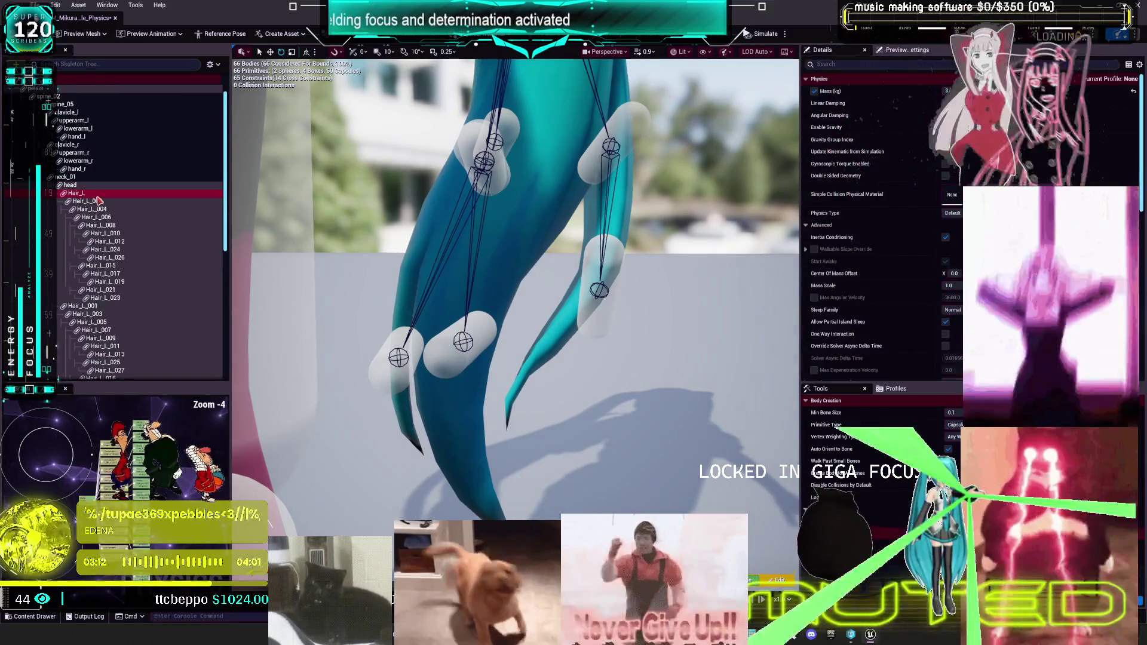
shift+click(120, 298)
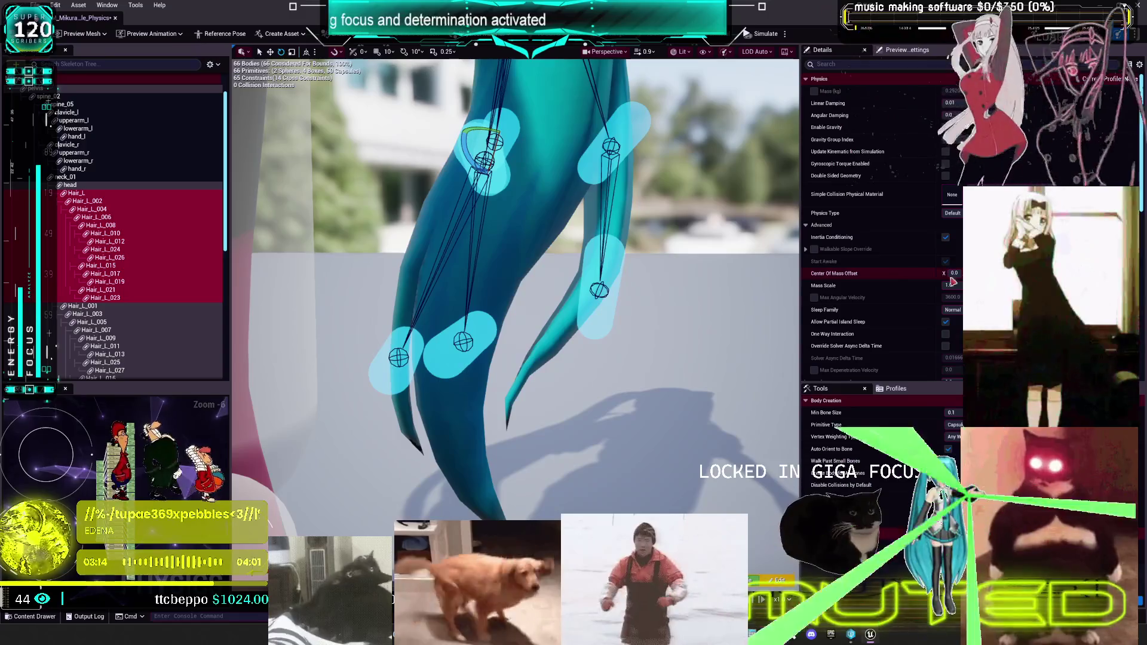
scroll(847, 276, down, 6)
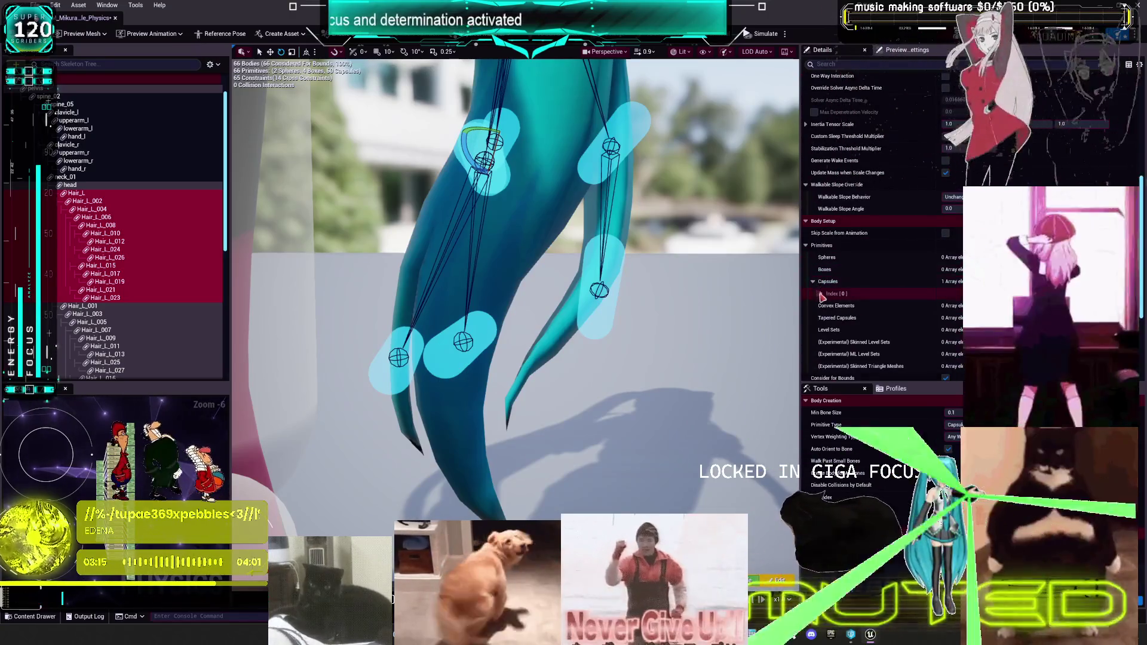
click(820, 293)
scroll(836, 275, down, 5)
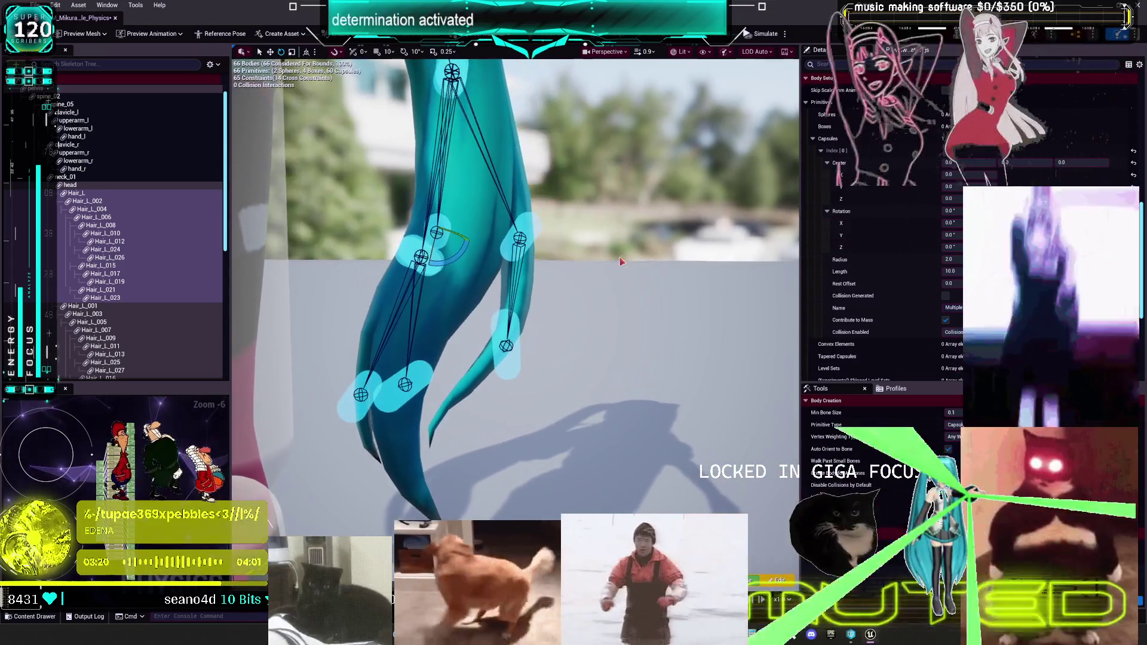
drag(681, 251, 681, 334)
key(f)
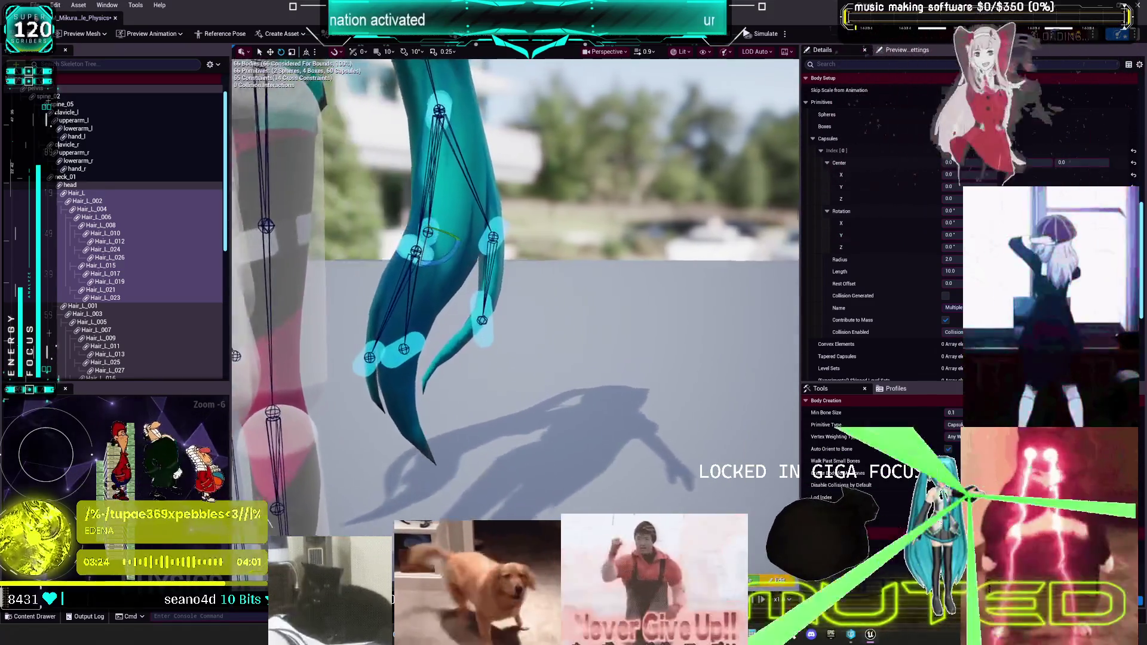
- Rotate and move the Hair_L_019 capsule in world space to follow its hair strand
click(481, 332)
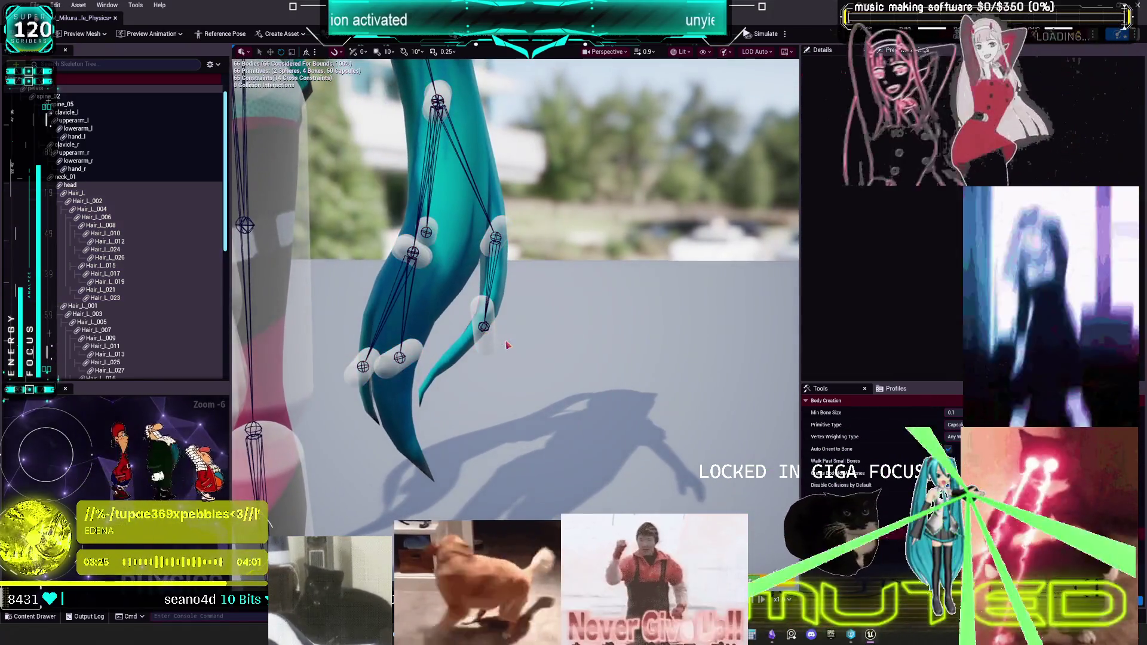
click(485, 331)
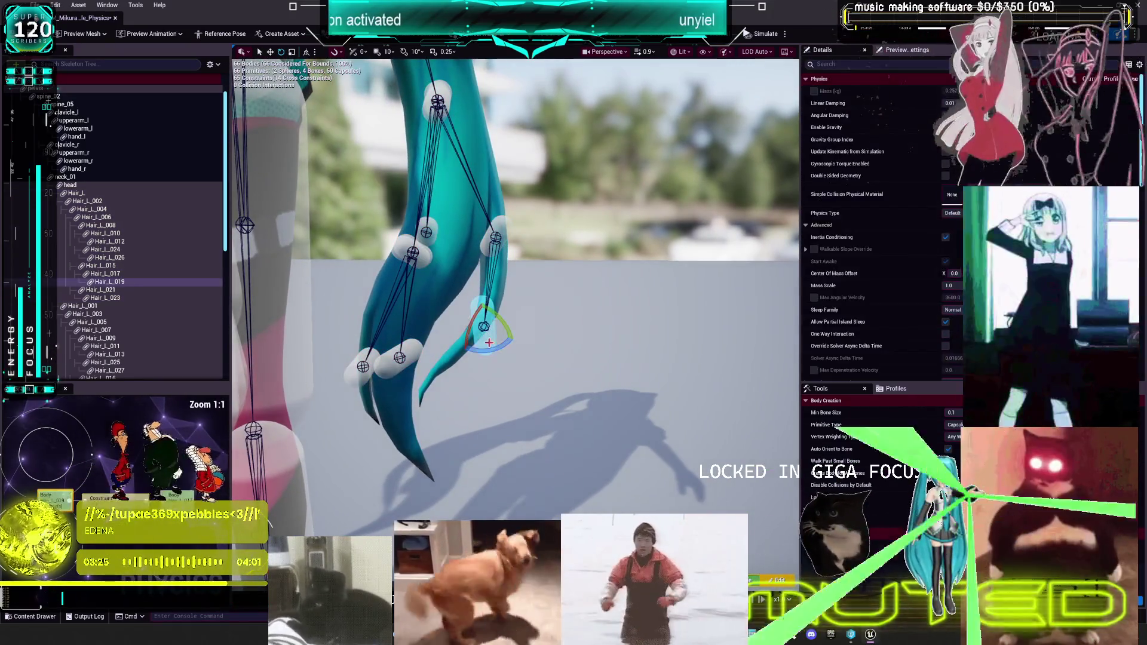
scroll(894, 282, down, 5)
scroll(895, 282, down, 5)
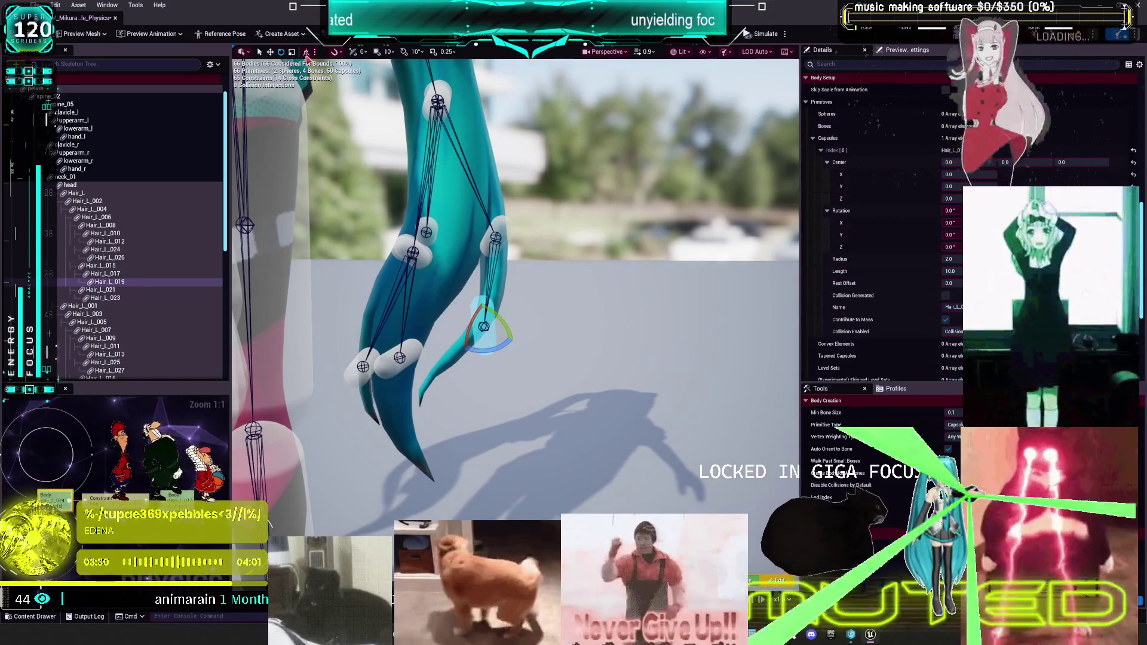
click(306, 53)
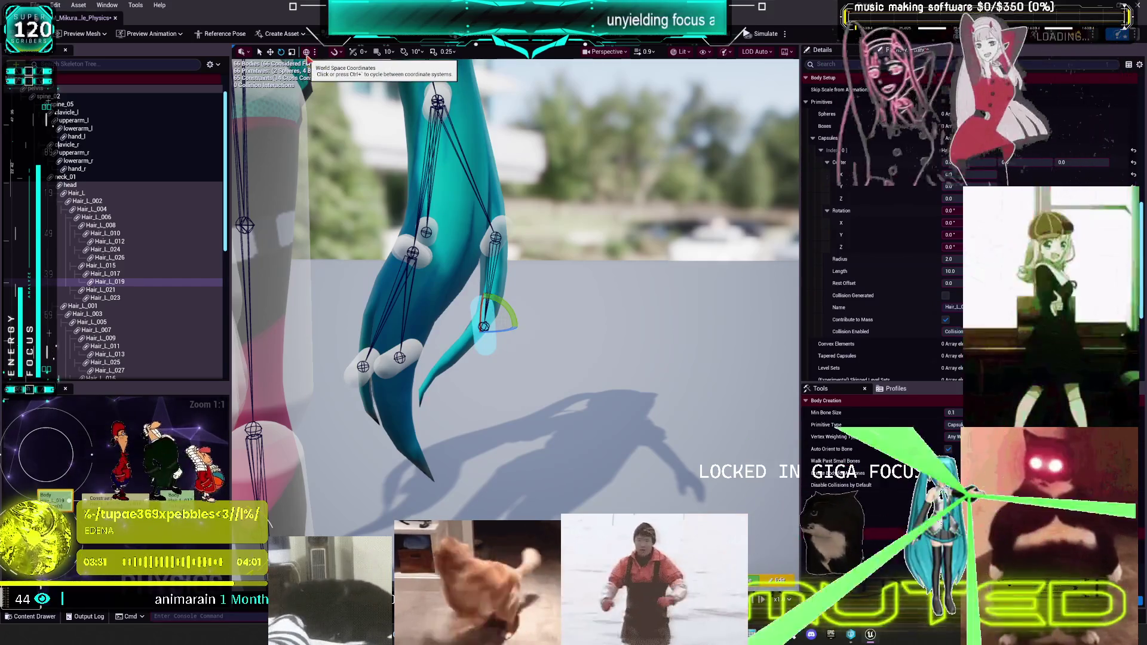
mouse_move(513, 321)
mouse_down()
mouse_move(518, 336)
mouse_move(481, 276)
mouse_move(513, 304)
mouse_move(597, 320)
mouse_up()
key(w)
click(943, 234)
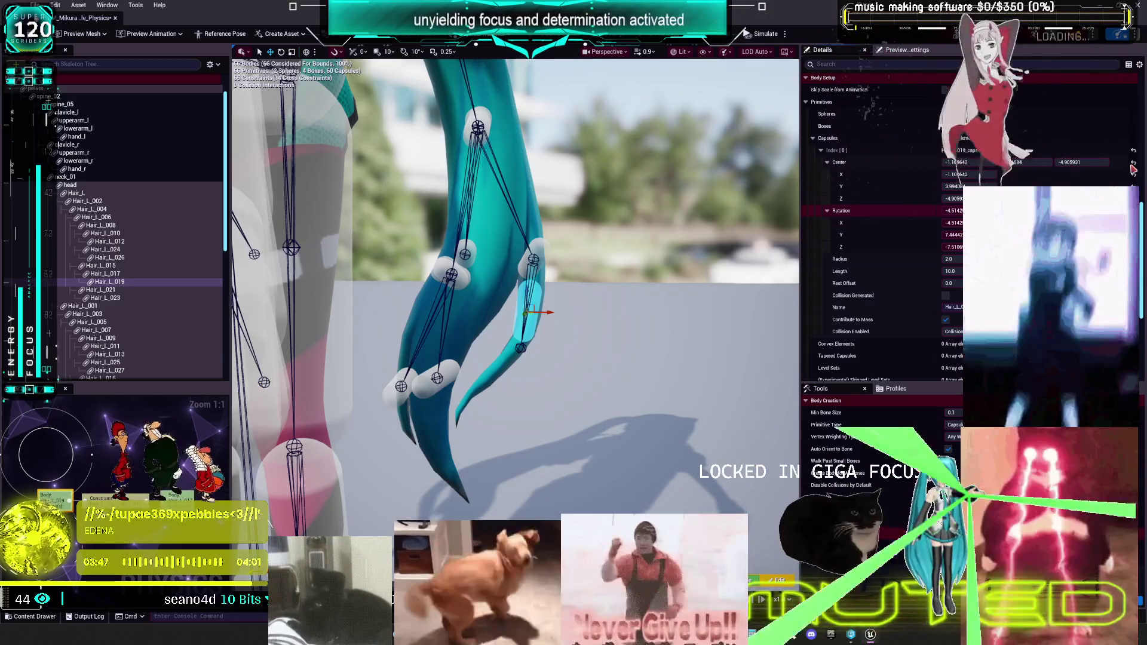
key(alt+Tab)
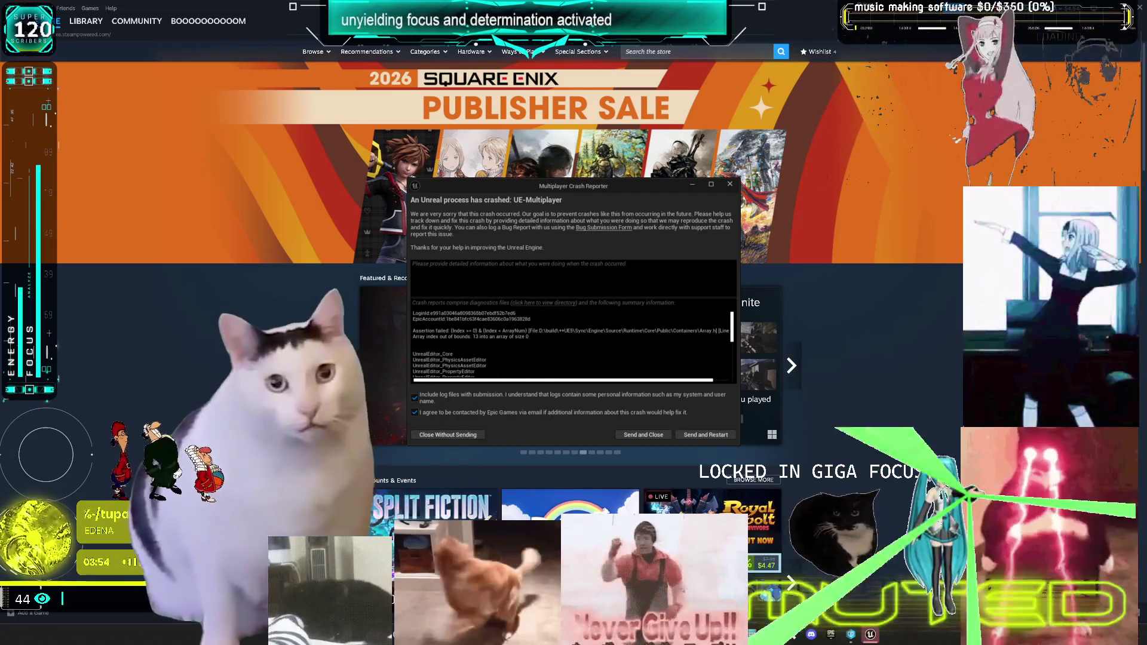
- Close the crash report without sending and go to the launcher's Unreal Engine library
click(461, 438)
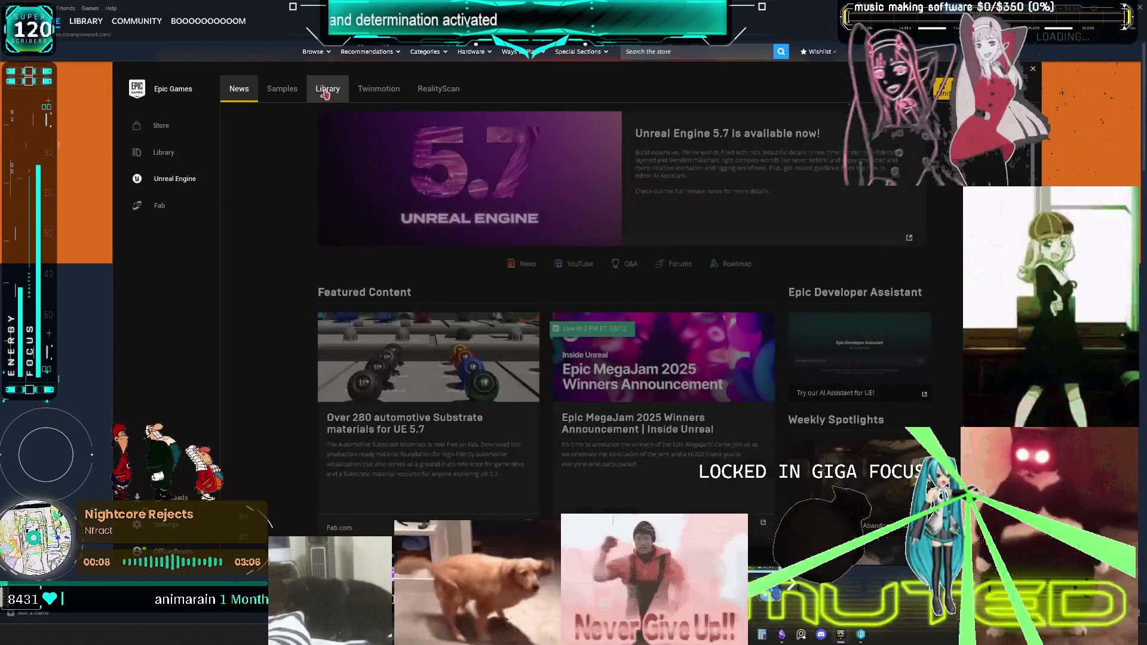
click(327, 88)
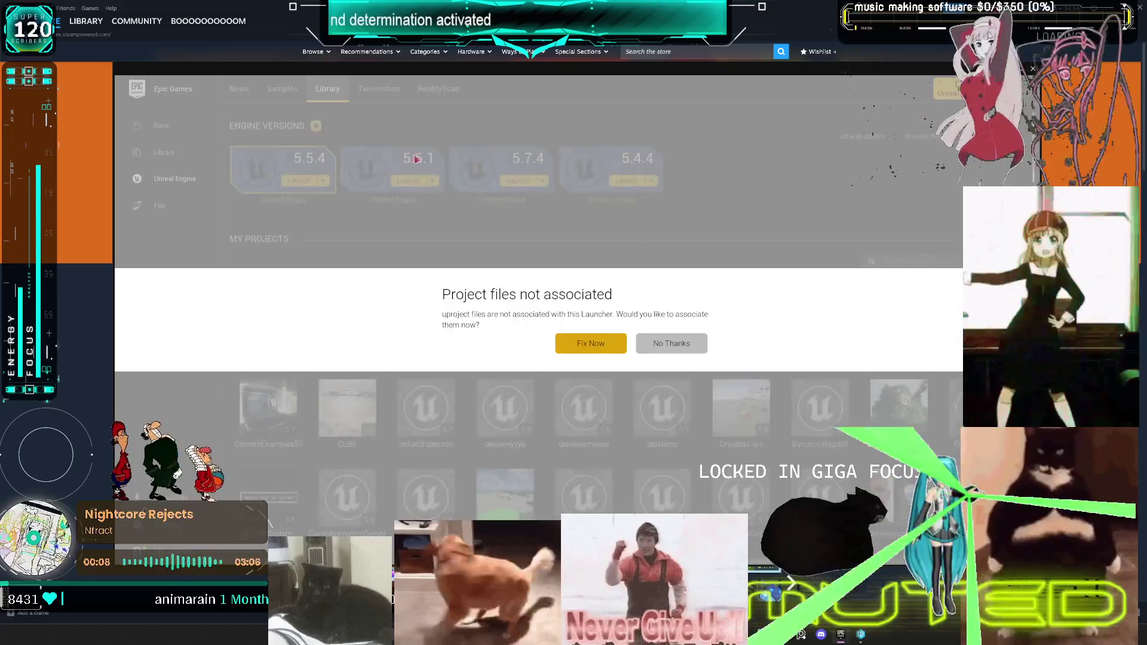
- Associate project files, then open Multiplayer.uproject from the P4\Multiplayer folder
click(606, 344)
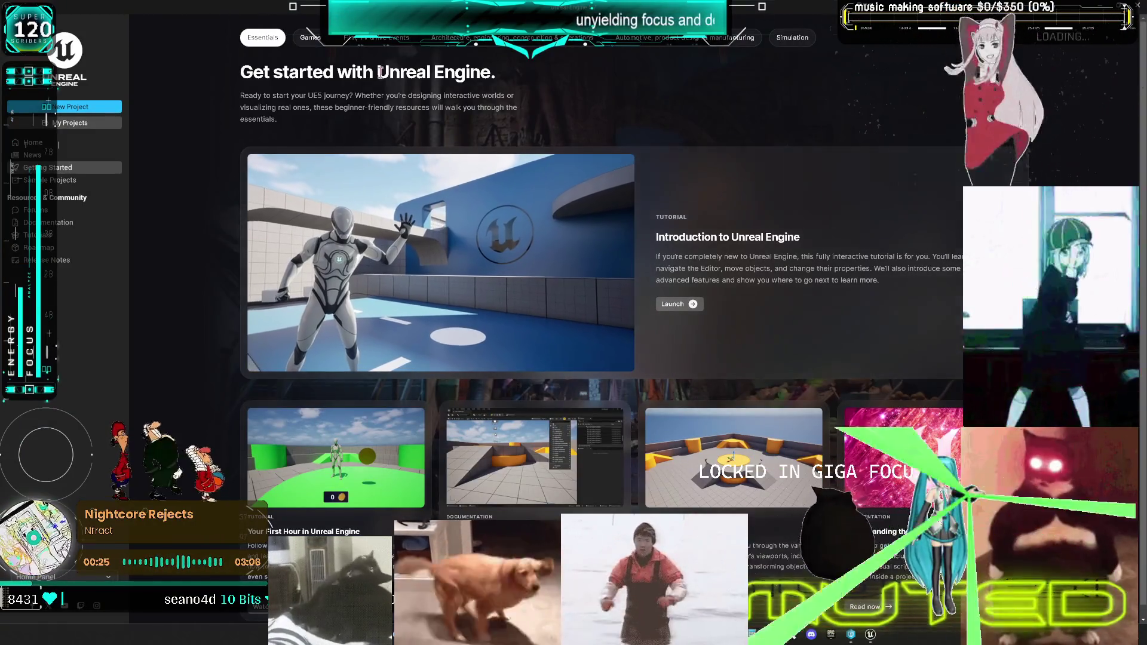
click(82, 125)
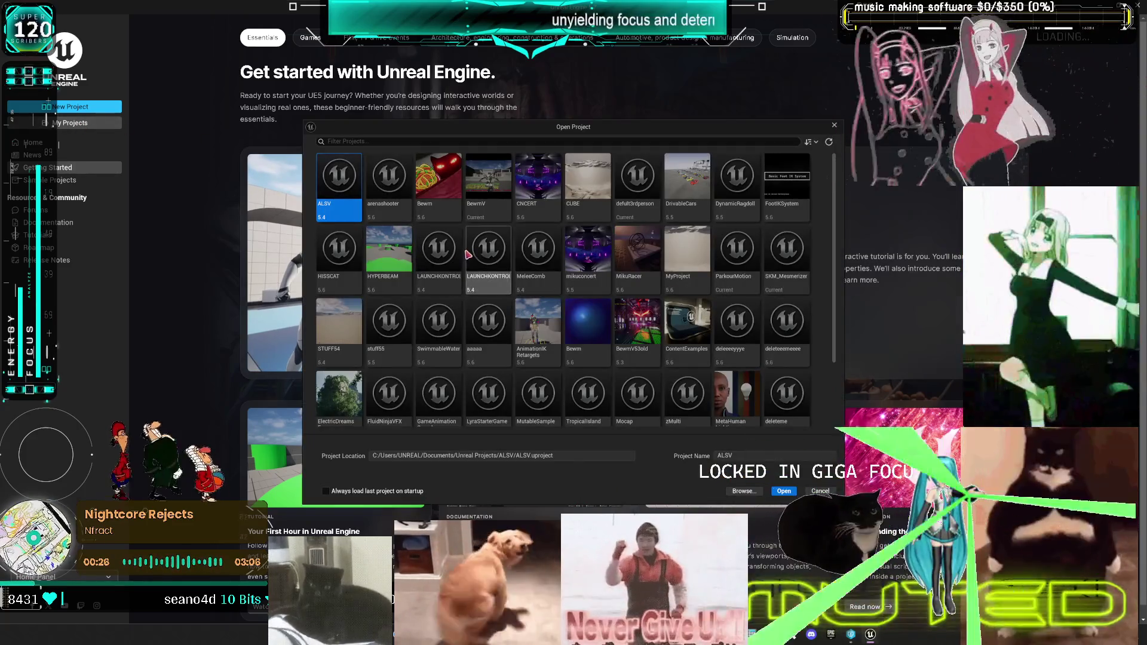
click(744, 491)
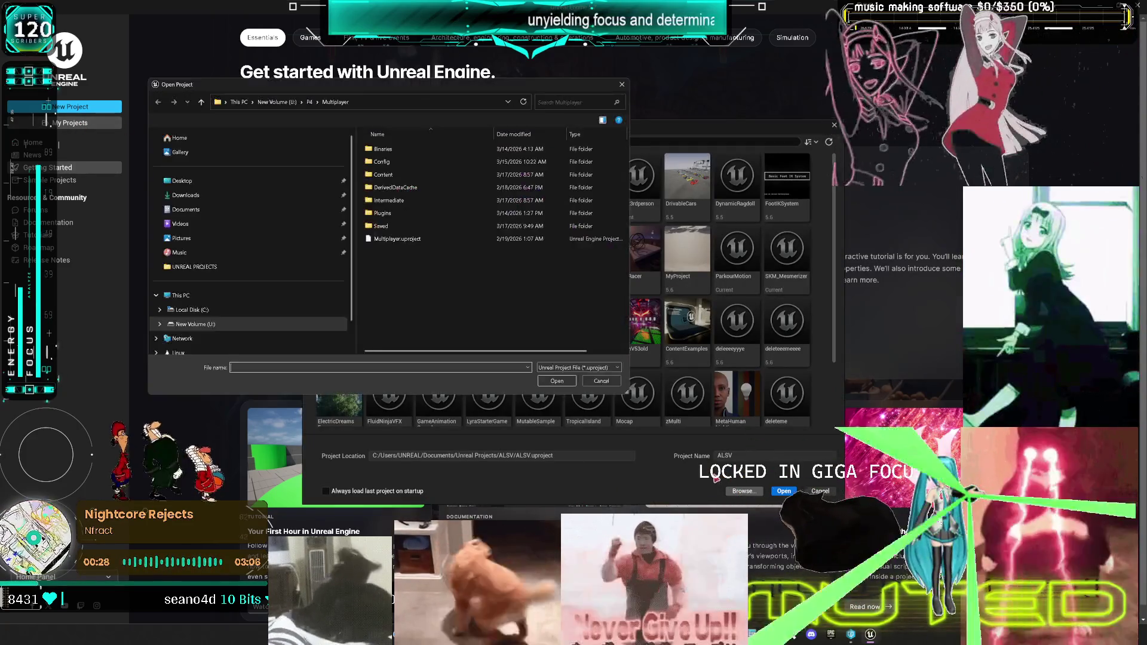
double_click(422, 240)
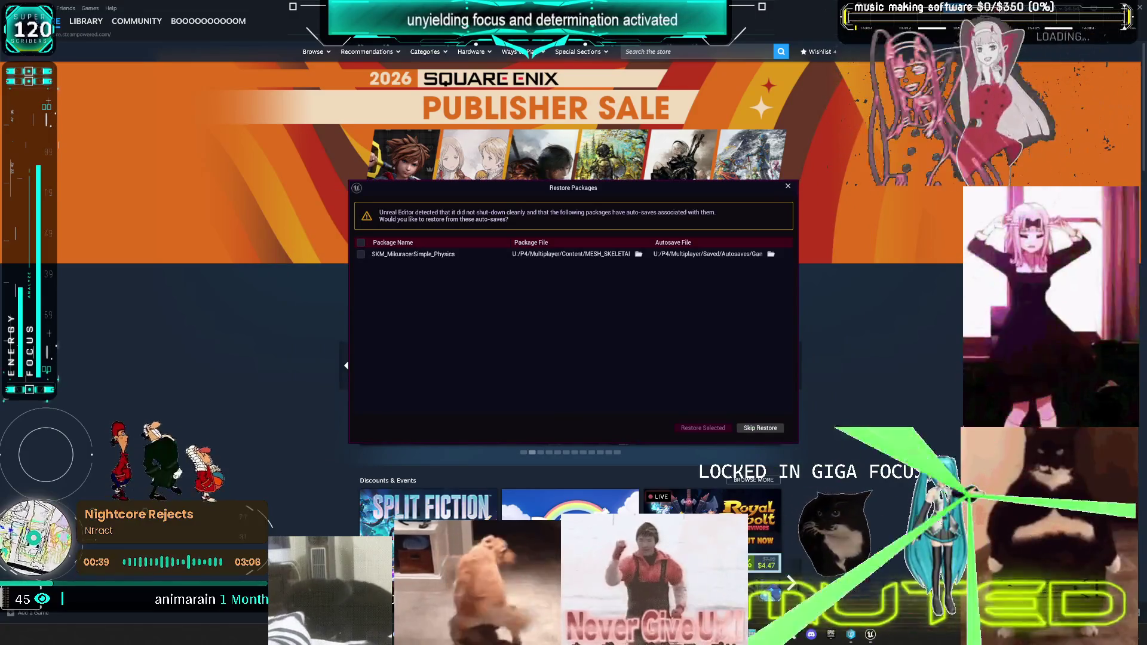
- Skip restoring the auto-saved physics asset and, once DemoMap_Multiplayer loads, open the Blueprints menu
click(768, 427)
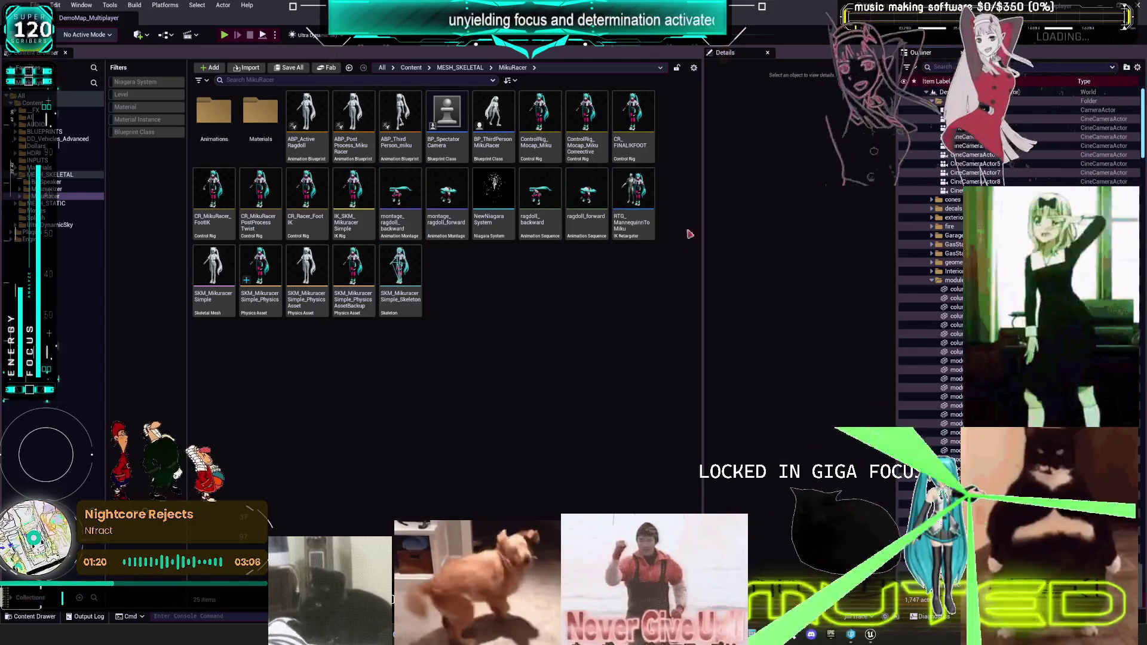
click(172, 36)
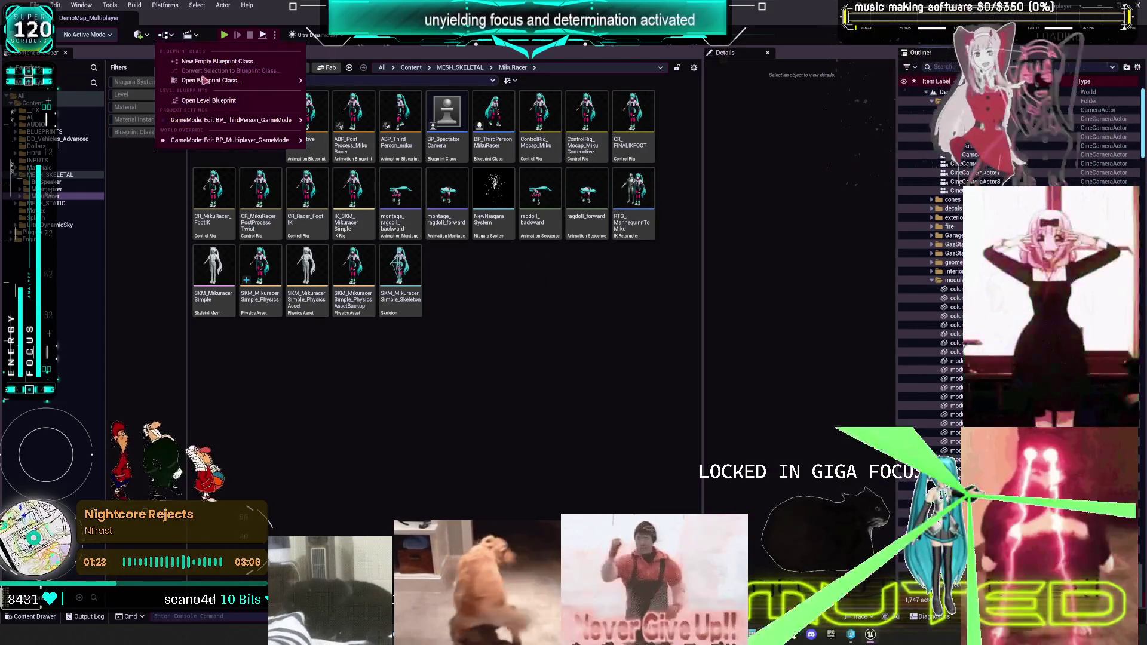
- Open the level blueprint and add a String variable named console_commands
click(212, 103)
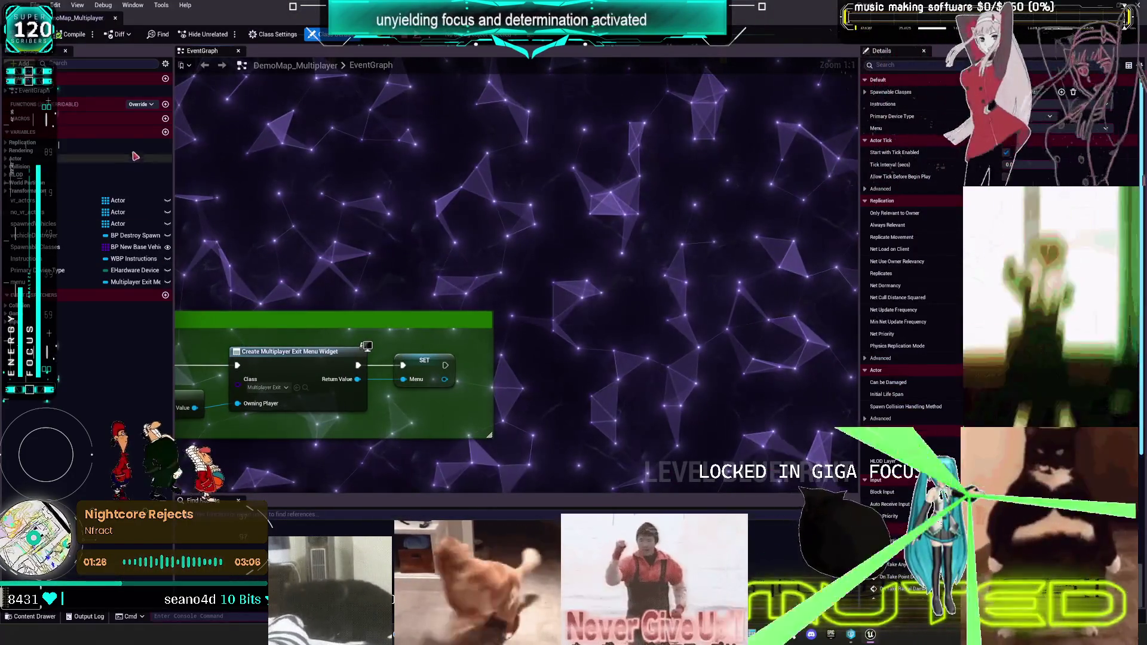
click(166, 131)
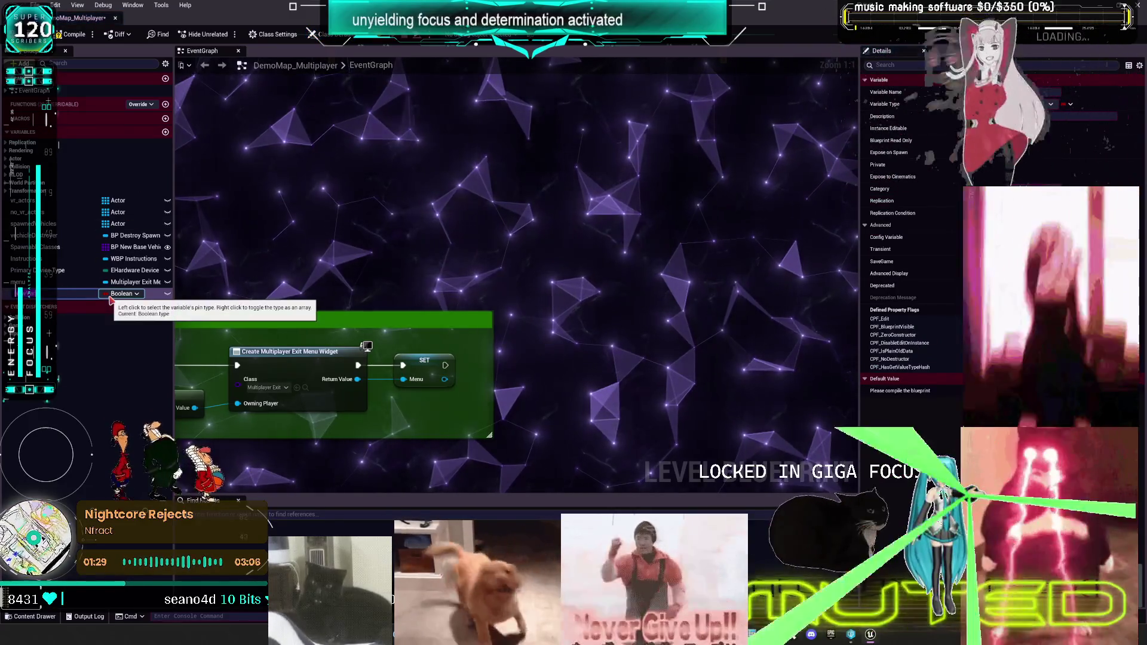
text(console_commands)
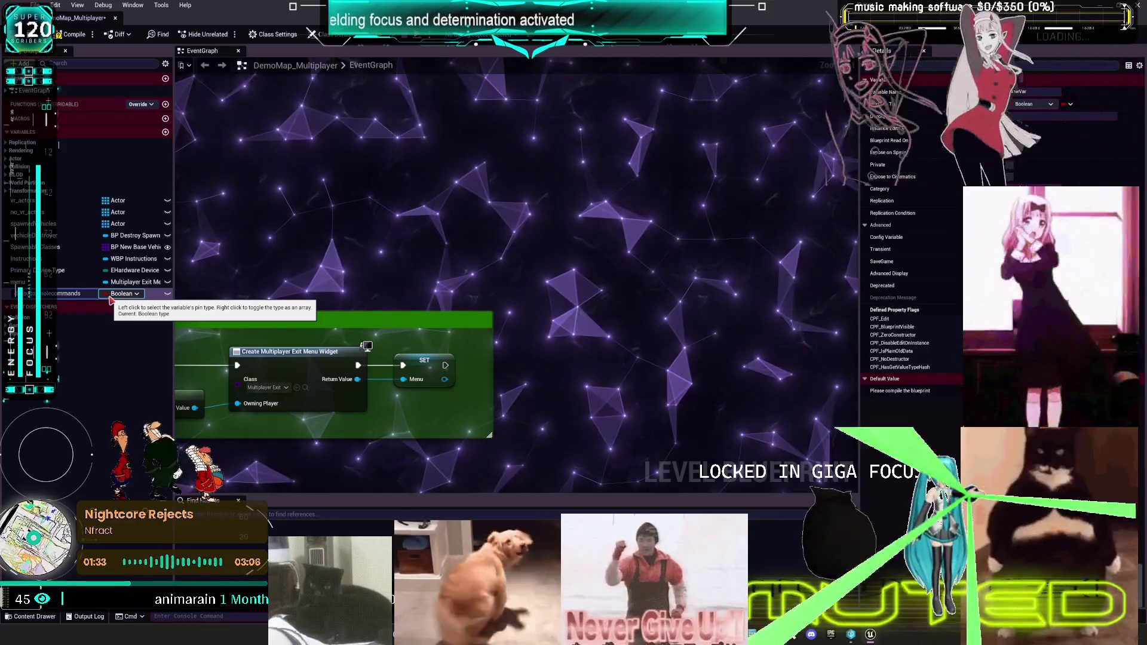
click(122, 294)
text(str)
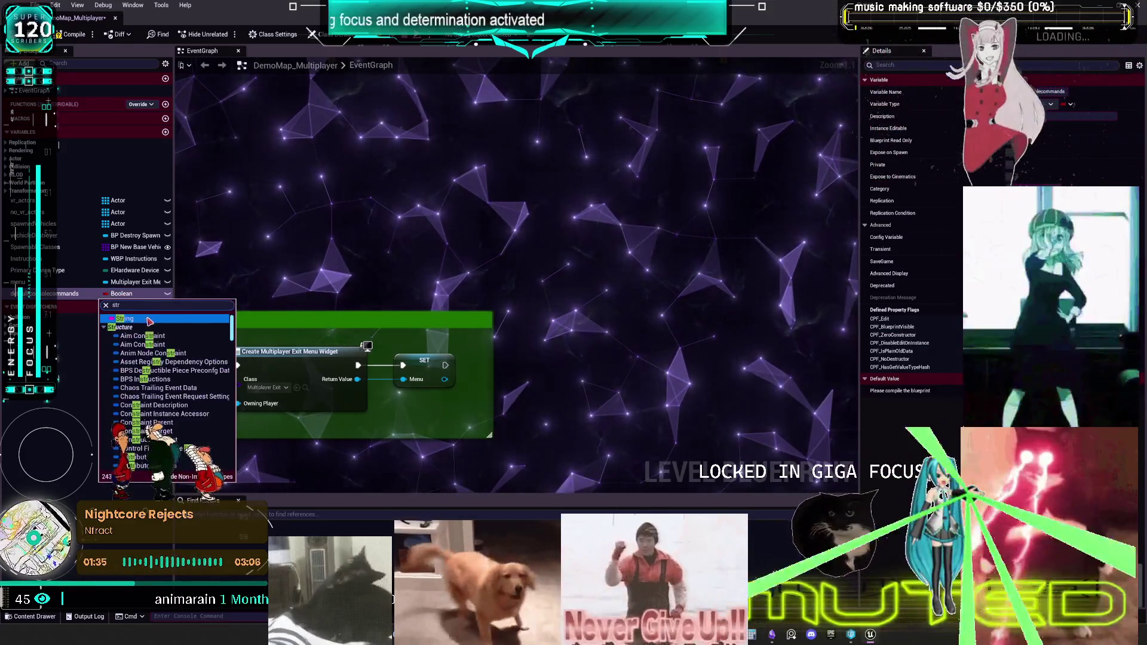
click(125, 319)
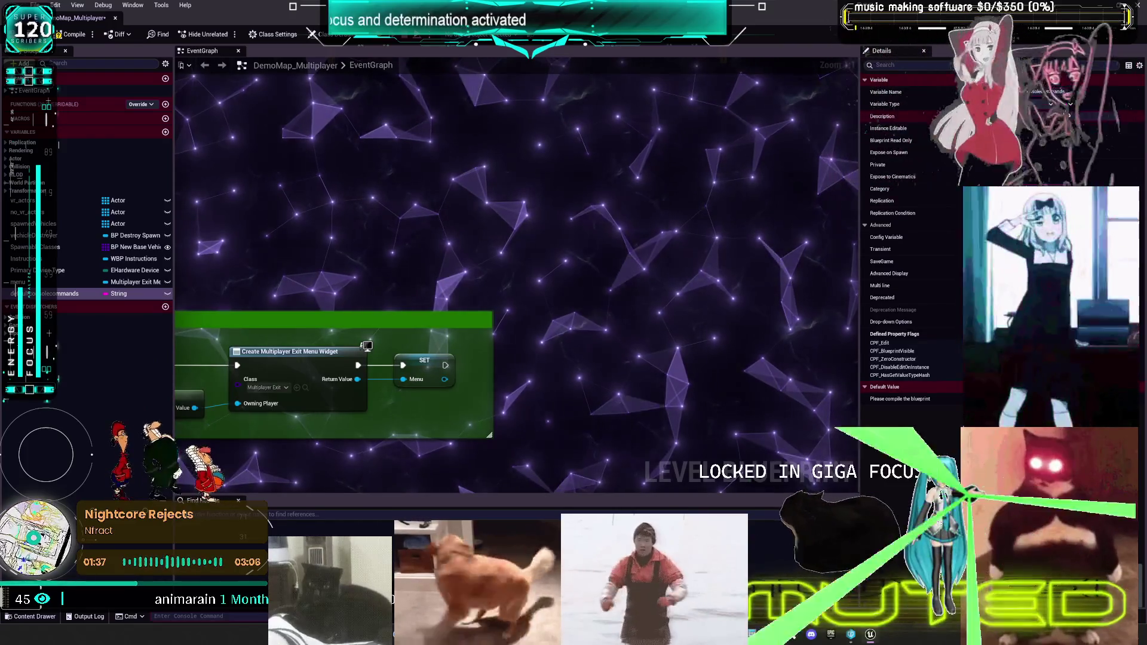
- Compile, convert the variable to an array, and give it a second default entry
click(71, 34)
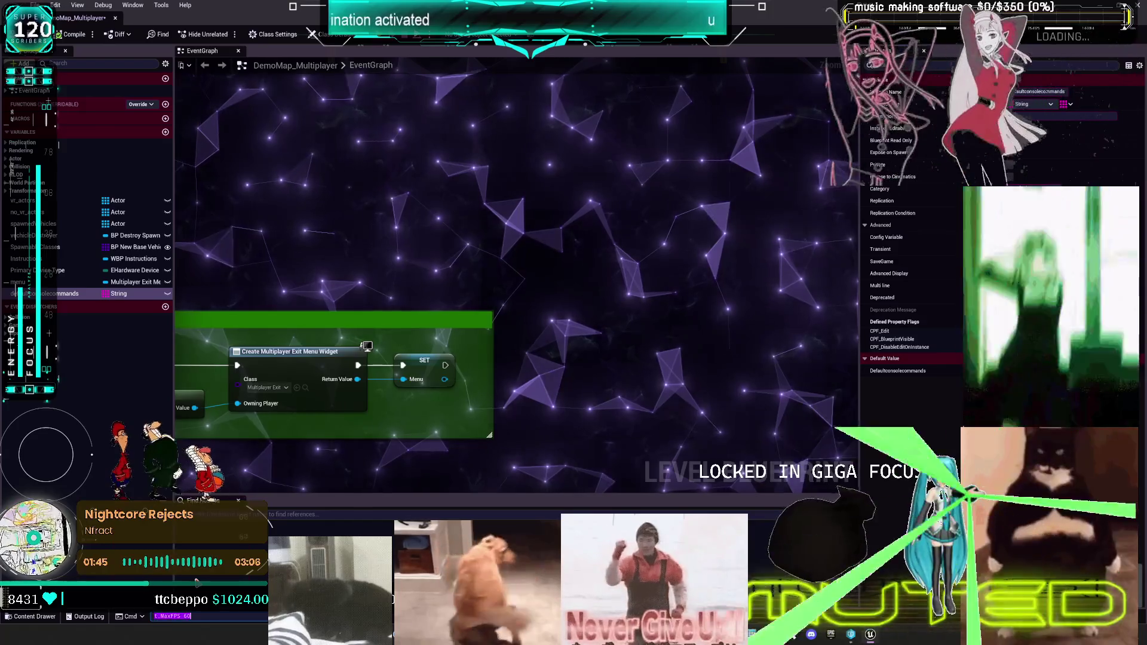
click(1066, 104)
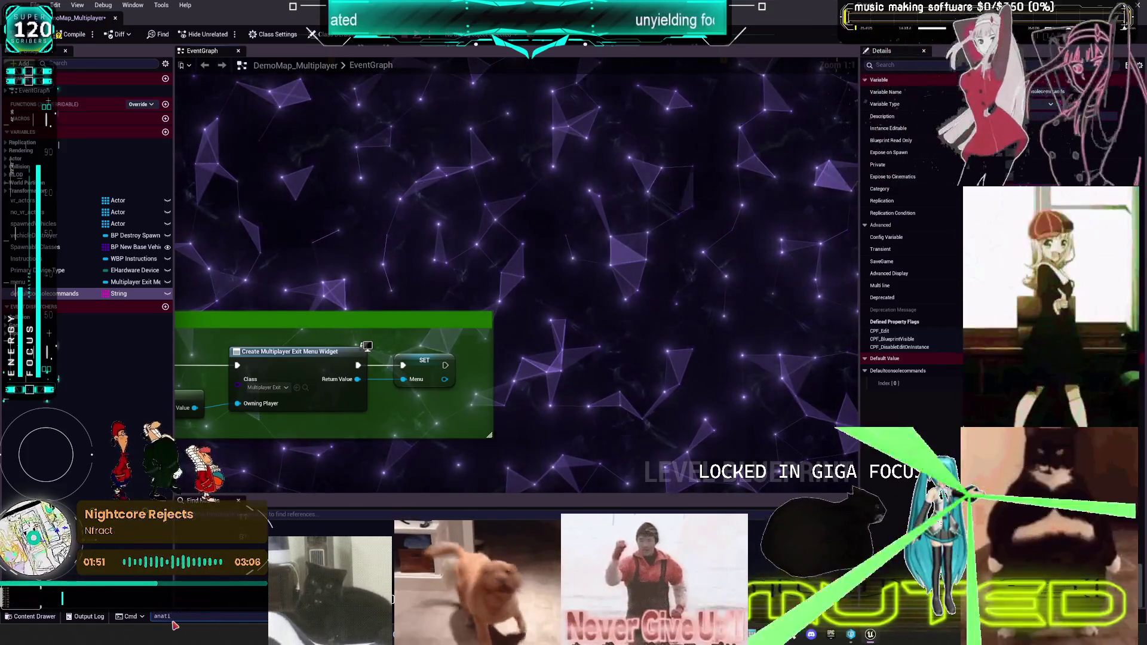
text(anti)
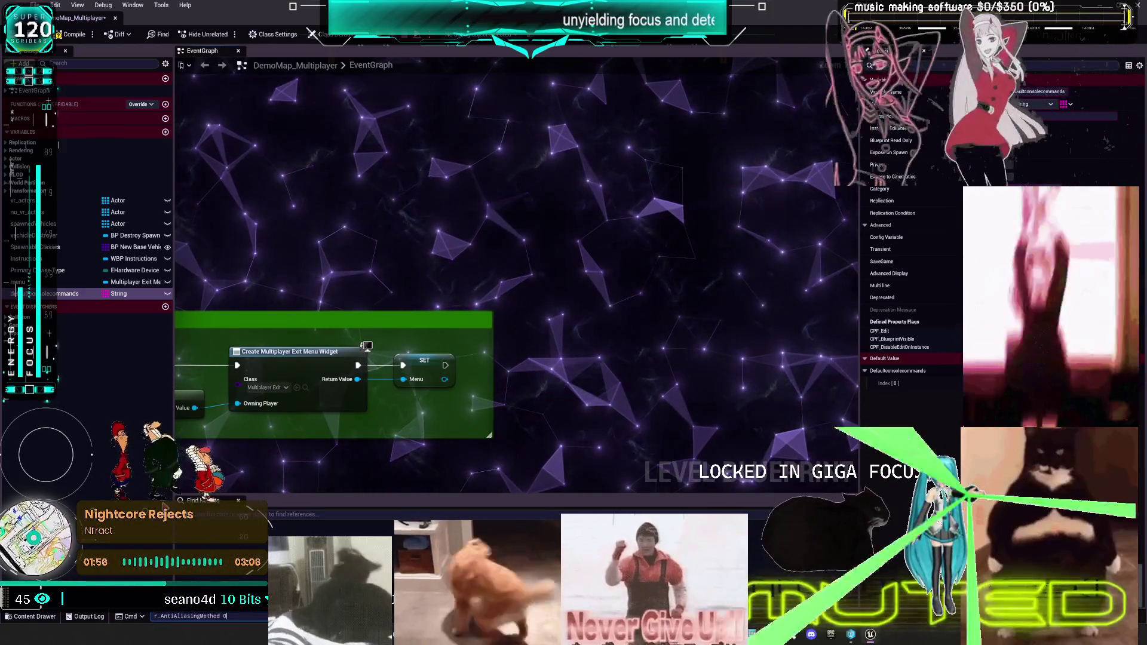
click(1116, 370)
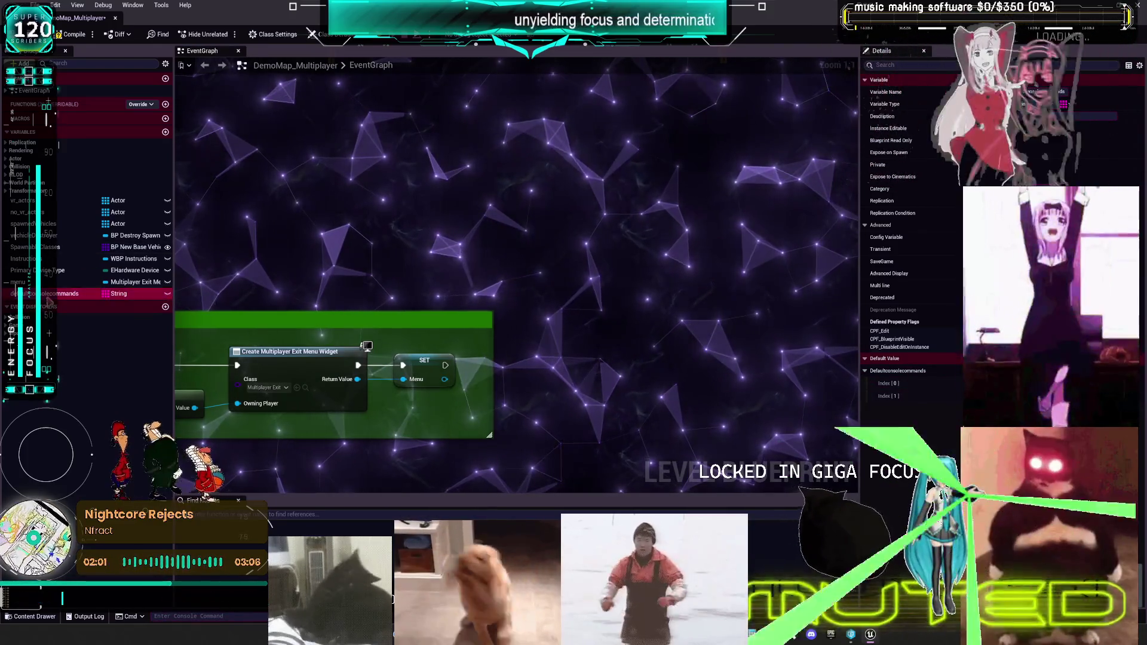
- Feed a Defaultconsolecommands getter into a For Each Loop running Execute Console Command per element
drag(48, 293, 495, 199)
click(511, 203)
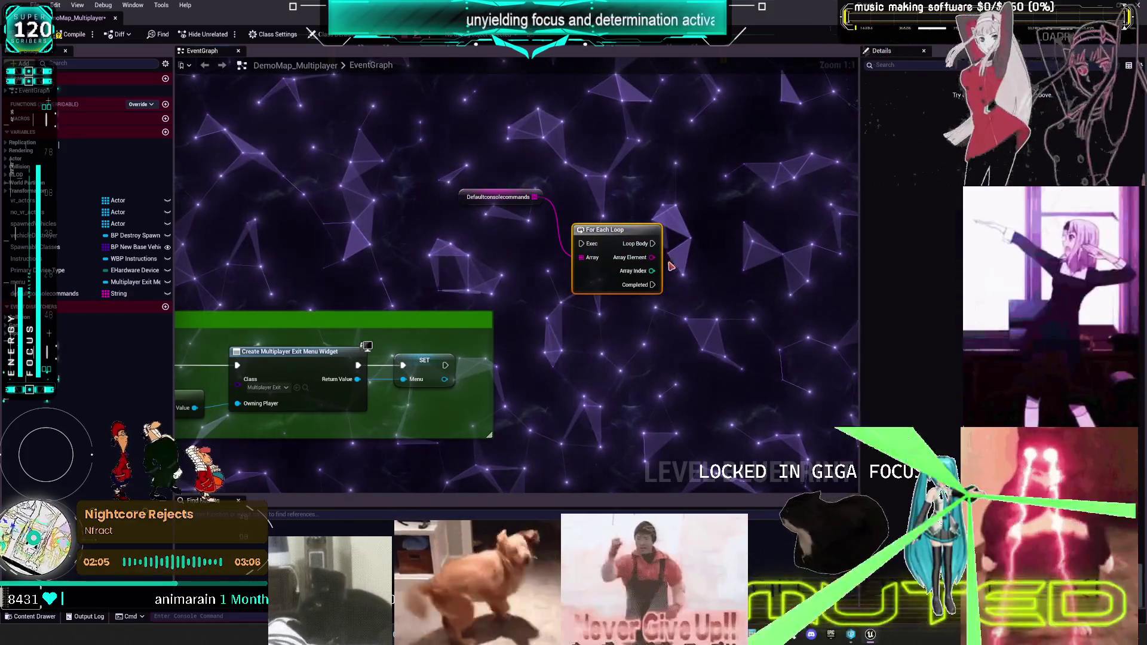
drag(564, 270, 637, 270)
text(execute console)
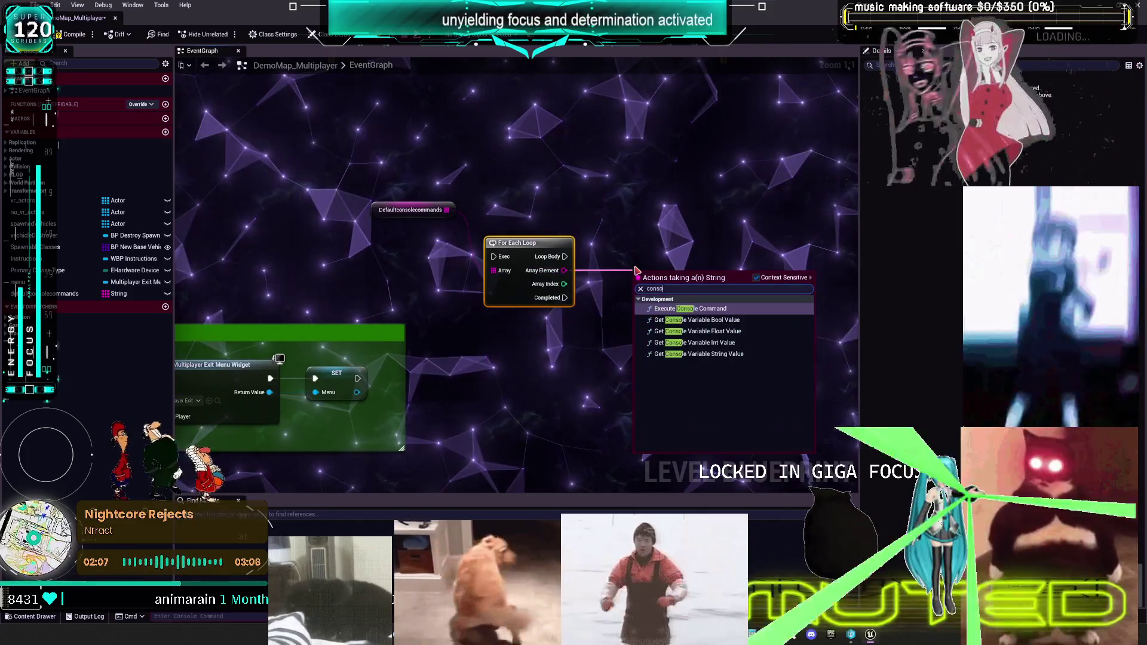
click(684, 295)
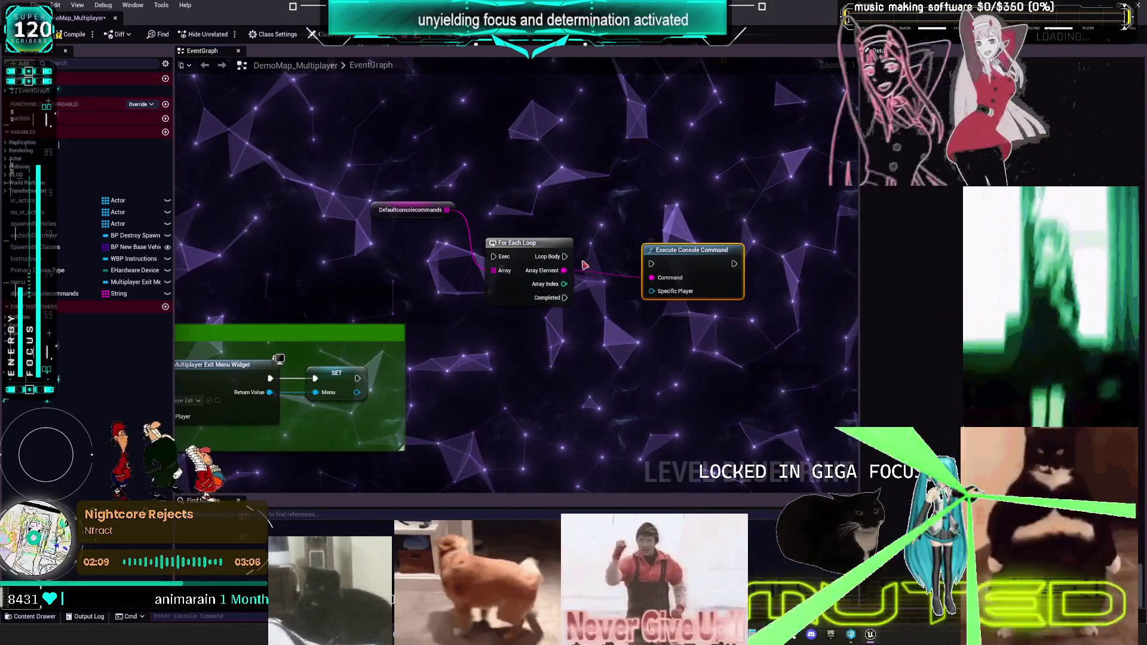
drag(565, 256, 649, 259)
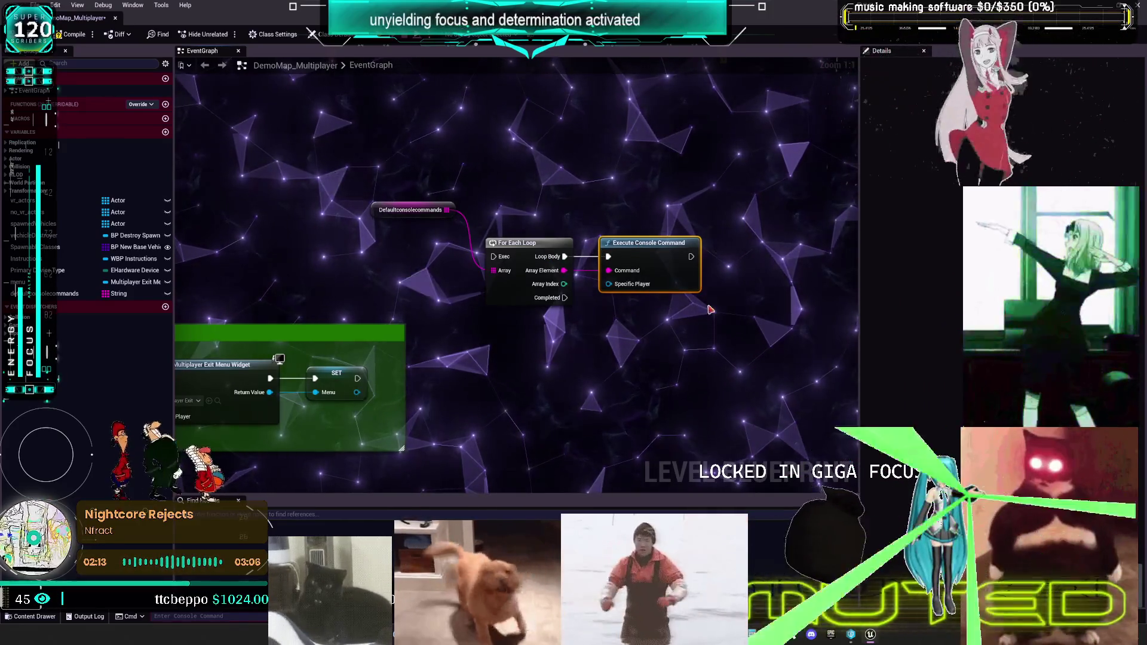
drag(382, 211, 495, 221)
text(exc)
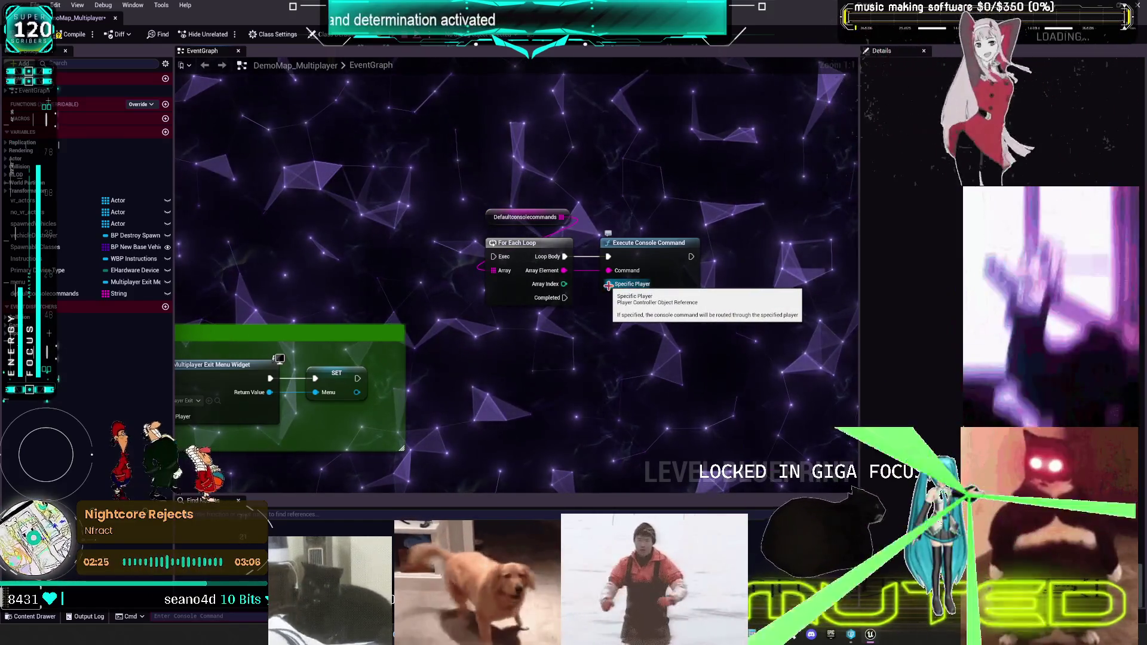
mouse_move(608, 285)
mouse_down()
mouse_move(708, 244)
mouse_move(741, 256)
mouse_move(589, 303)
mouse_move(491, 313)
mouse_move(487, 326)
mouse_move(510, 334)
mouse_move(485, 331)
mouse_move(494, 341)
mouse_up()
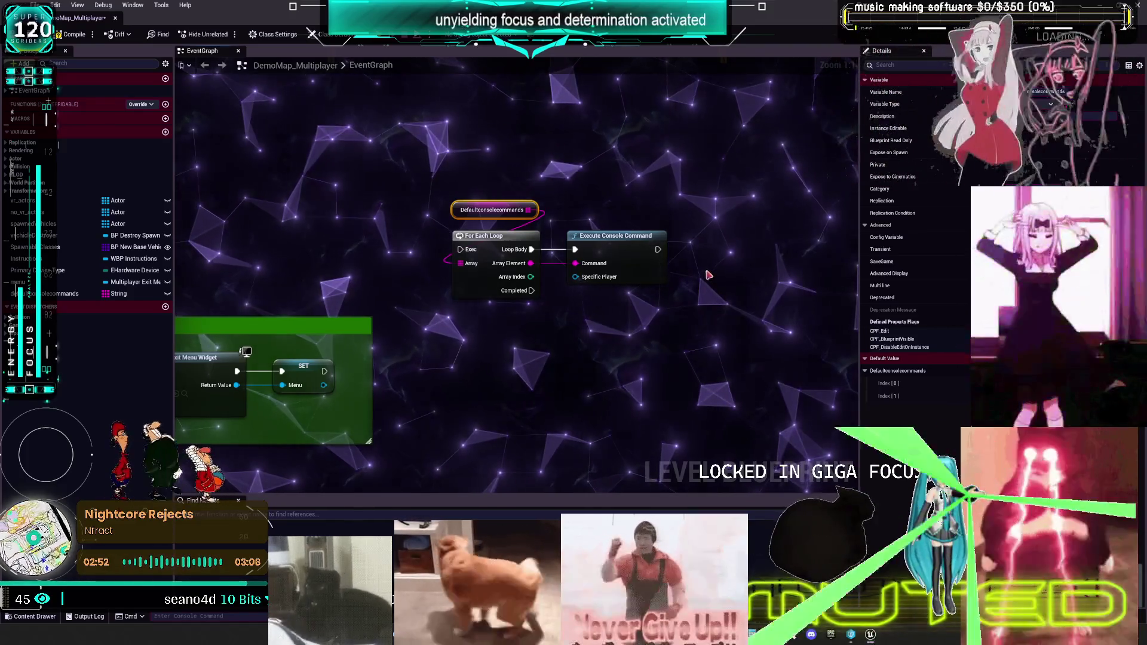
- Move the loop nodes beside the exit menu's SET node, wiring SET to the loop's Exec then breaking it
drag(675, 302, 479, 185)
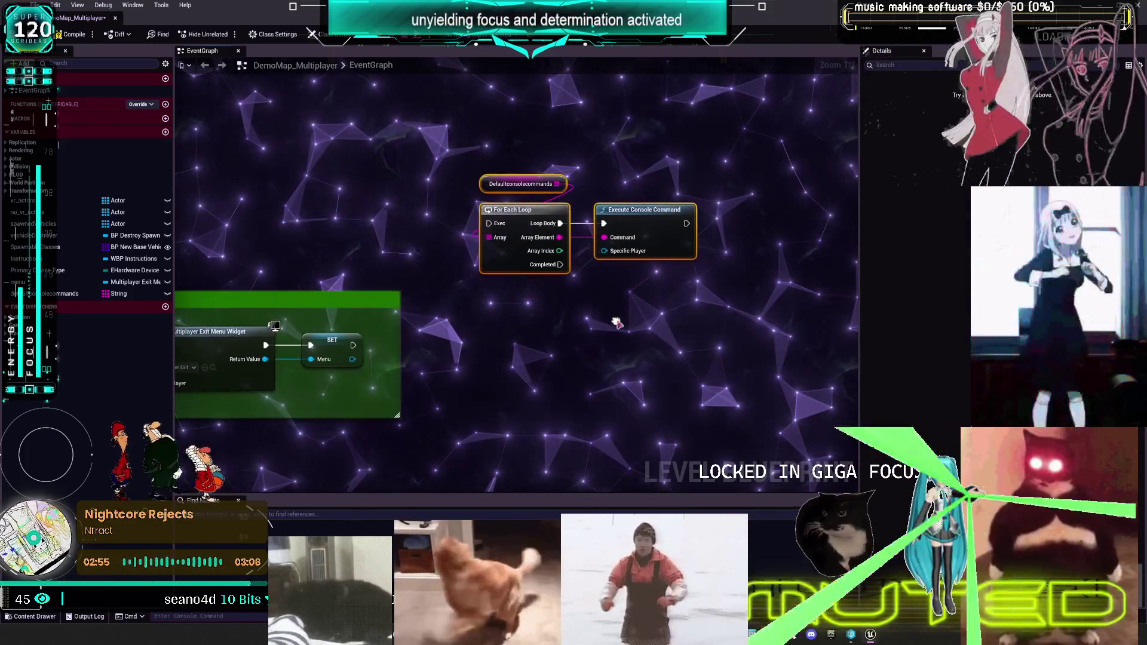
drag(603, 225, 391, 210)
mouse_move(798, 203)
mouse_down()
mouse_move(530, 203)
mouse_move(632, 211)
mouse_move(786, 190)
mouse_move(709, 211)
mouse_up()
mouse_move(628, 362)
mouse_down()
mouse_move(571, 269)
mouse_move(521, 219)
mouse_up()
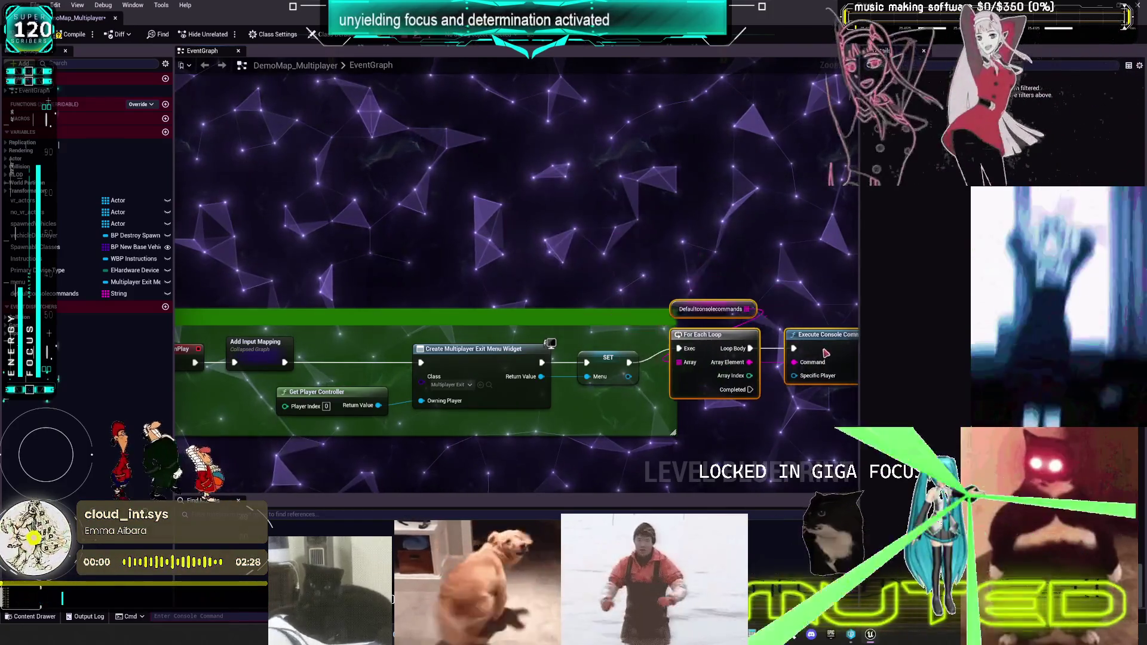
drag(824, 352, 558, 170)
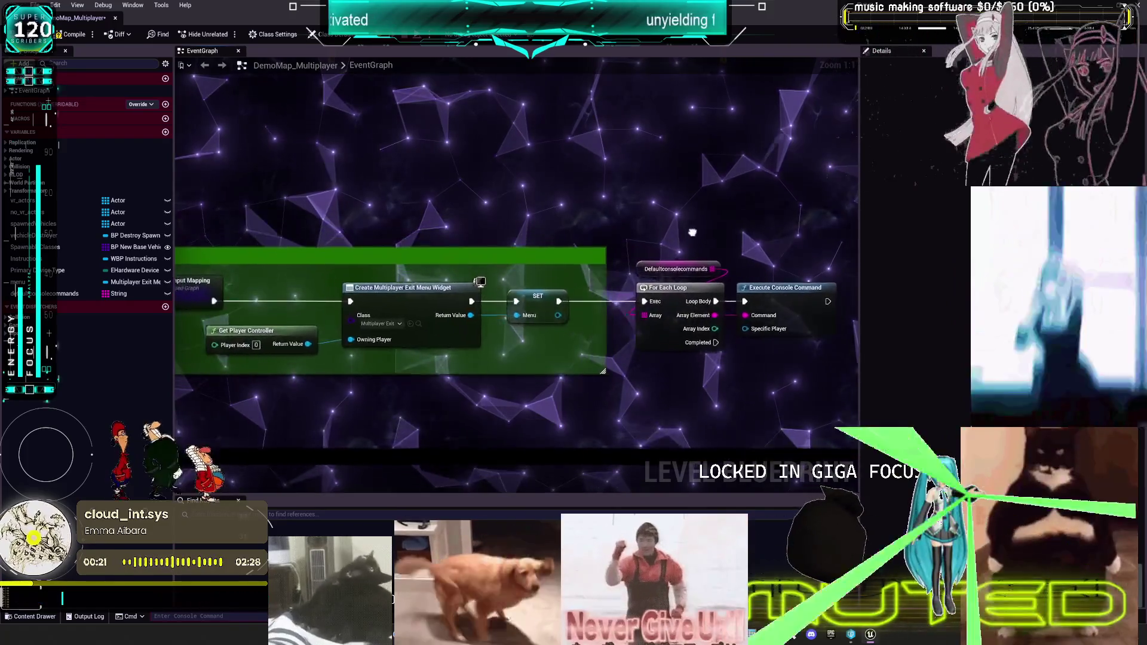
mouse_move(574, 248)
mouse_down()
mouse_move(732, 278)
mouse_move(654, 232)
mouse_up()
drag(781, 256, 696, 247)
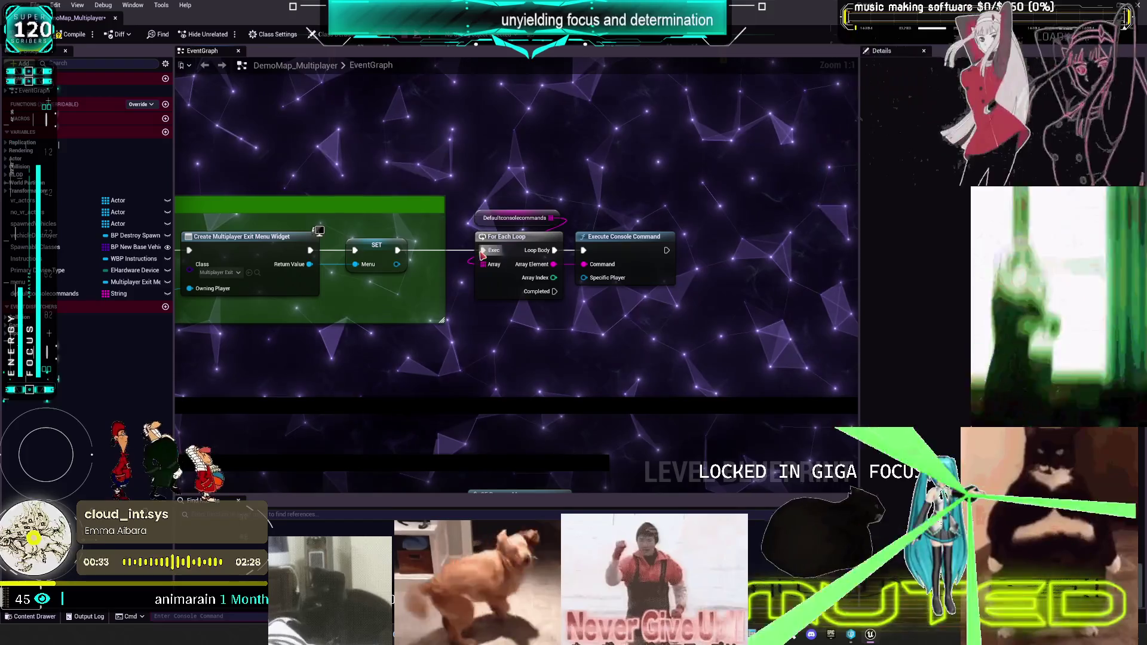
drag(482, 256, 499, 227)
- Wrap the loop nodes in a comment noting nothing is set up yet in this level blueprint
text(caaaaaaaaaaaaa)
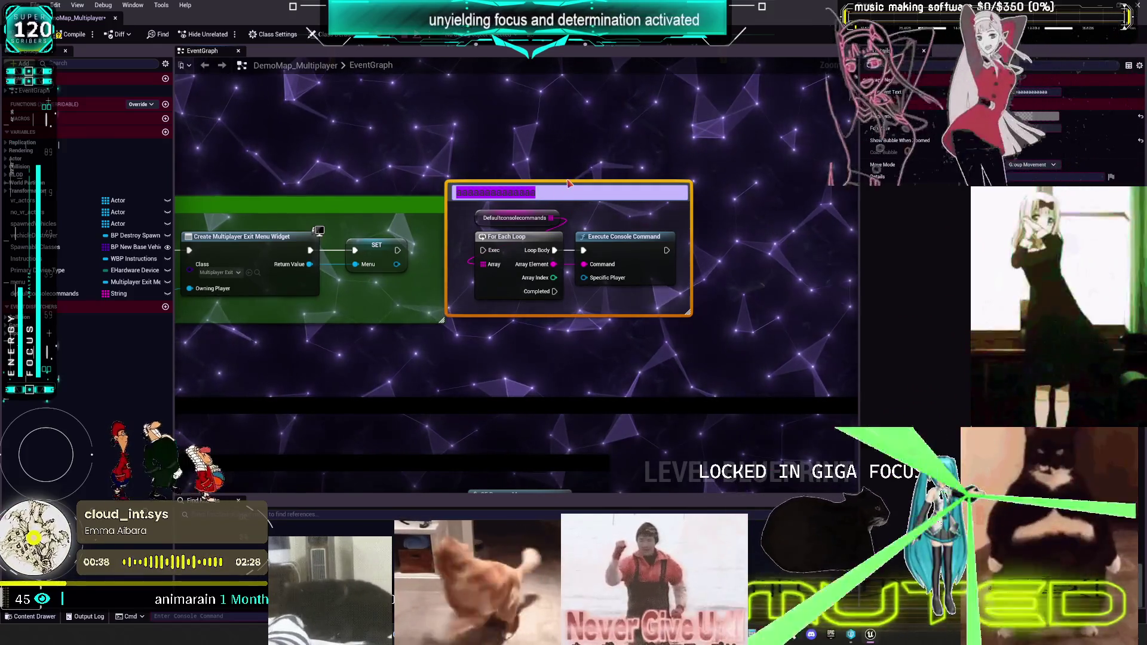
key(Return)
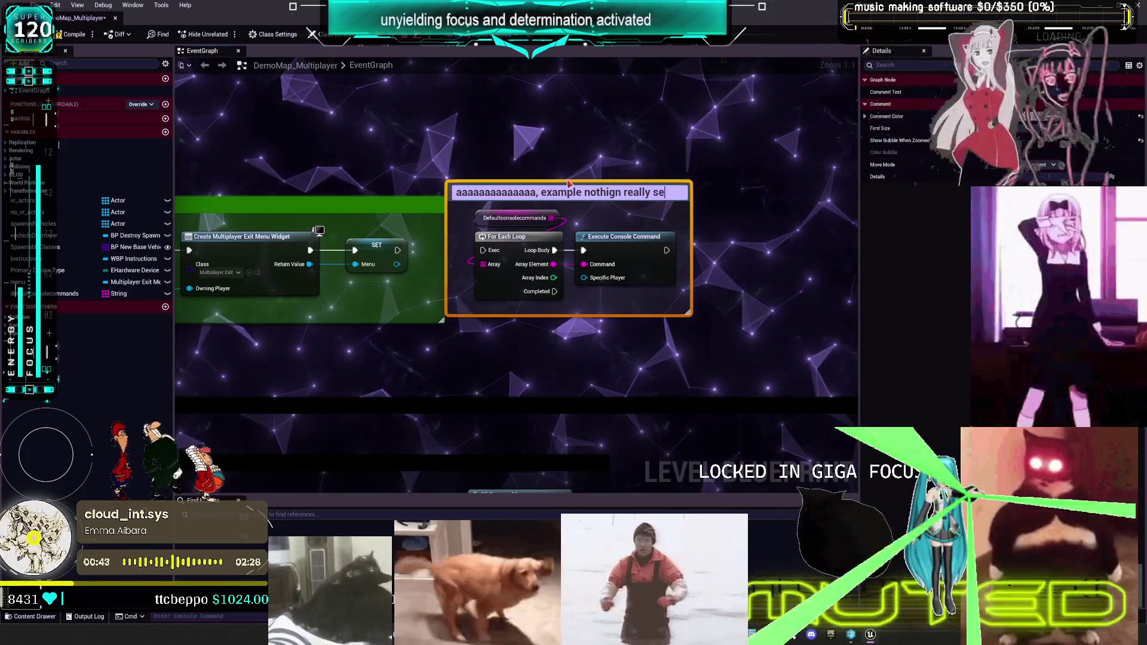
text(etup h)
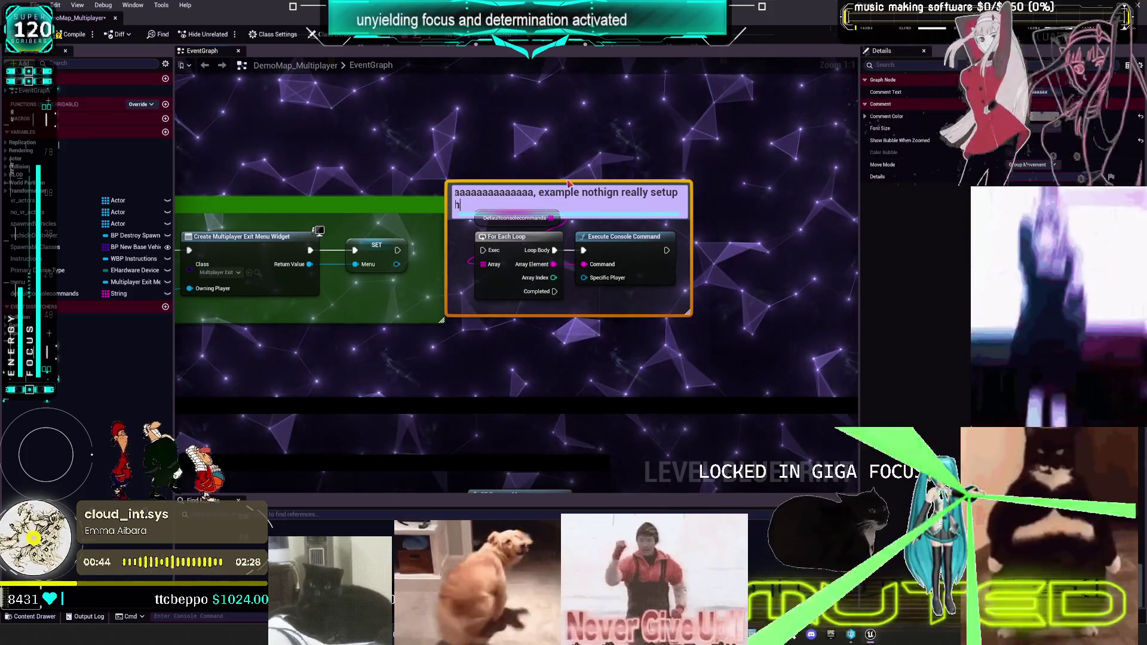
text(ere yet)
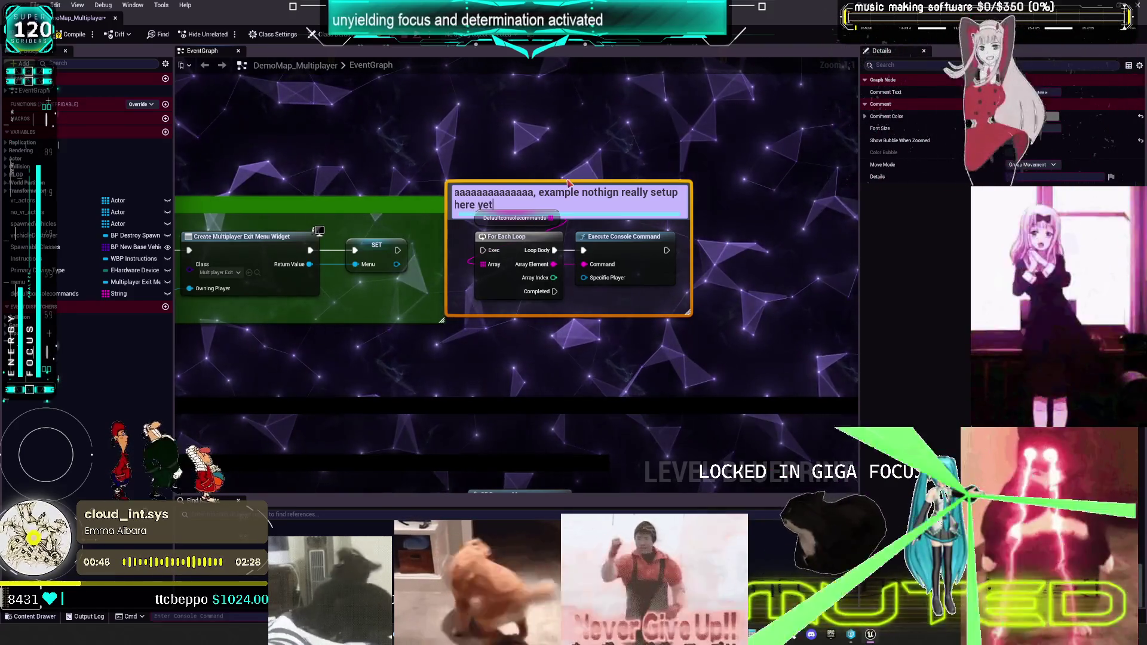
text( and its also the le)
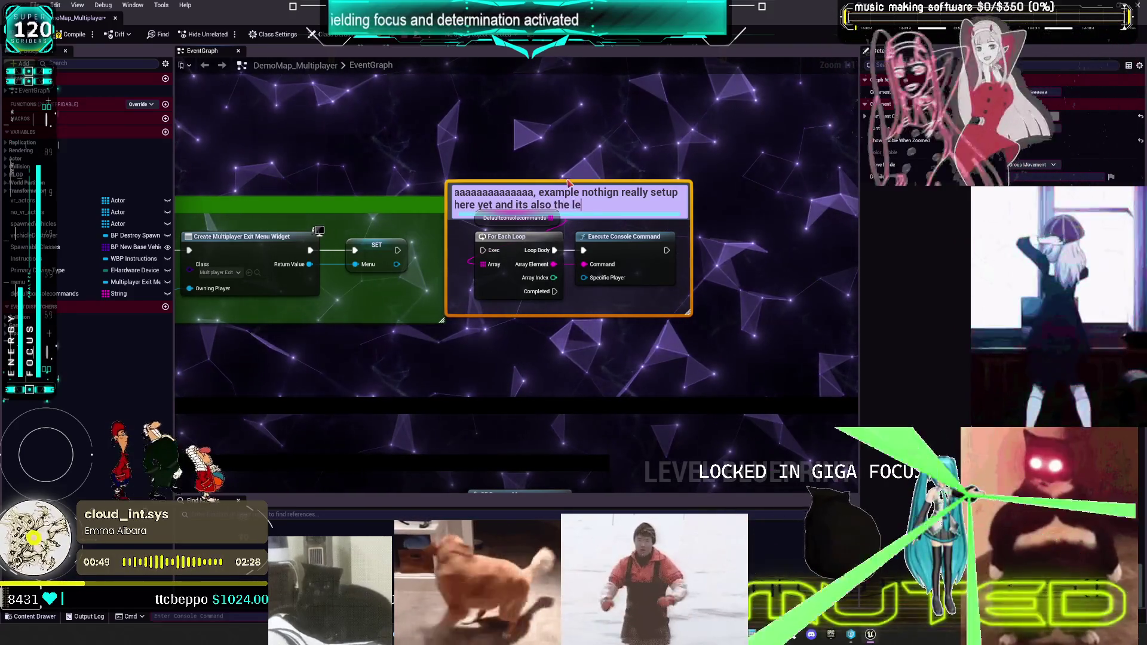
text(vel blueprint so )
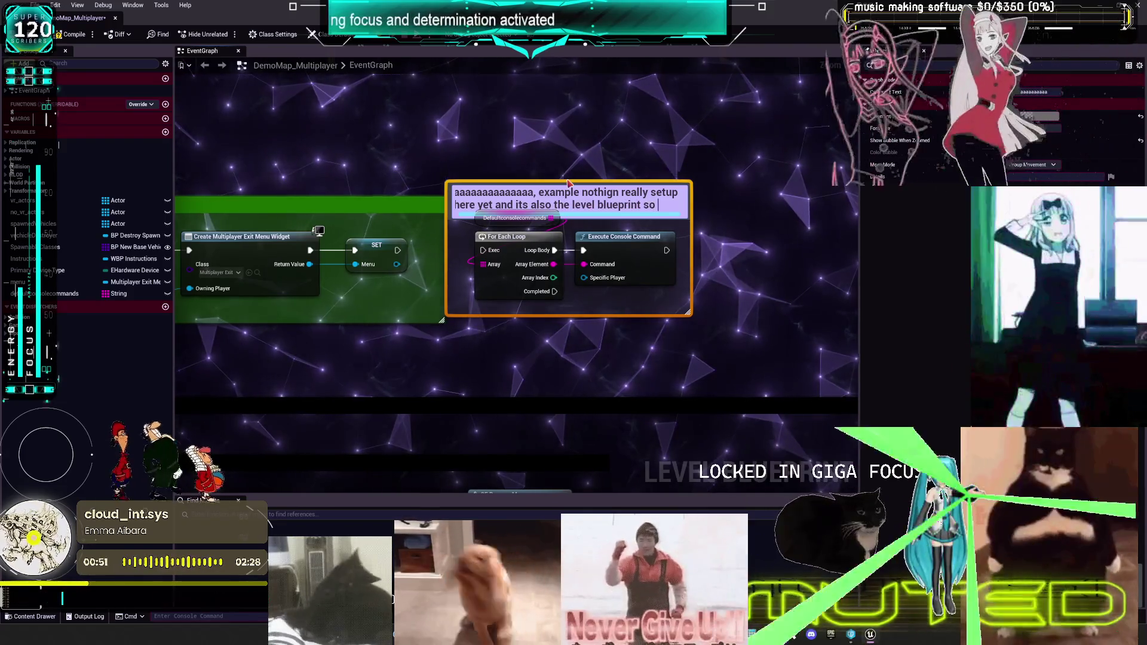
text(yiikes)
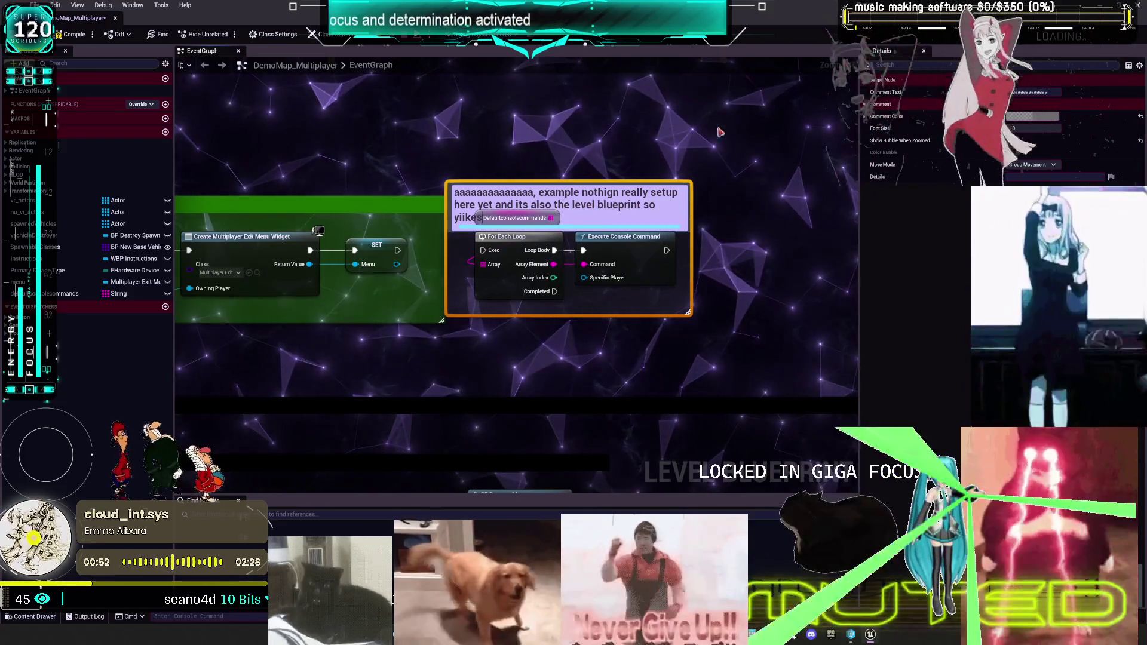
click(721, 144)
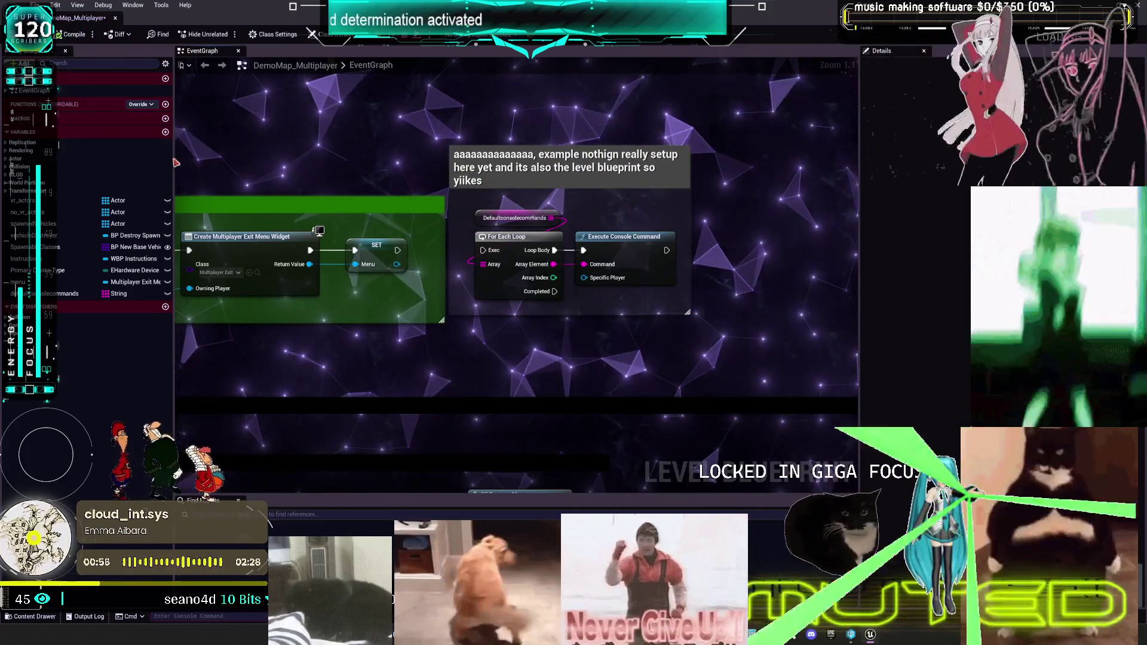
- Check out and save the DemoMap_Multiplayer map
key(ctrl+s)
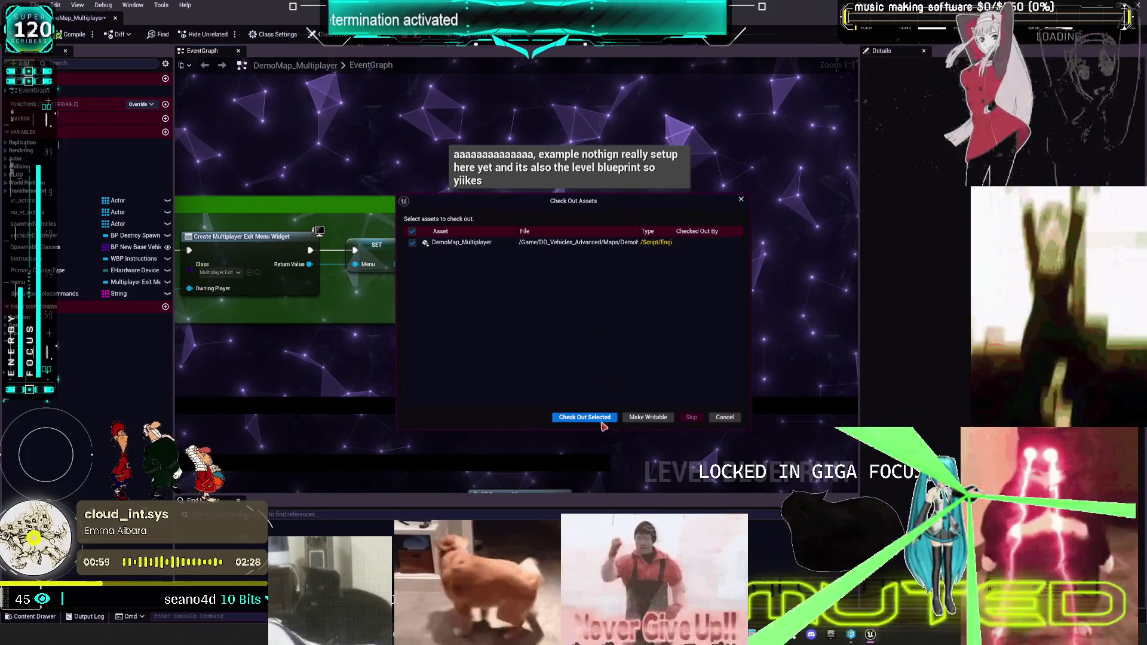
click(598, 421)
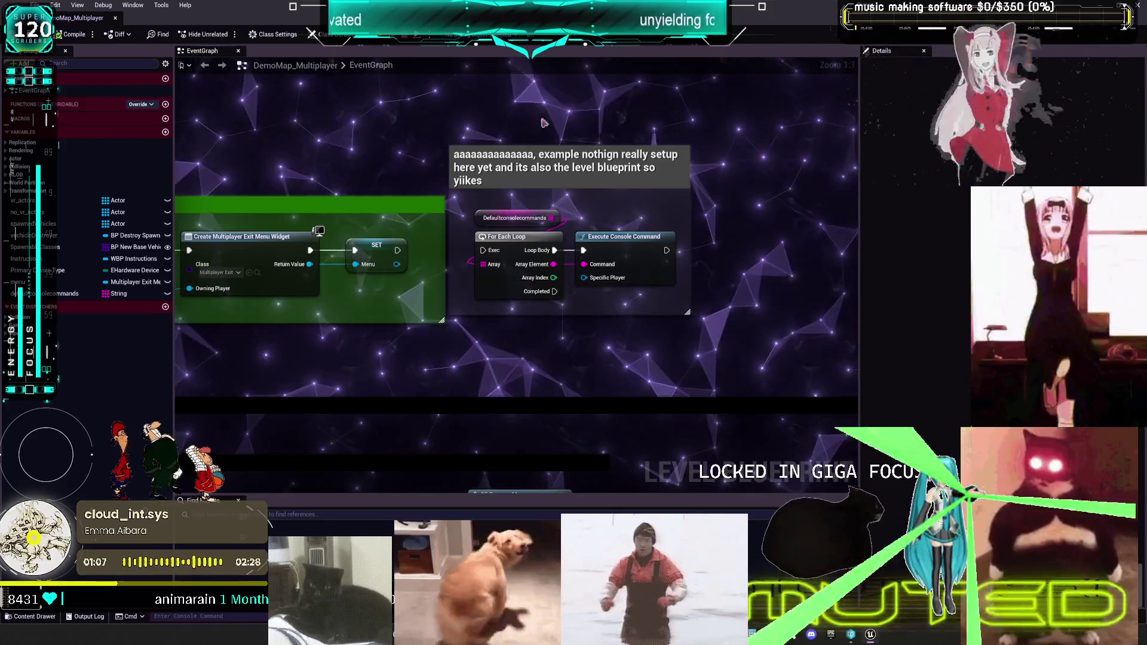
key(ctrl+s)
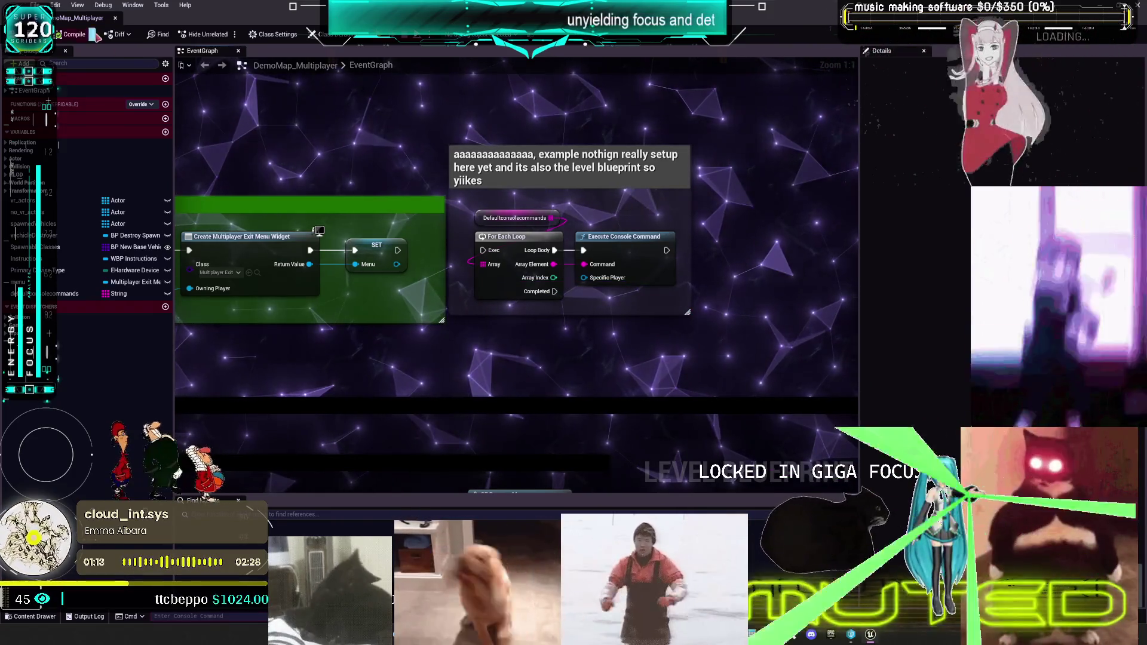
- Close the level blueprint editor and reopen SKM_MikuracerSimple_Physics from the Content Browser
click(116, 18)
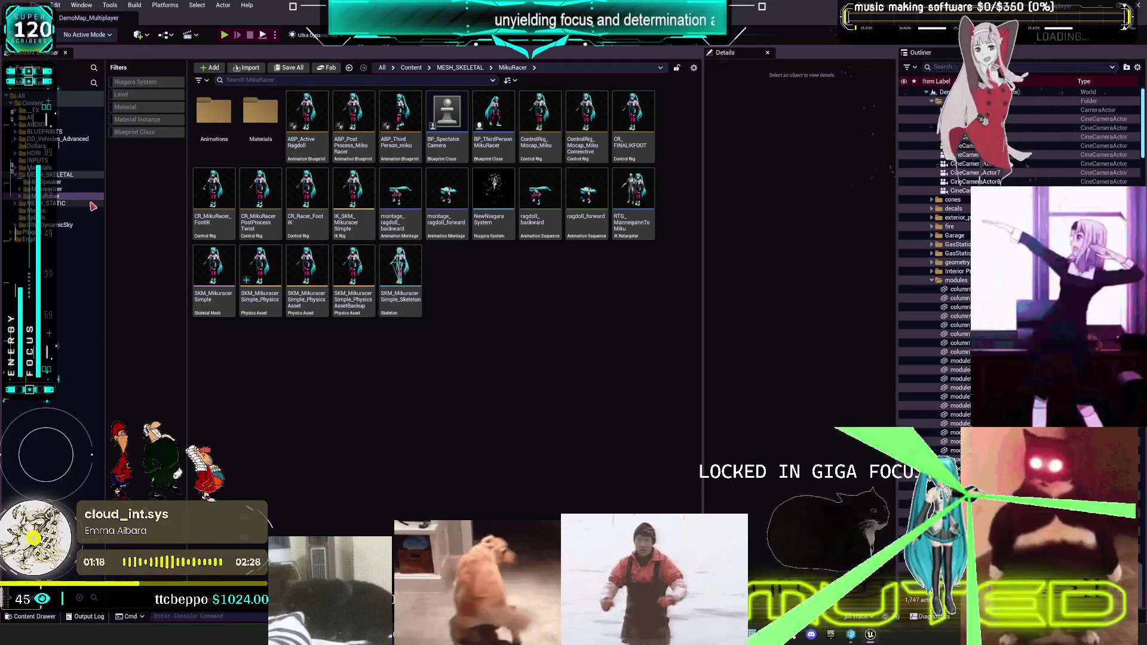
double_click(265, 299)
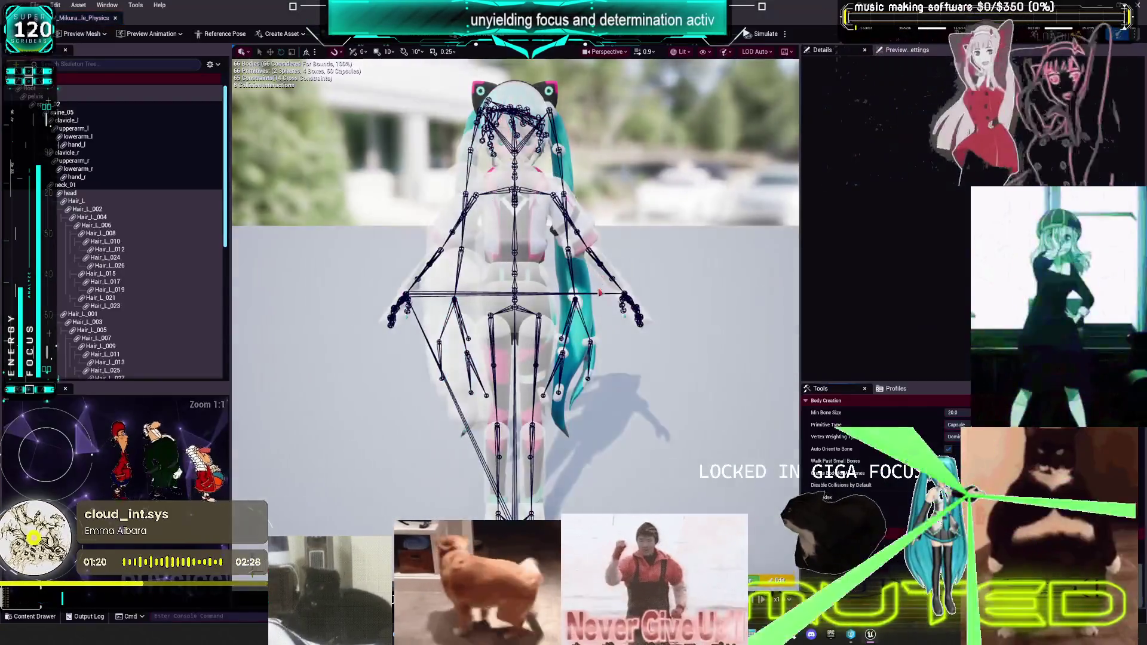
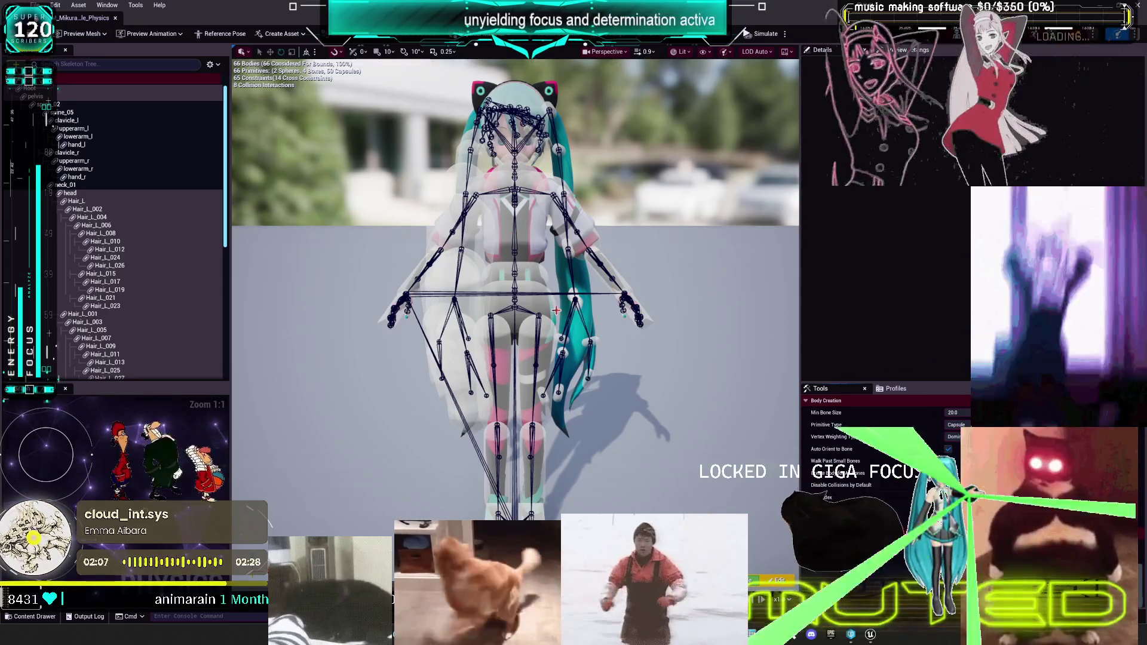
- Select the Hair_L through Hair_L_023 bodies and set their capsule rotation to 90°
drag(794, 179, 775, 172)
scroll(514, 287, up, 15)
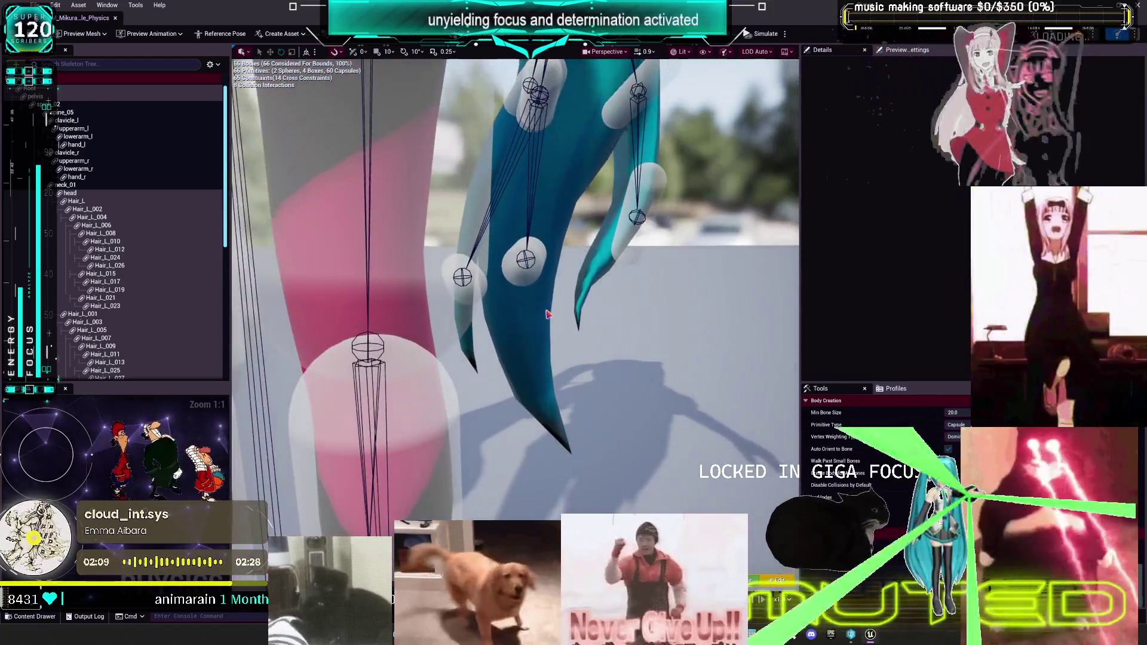
click(526, 259)
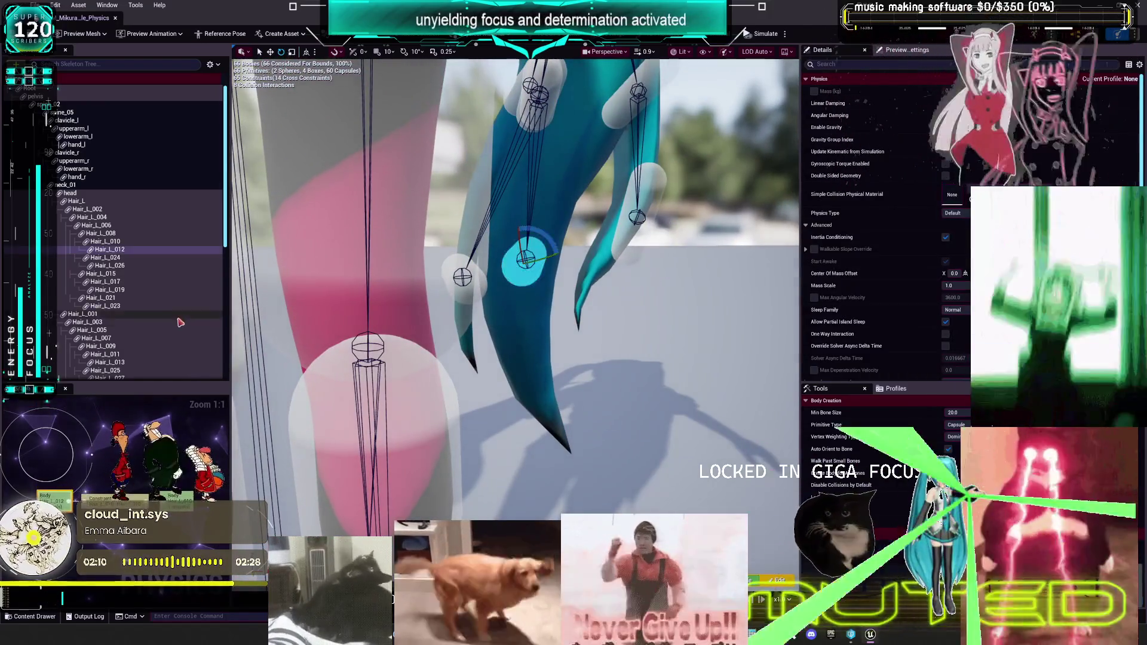
click(145, 305)
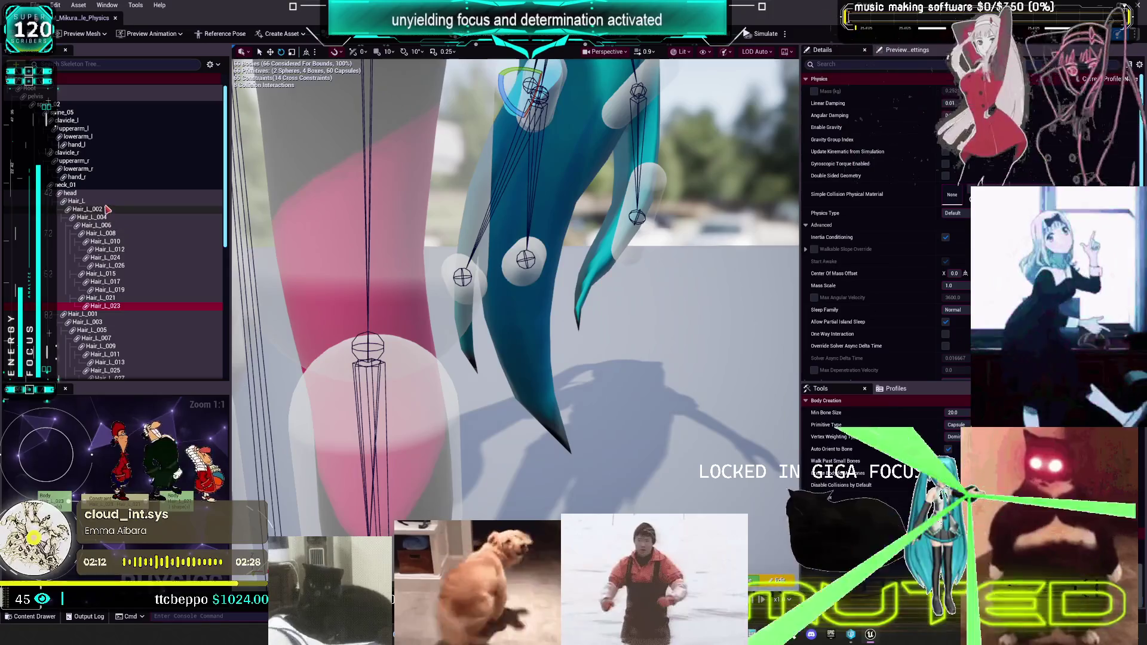
shift+click(181, 202)
scroll(860, 252, down, 10)
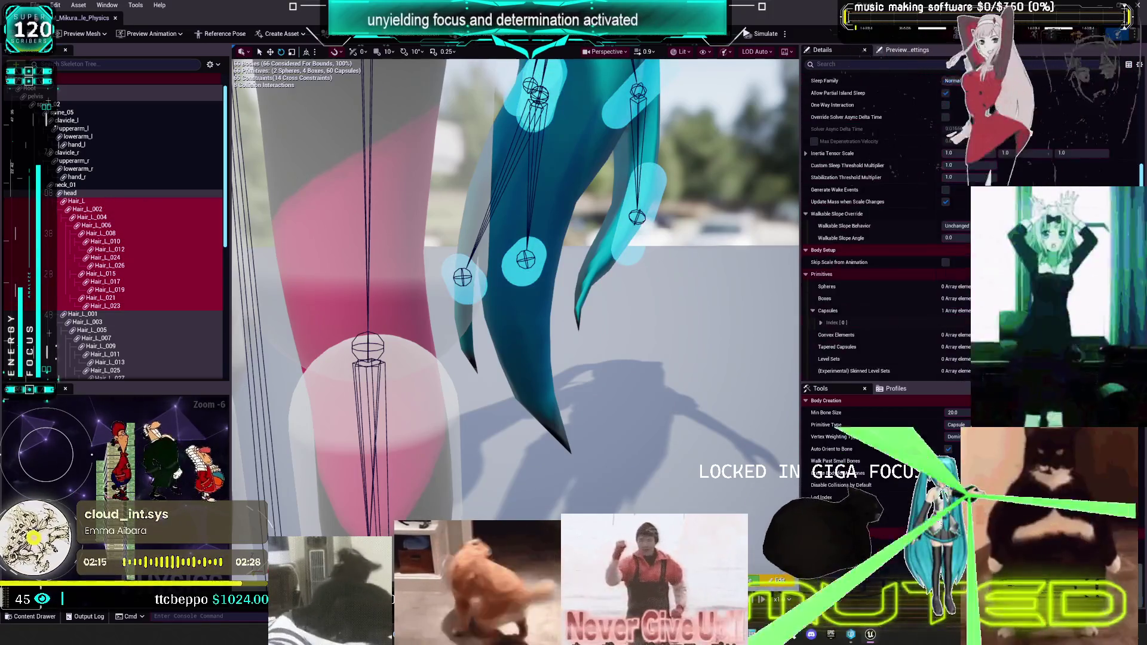
click(820, 265)
scroll(836, 262, down, 2)
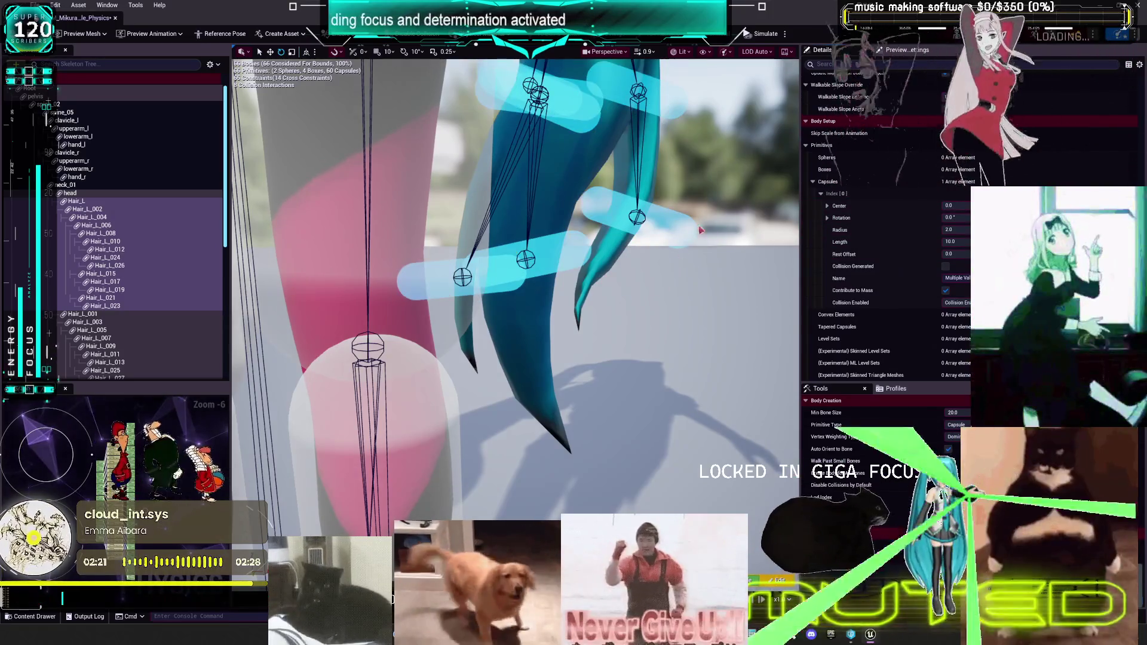
click(955, 217)
text(90)
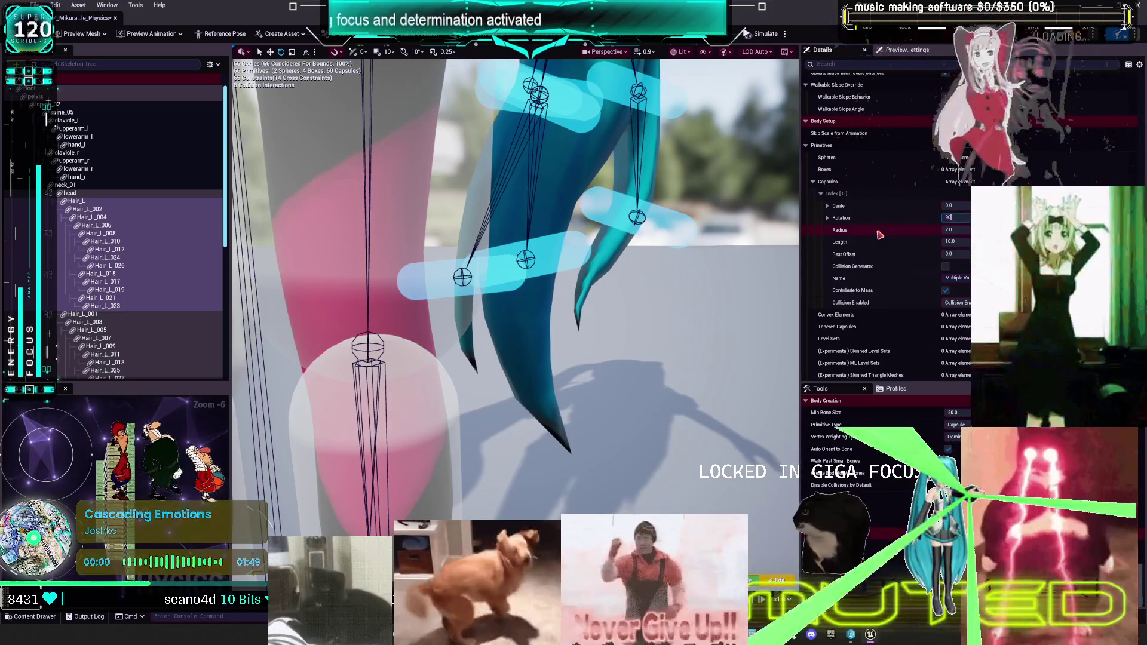
key(Return)
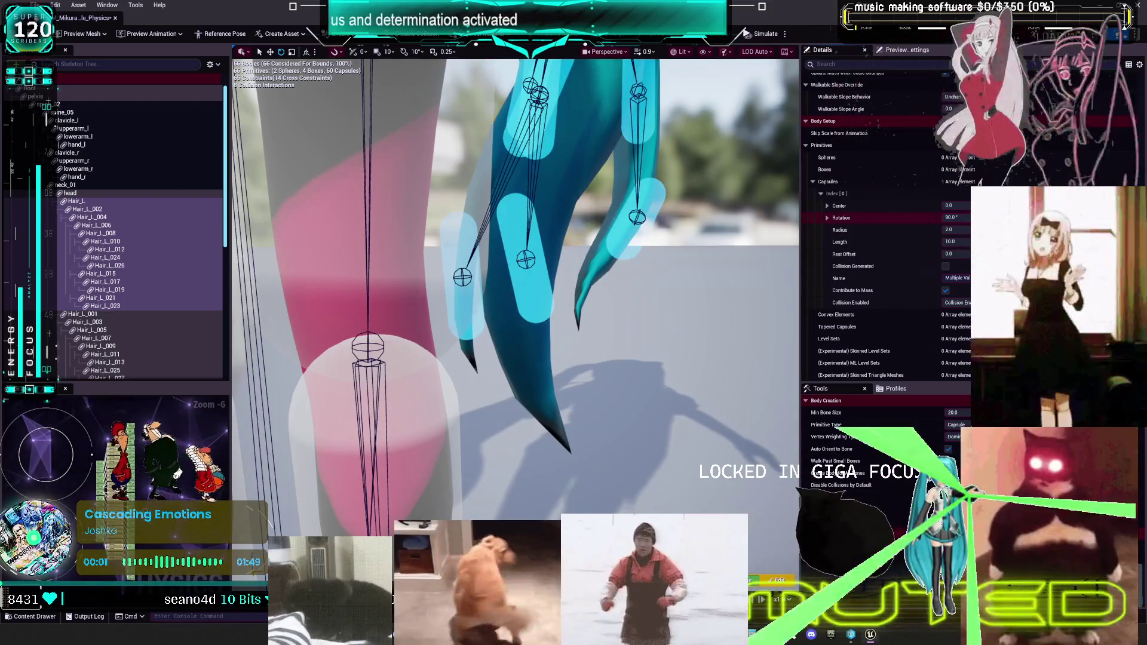
- Move the rotated hair capsules down along the strands with the translate gizmo
drag(670, 206, 573, 140)
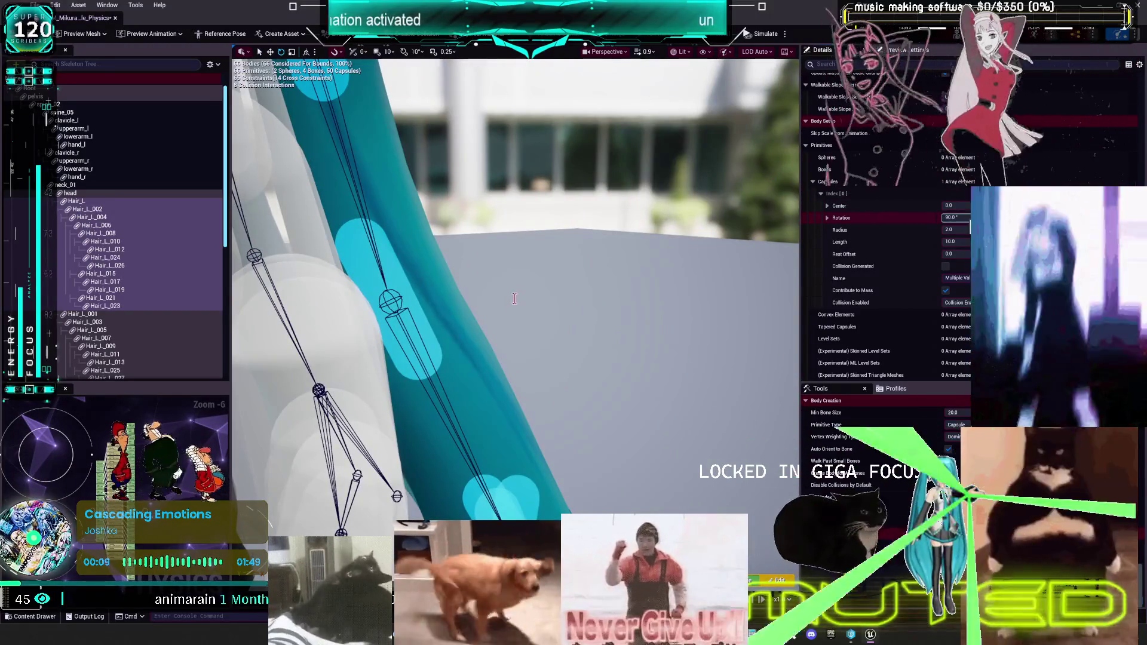
drag(501, 294, 500, 294)
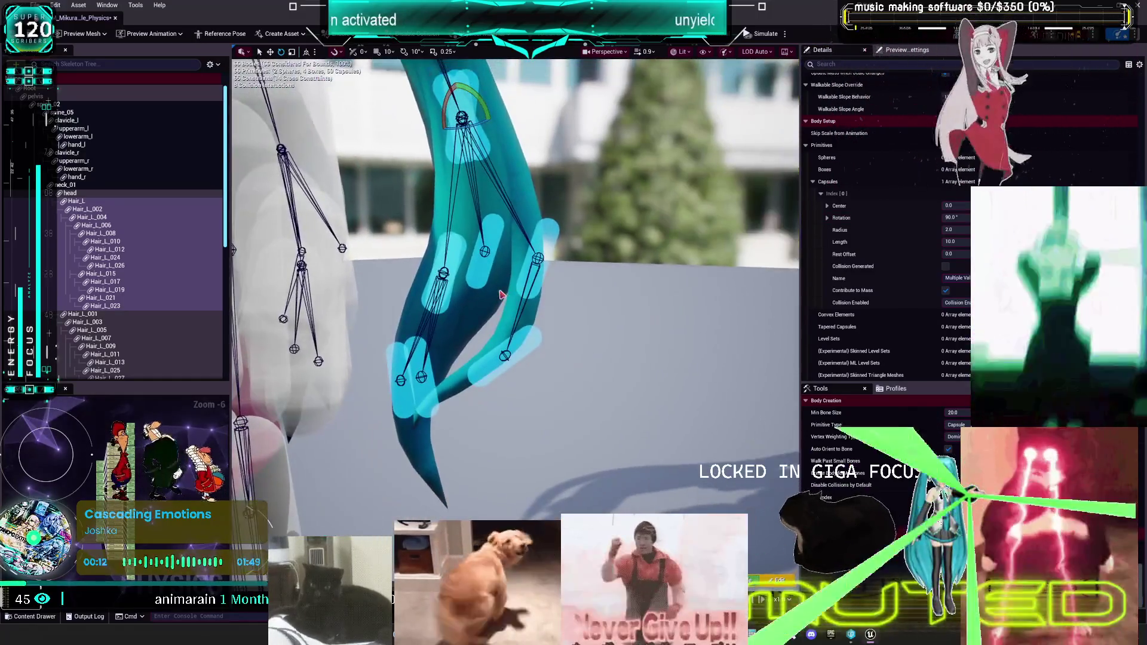
key(w)
mouse_move(462, 116)
mouse_down()
mouse_move(472, 176)
mouse_move(642, 232)
mouse_move(619, 190)
mouse_up()
click(642, 231)
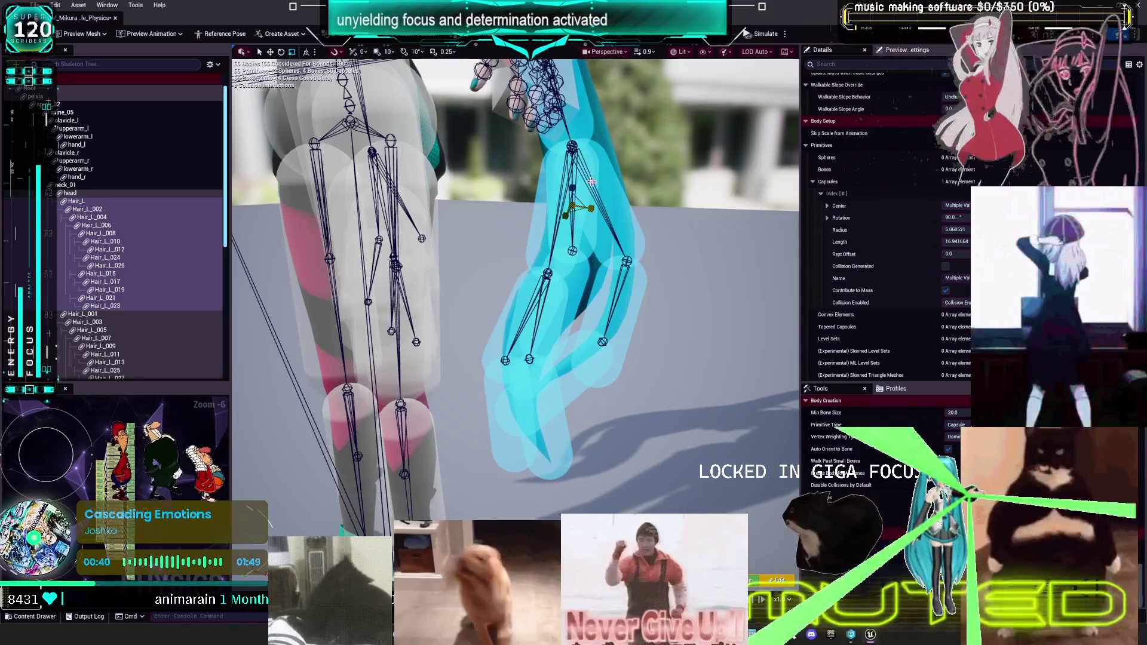
- From behind the head, slide the upper Hair_L capsule up its bone toward the head
right_click(589, 172)
right_click(591, 165)
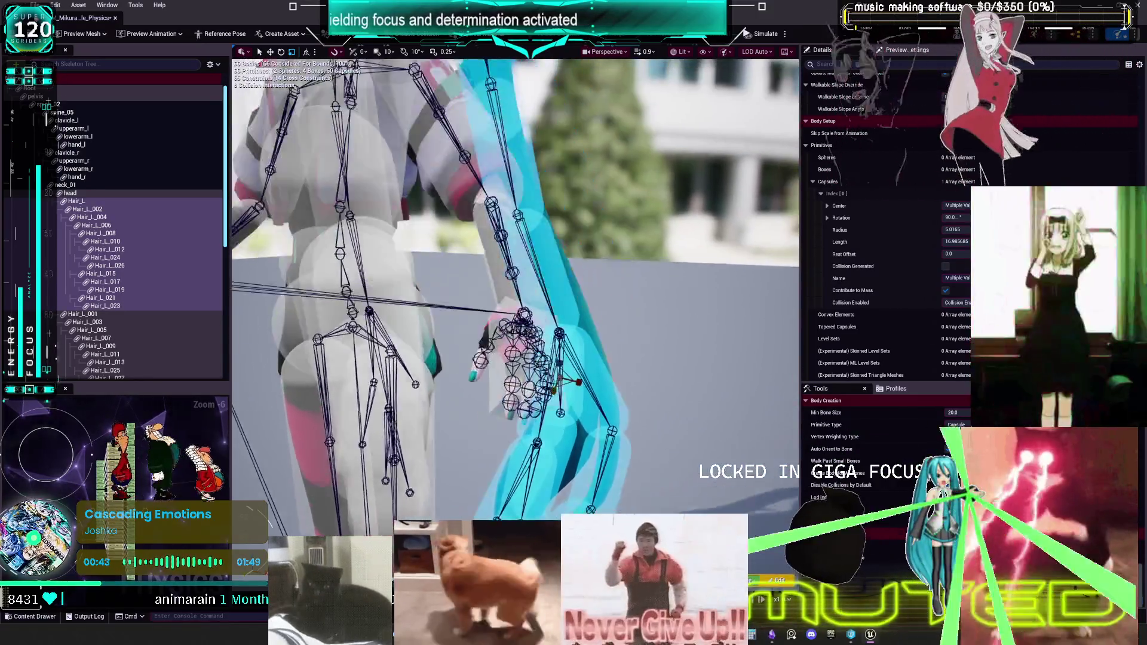
drag(501, 231, 501, 231)
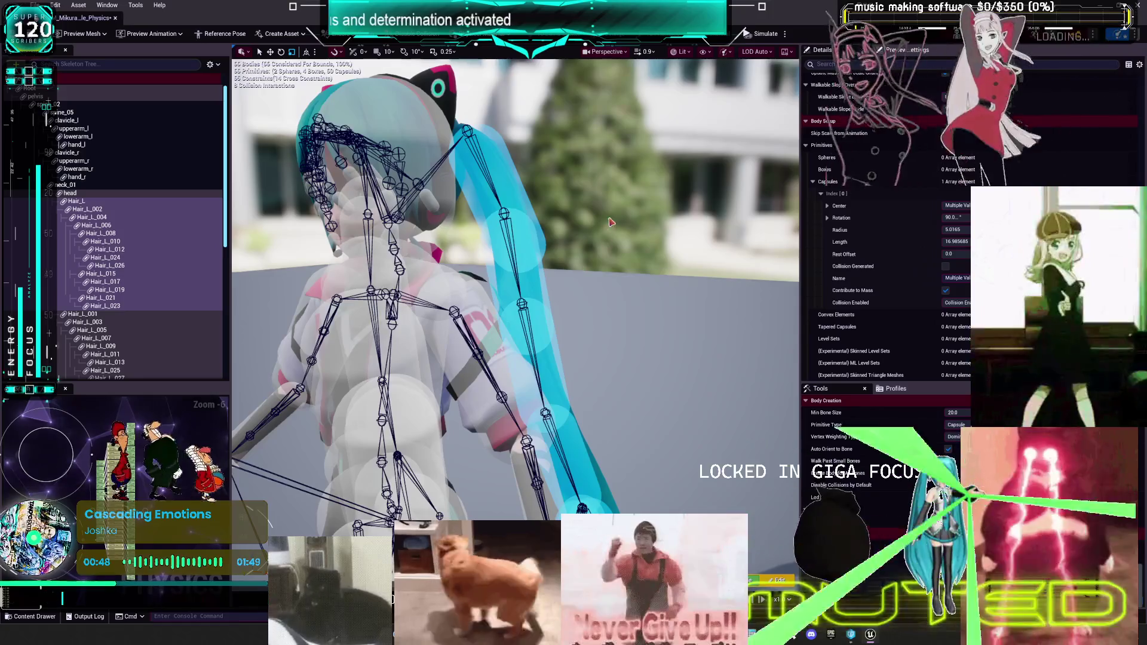
drag(612, 258, 612, 258)
drag(533, 255, 534, 256)
drag(476, 178, 476, 178)
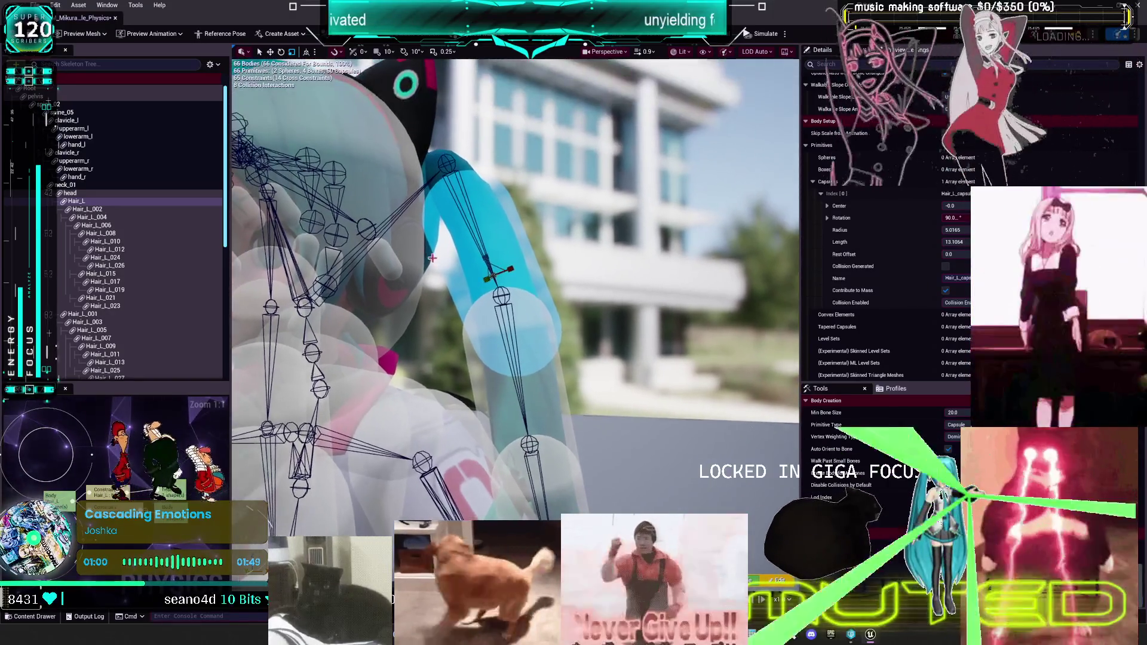
mouse_move(485, 256)
mouse_down()
mouse_move(470, 218)
mouse_move(492, 233)
mouse_up()
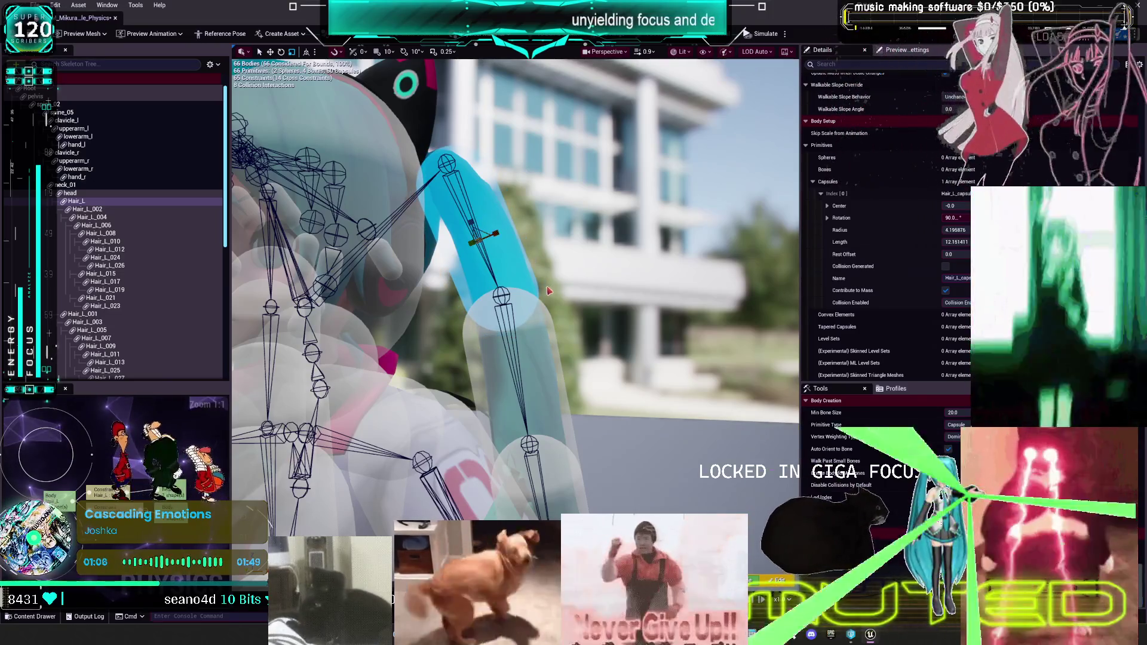
- Make the Hair_L_002 capsule thinner and longer, and shorten the Hair_L_004 capsule
click(555, 358)
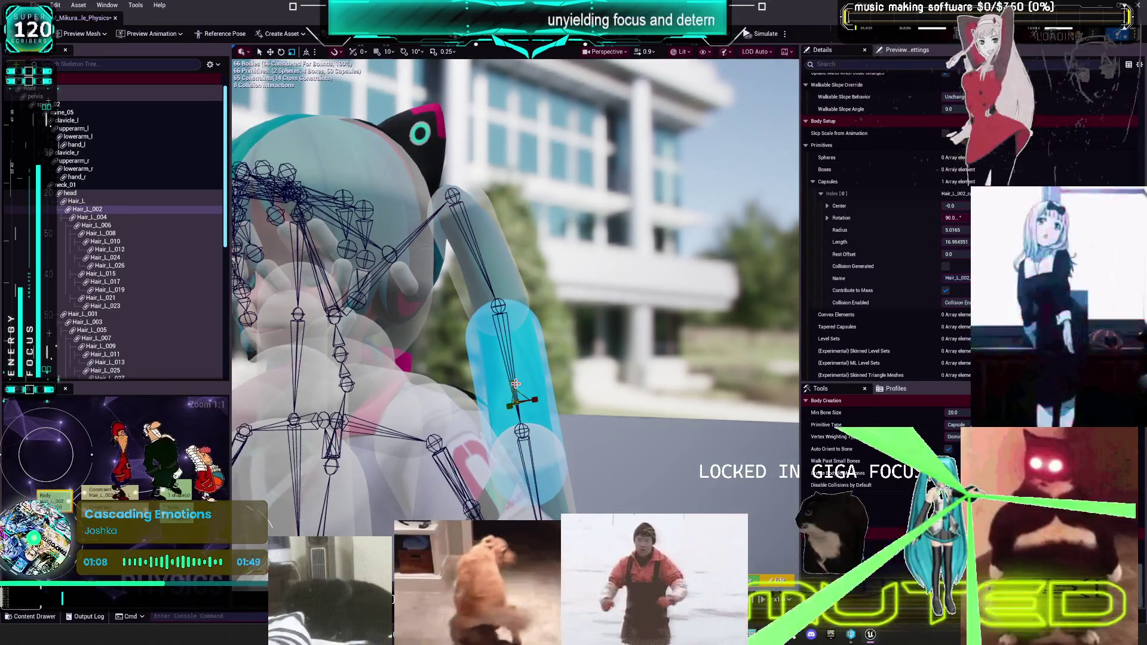
key(f)
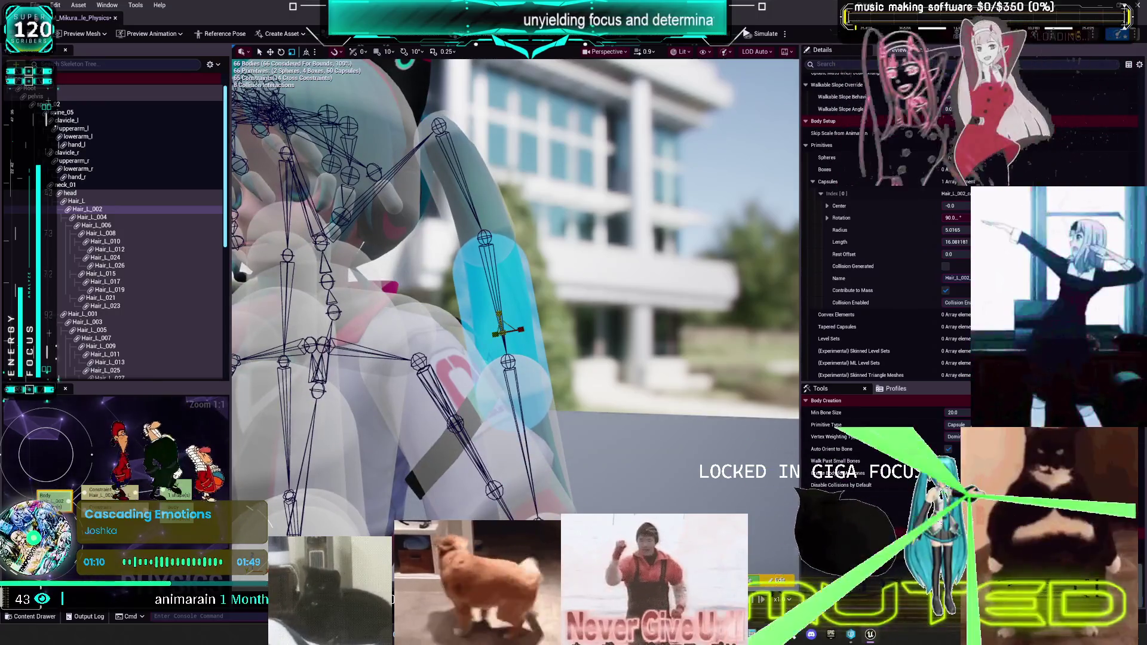
drag(522, 327, 493, 292)
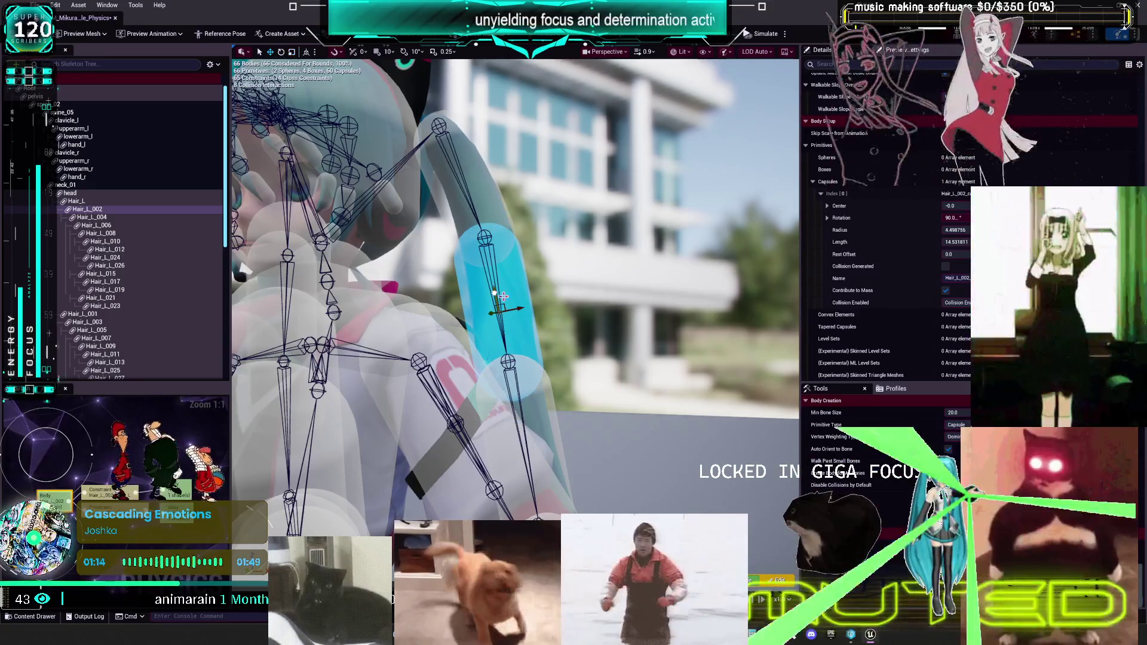
mouse_move(588, 361)
mouse_down()
mouse_move(460, 364)
mouse_move(418, 313)
mouse_up()
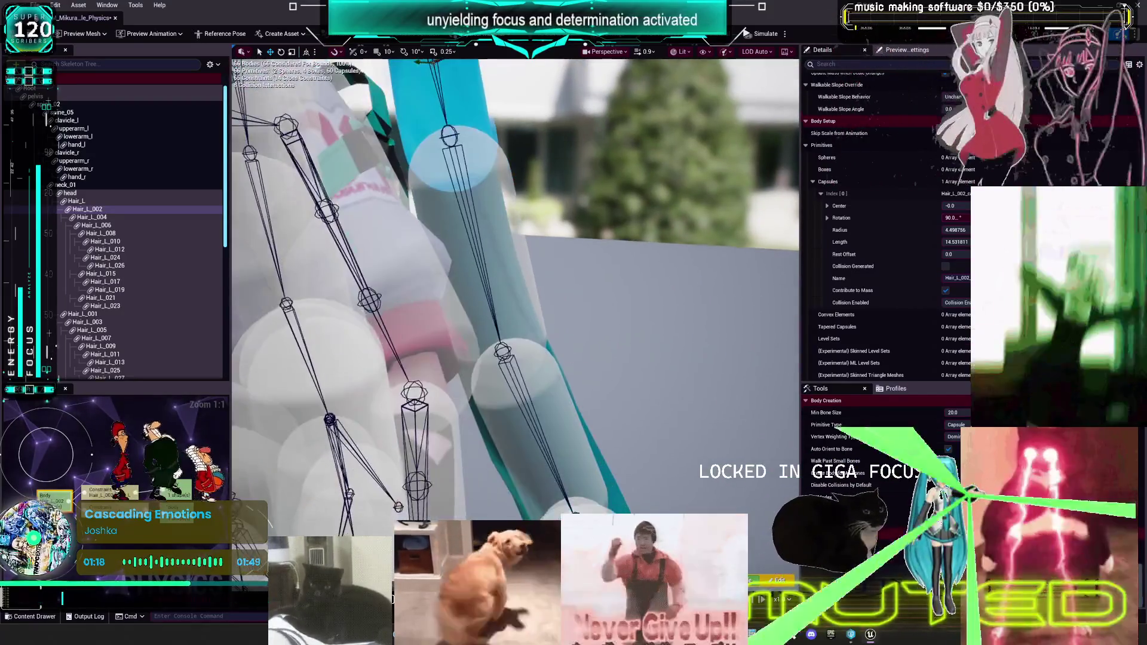
click(507, 283)
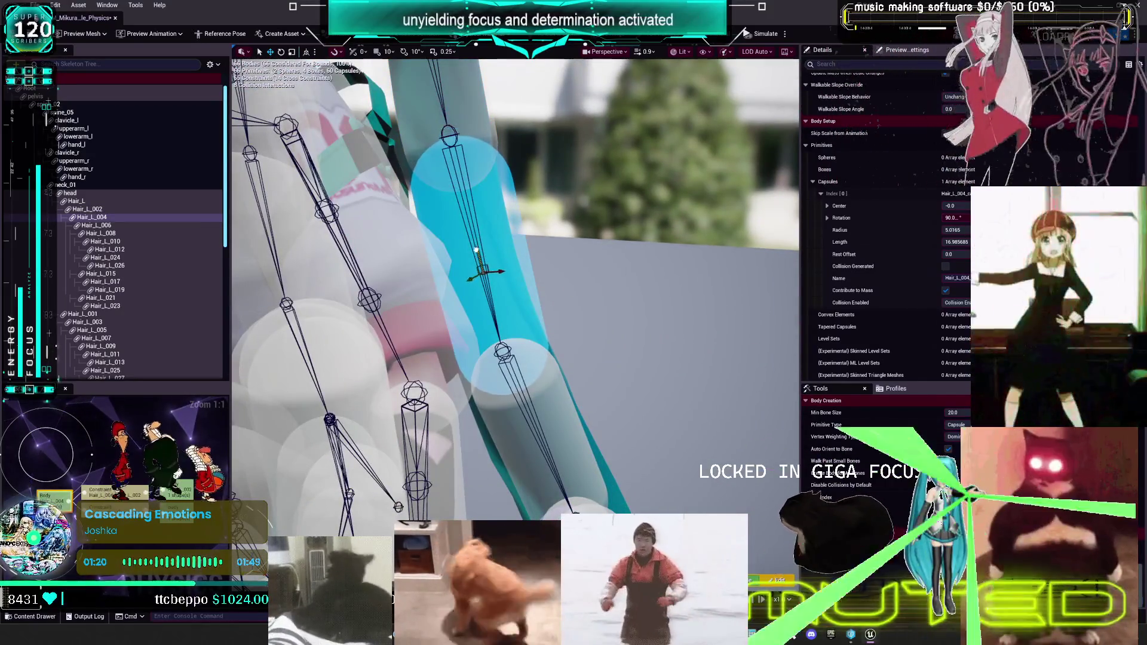
key(r)
drag(475, 242, 470, 257)
- Check the lower hair capsules, then slim and lengthen the Hair_L_008 capsule
click(520, 412)
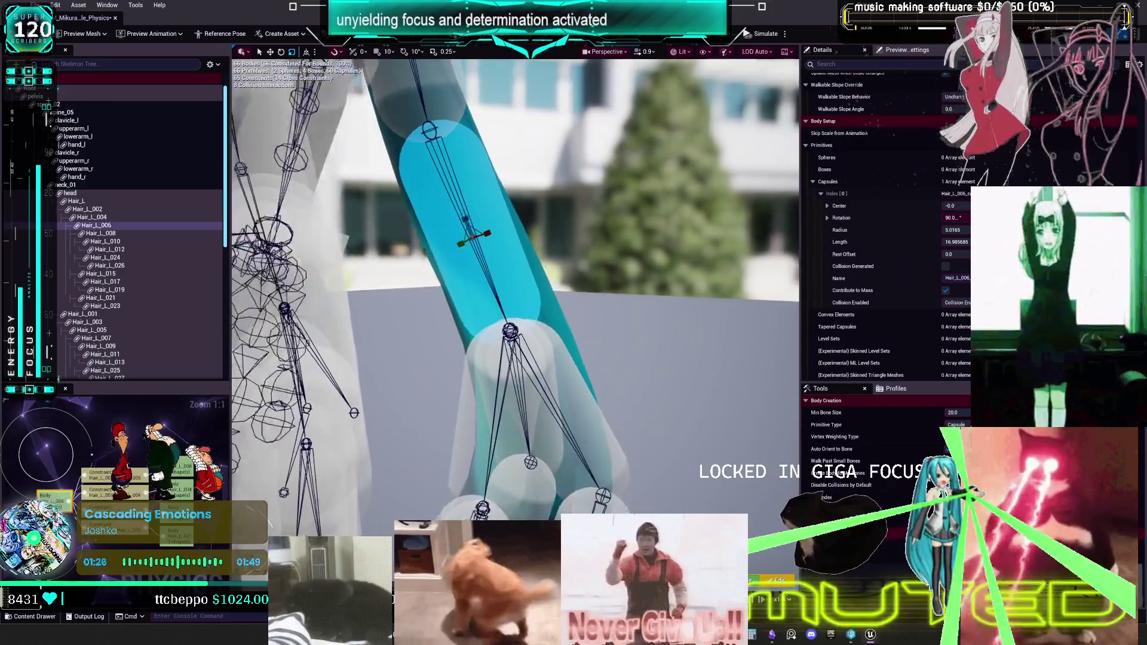
mouse_move(493, 176)
mouse_down()
mouse_move(514, 182)
mouse_move(482, 178)
mouse_move(515, 192)
mouse_up()
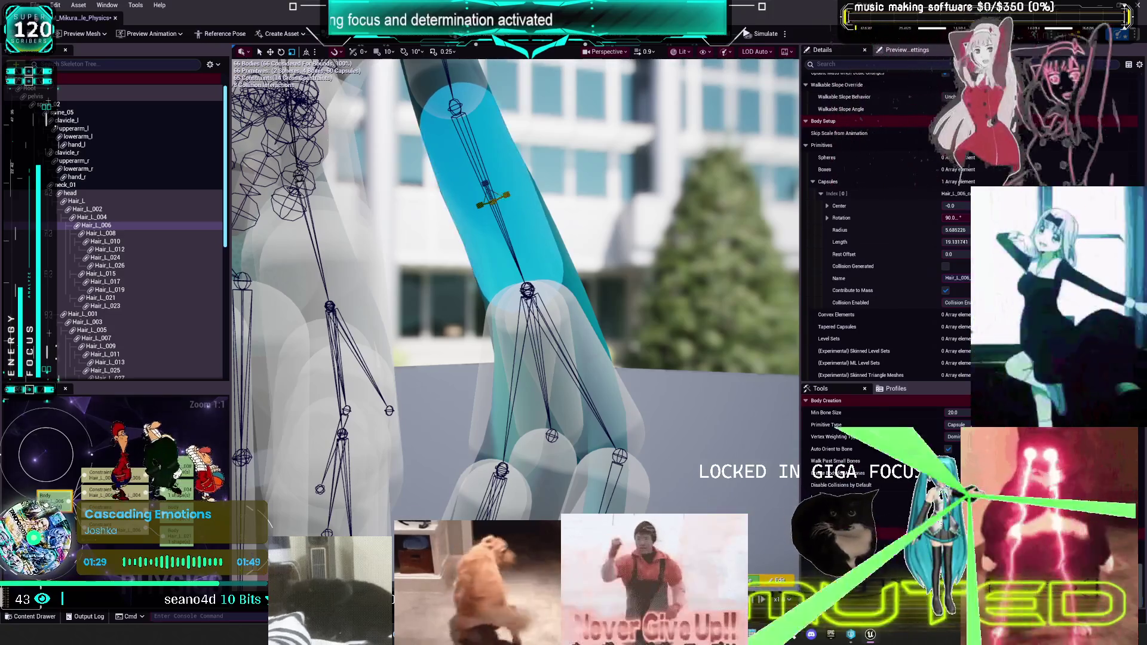
click(559, 356)
drag(559, 357, 581, 354)
drag(550, 226, 528, 225)
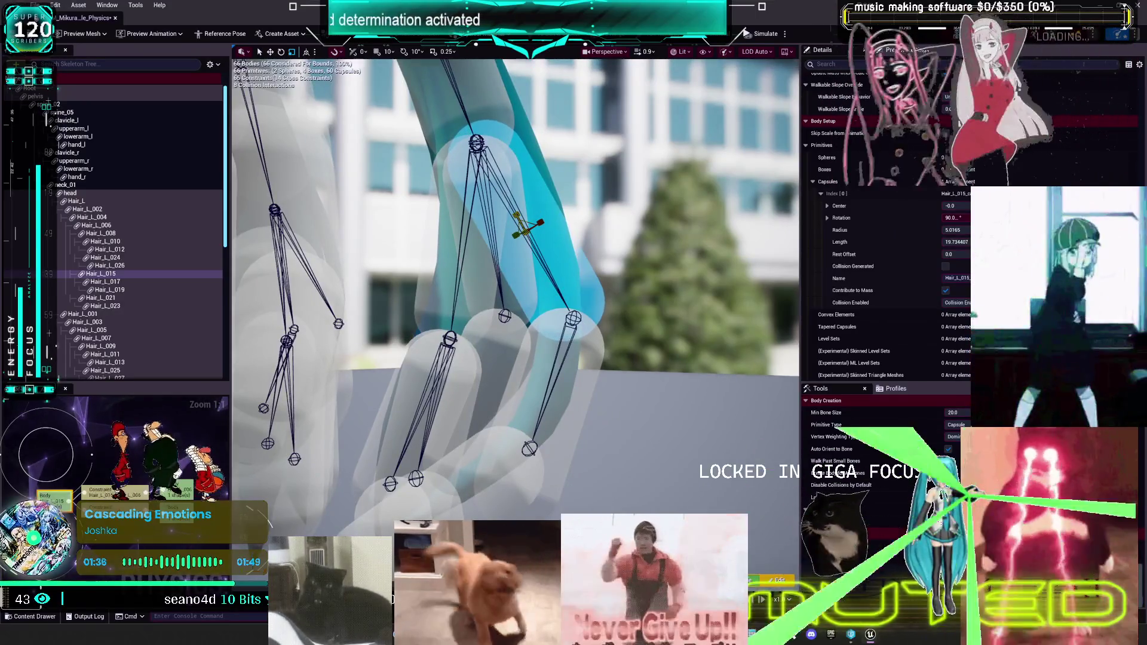
click(516, 305)
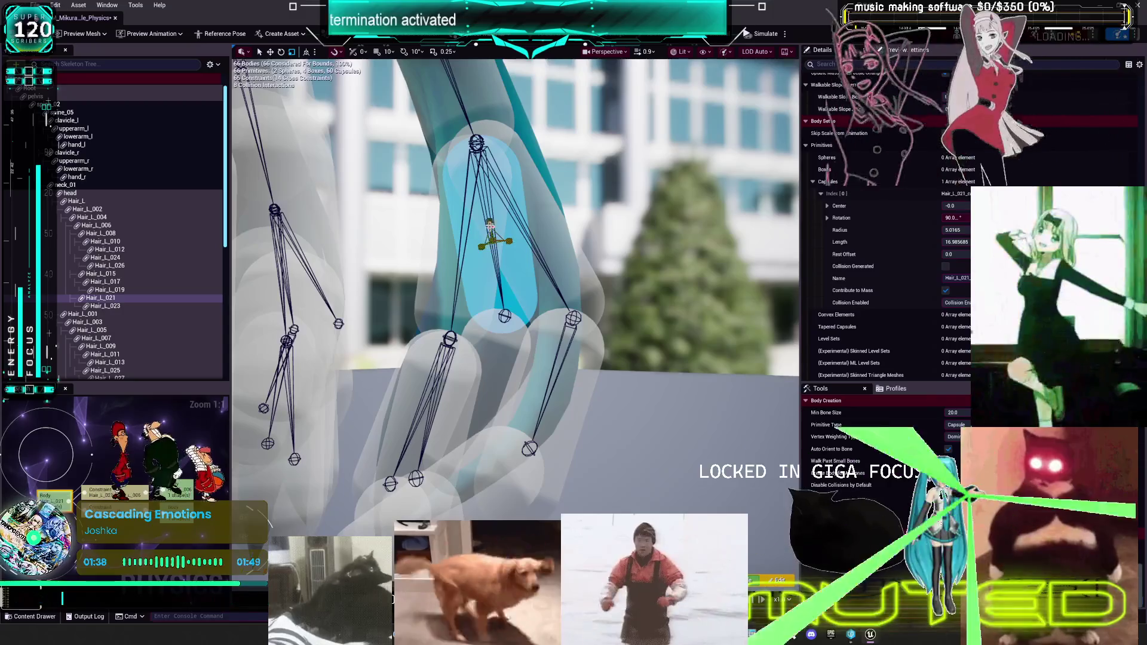
click(449, 279)
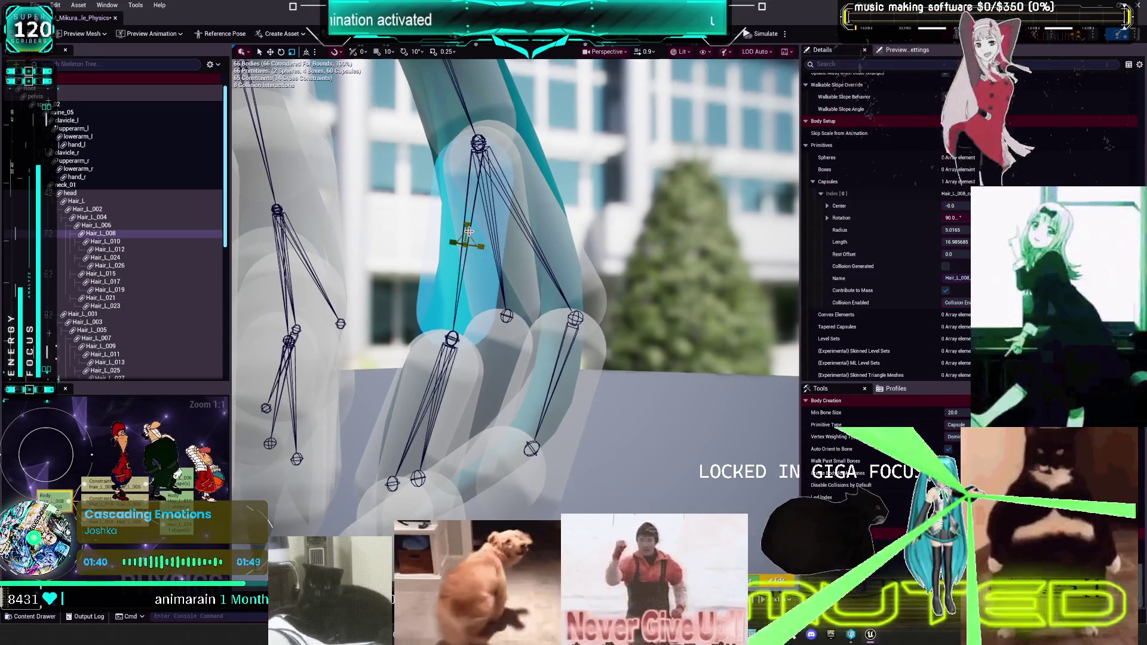
drag(449, 259, 460, 241)
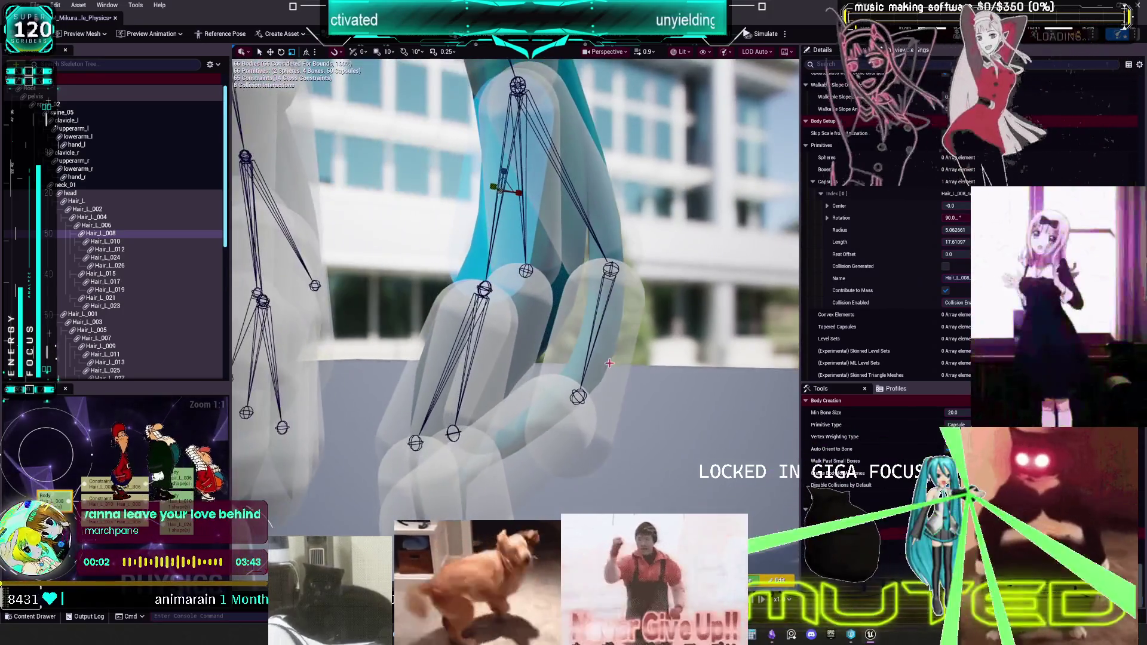
- Slim Hair_L_017 to about 13.45 length and 3.24 radius, and thin Hair_L_023
click(598, 355)
scroll(598, 354, up, 3)
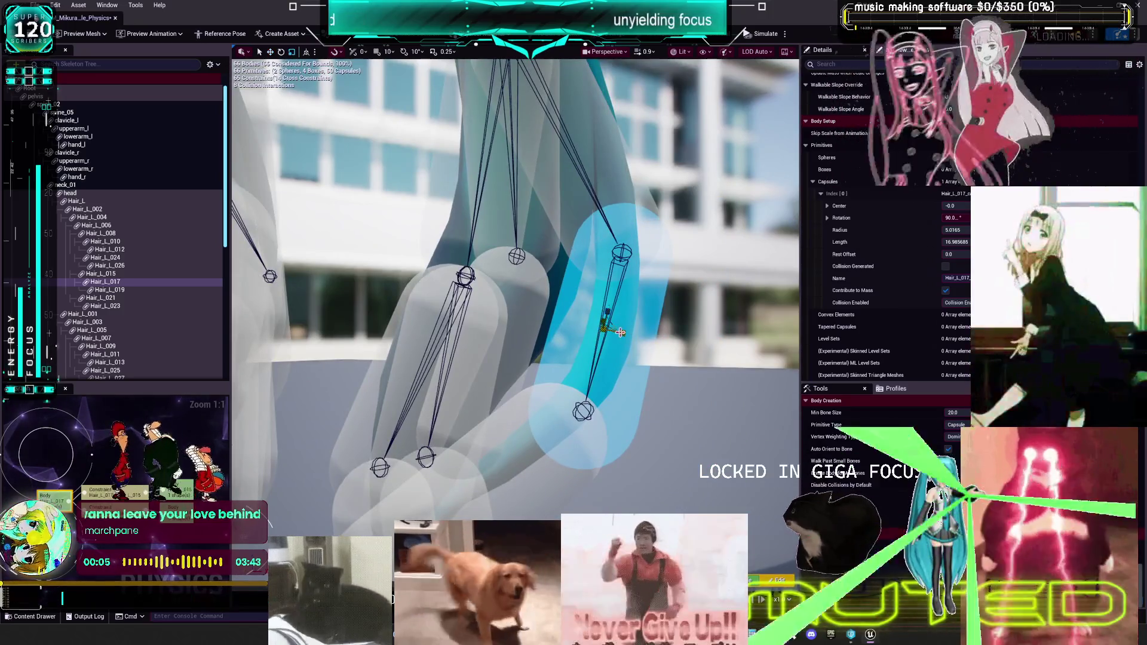
drag(610, 311, 636, 294)
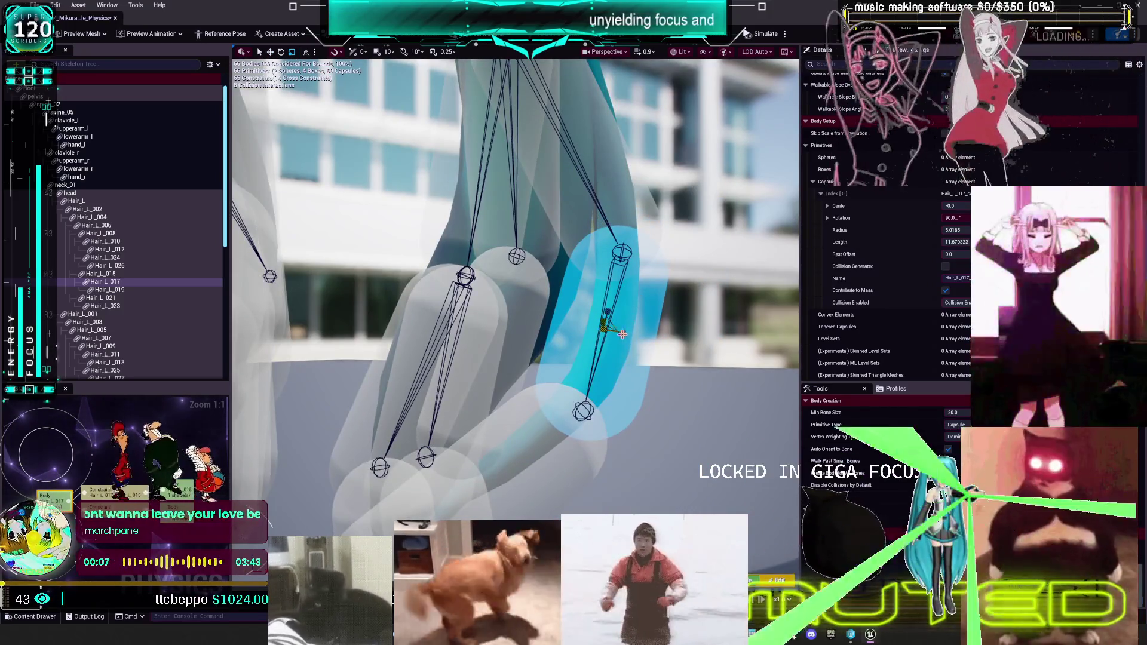
drag(622, 334, 621, 332)
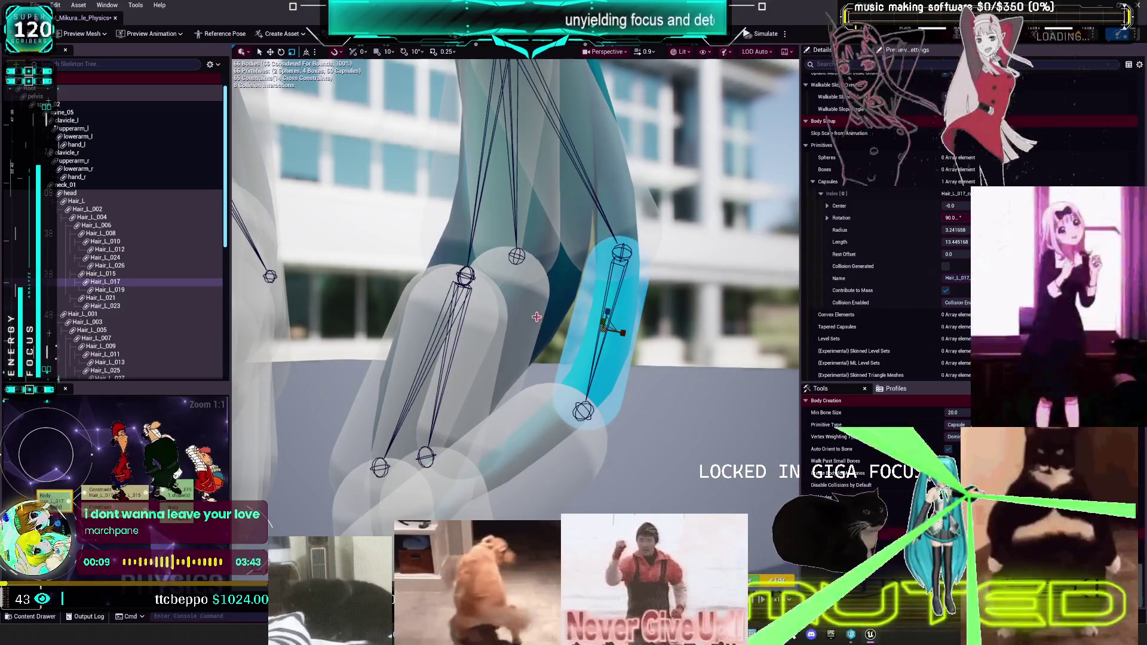
click(514, 336)
drag(505, 363, 514, 356)
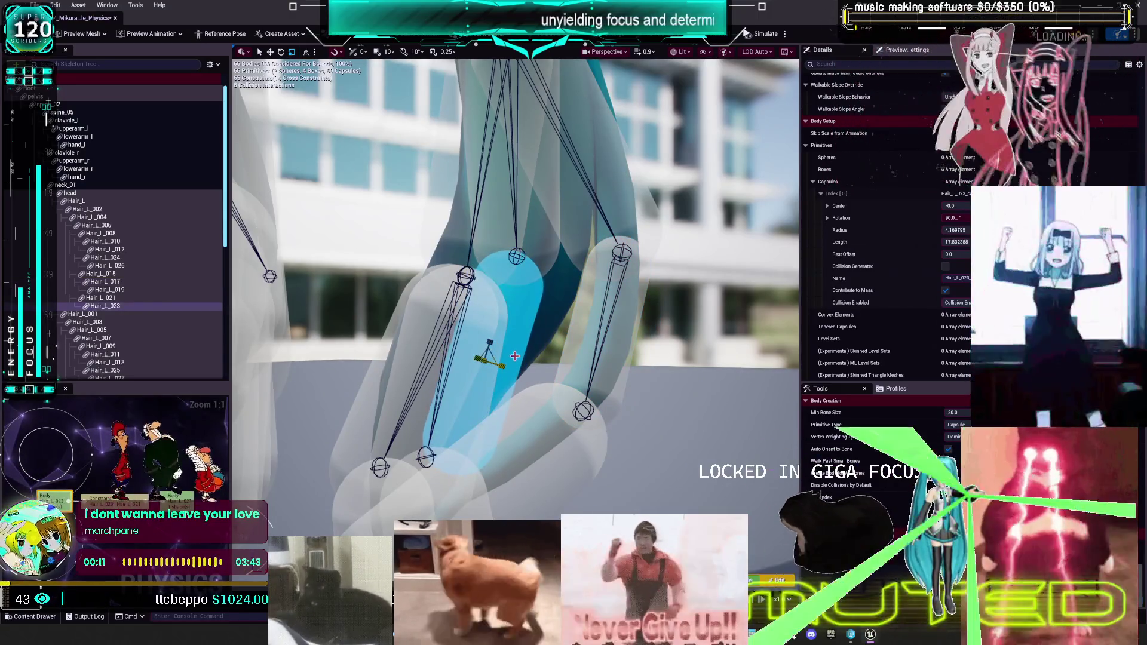
drag(418, 329, 478, 340)
click(558, 357)
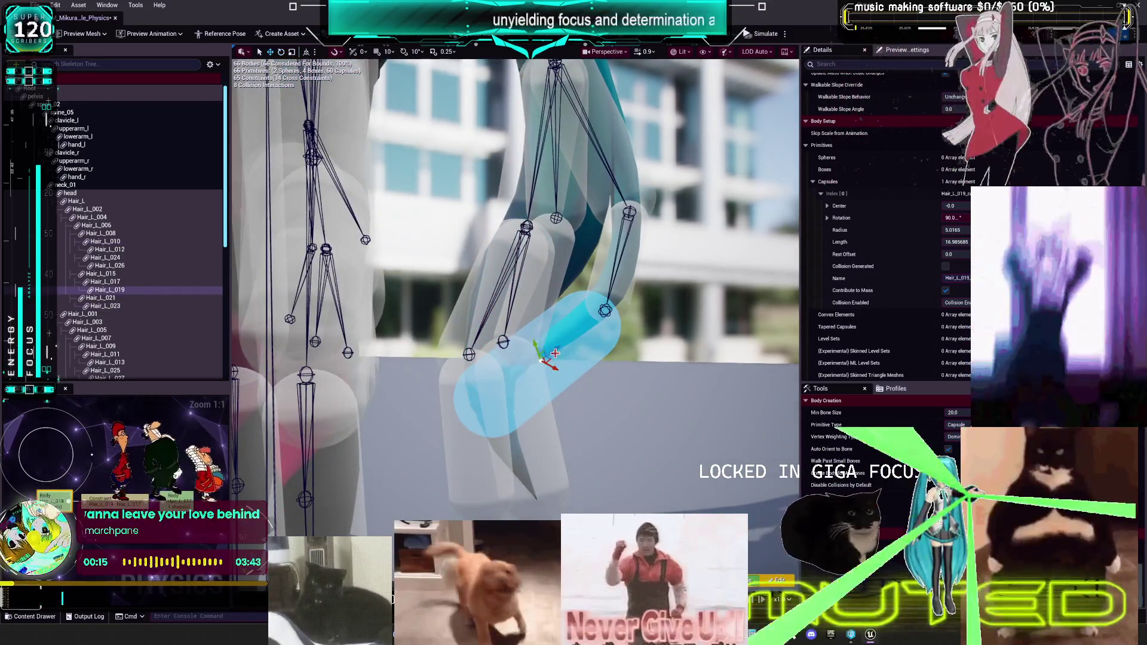
- Move the Hair_L_019 capsule up along its bone and nudge it slightly along X
scroll(549, 361, up, 3)
mouse_move(511, 364)
mouse_down()
mouse_move(547, 348)
mouse_move(541, 341)
mouse_move(541, 352)
mouse_up()
drag(606, 383, 516, 391)
drag(602, 352, 582, 339)
mouse_move(585, 398)
mouse_down()
mouse_move(493, 368)
mouse_move(555, 362)
mouse_move(530, 335)
mouse_move(517, 337)
mouse_up()
- Slide the Hair_L_026 and Hair_L_024 capsules up onto their own hair bones
click(492, 367)
click(421, 348)
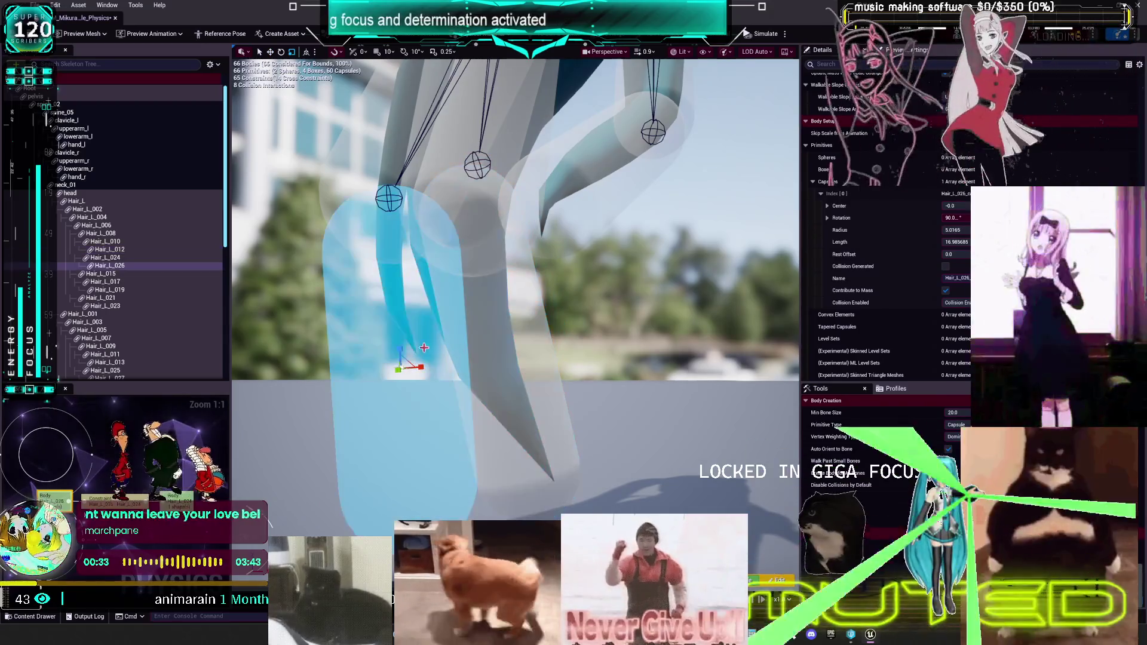
mouse_move(419, 363)
mouse_down()
mouse_move(395, 248)
mouse_move(412, 261)
mouse_move(392, 245)
mouse_move(466, 221)
mouse_up()
drag(533, 262, 490, 282)
click(455, 268)
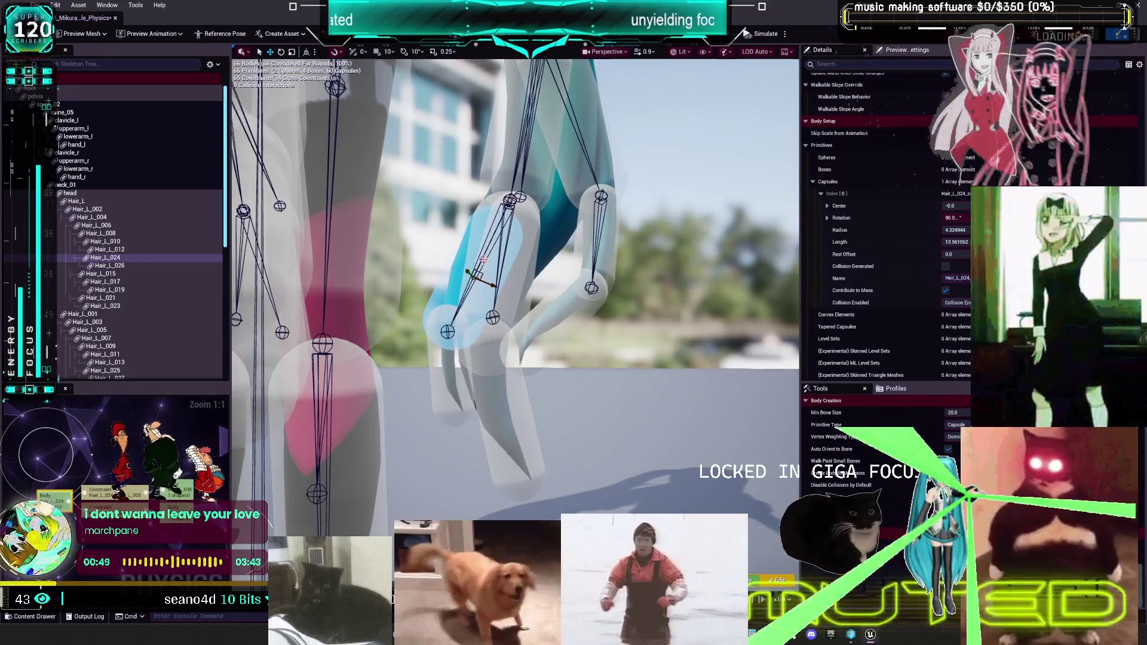
drag(483, 261, 495, 239)
mouse_move(556, 184)
mouse_down()
mouse_move(505, 291)
mouse_move(576, 257)
mouse_move(573, 295)
mouse_up()
click(504, 291)
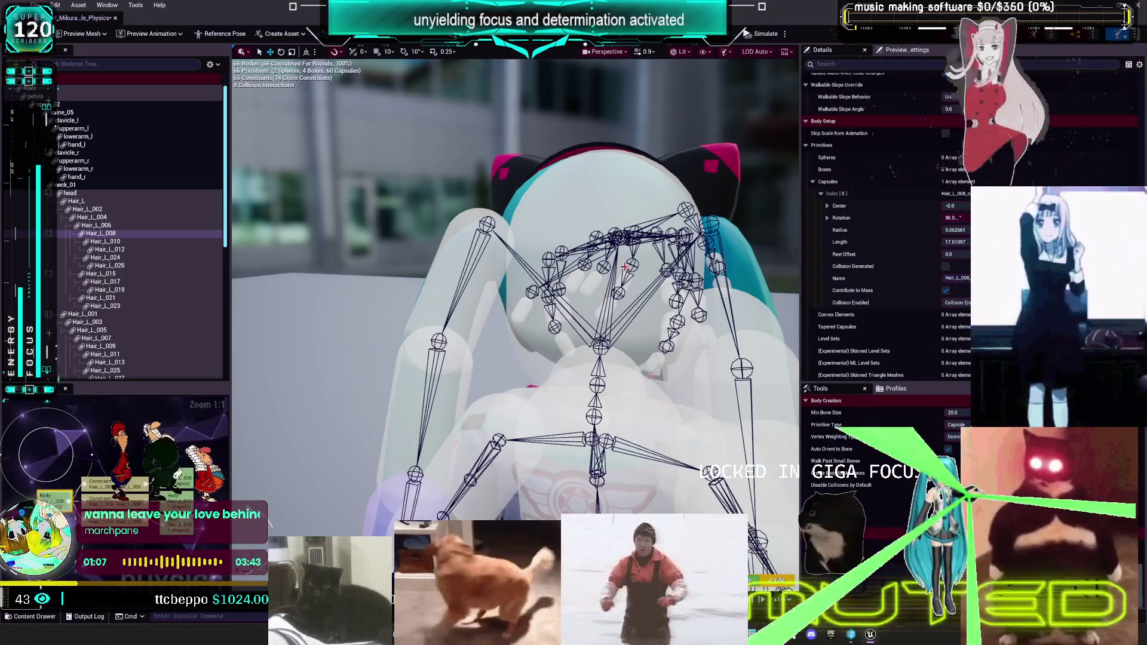
- Mirror the Hair_L_002 and Hair_L capsules to the opposite side of the head
drag(669, 167, 574, 179)
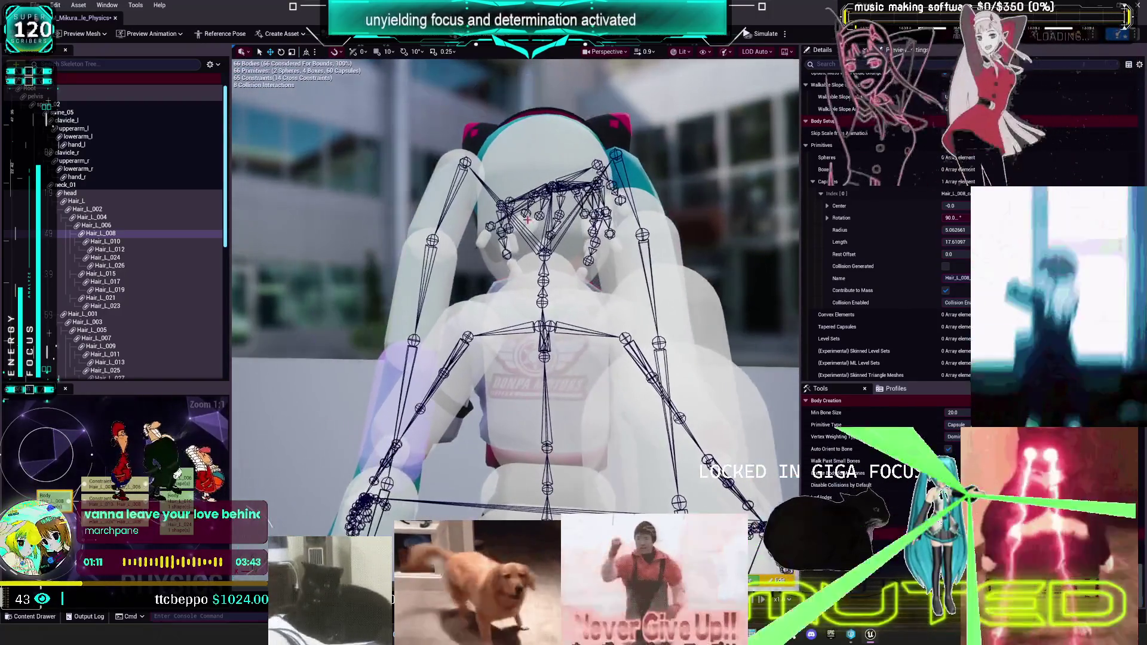
click(485, 199)
drag(500, 229, 483, 225)
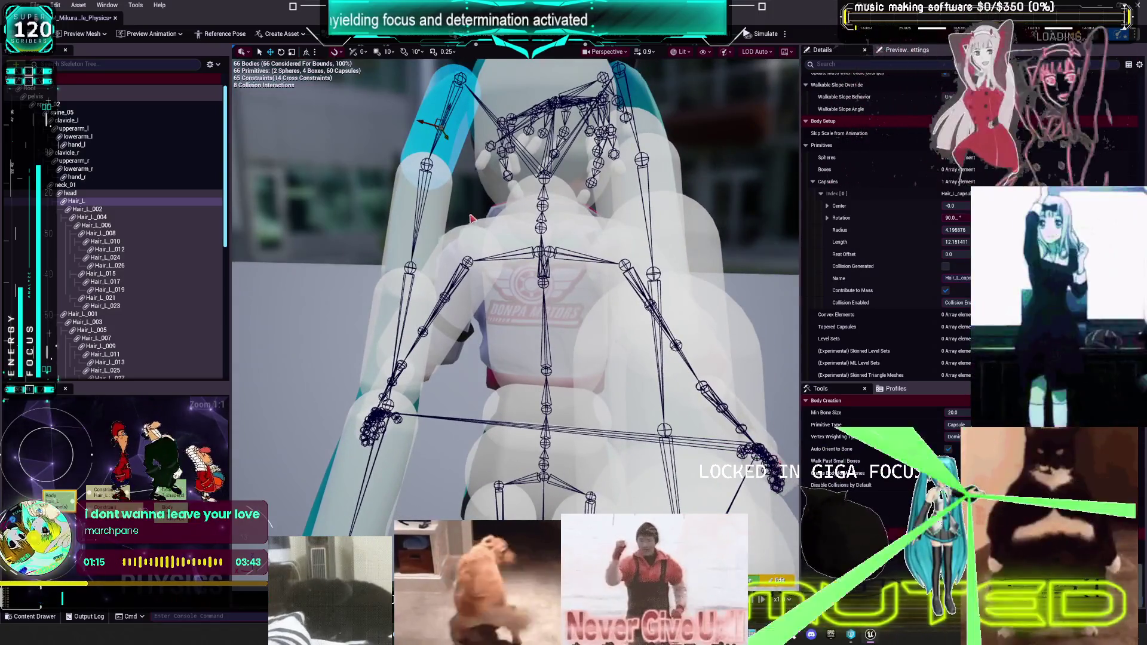
click(444, 204)
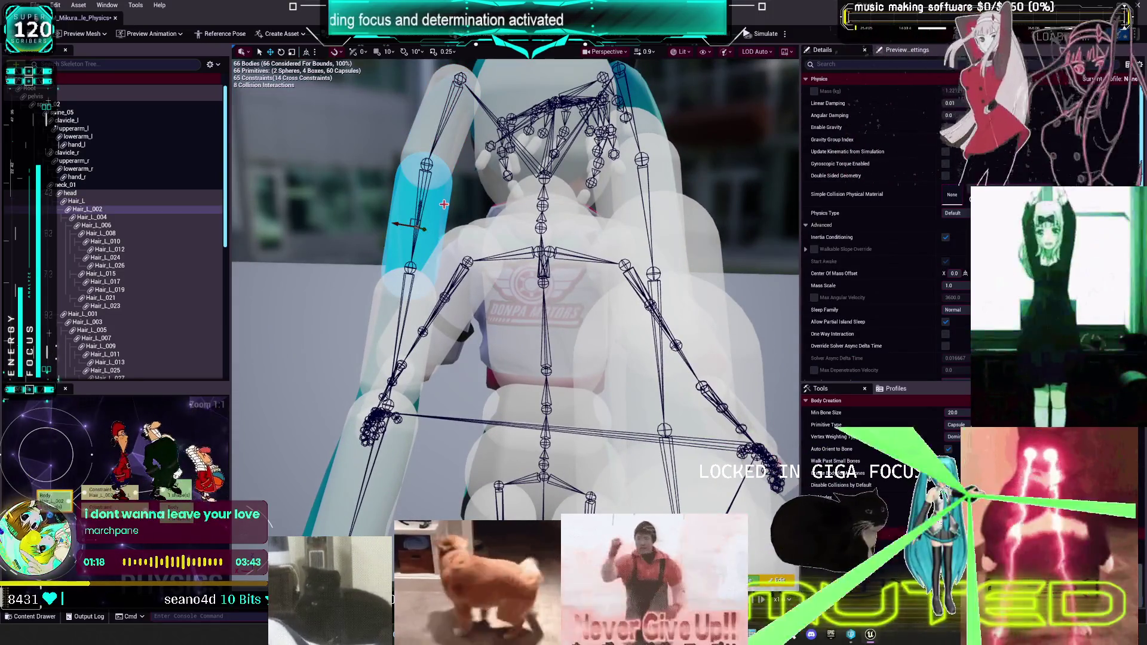
right_click(444, 204)
mouse_move(447, 207)
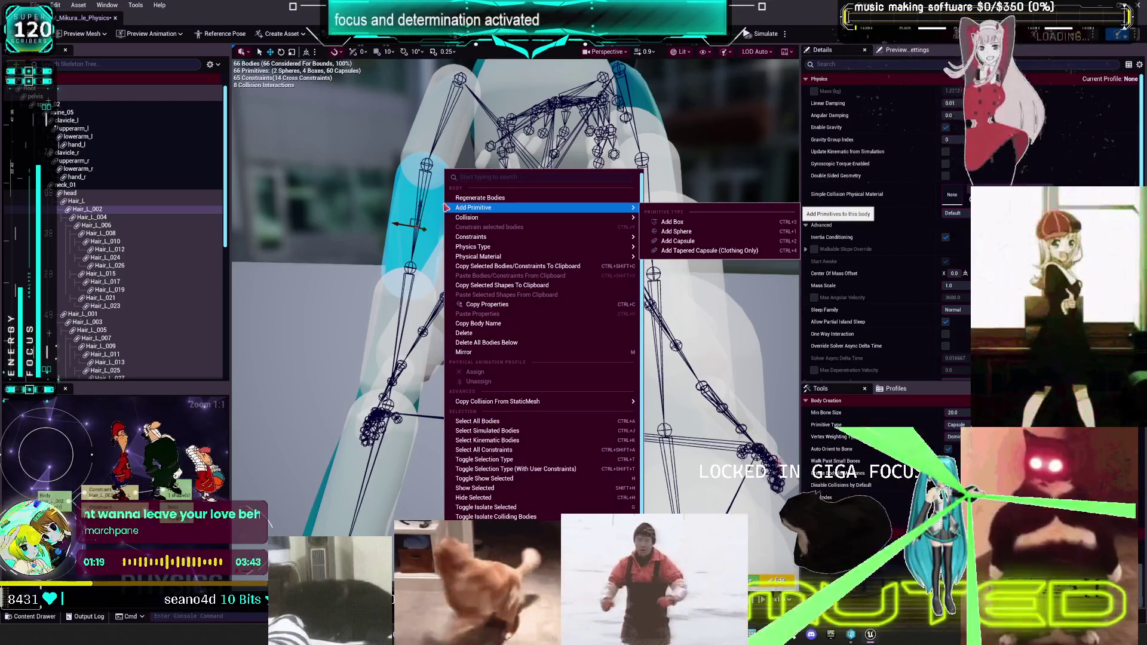
click(535, 352)
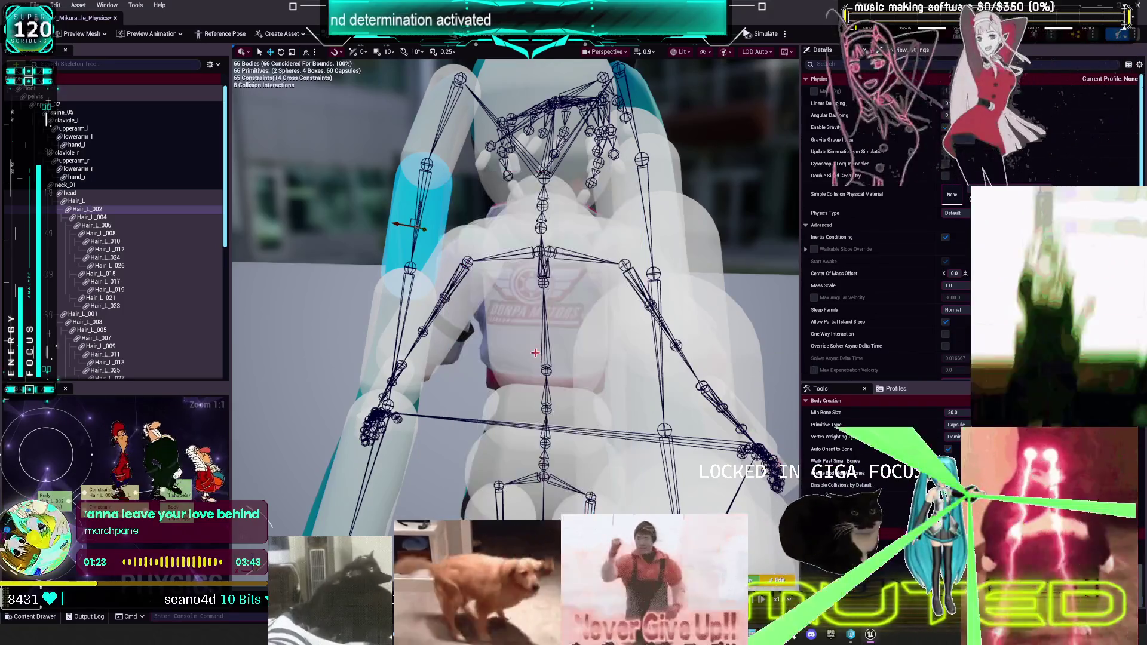
click(458, 135)
right_click(458, 135)
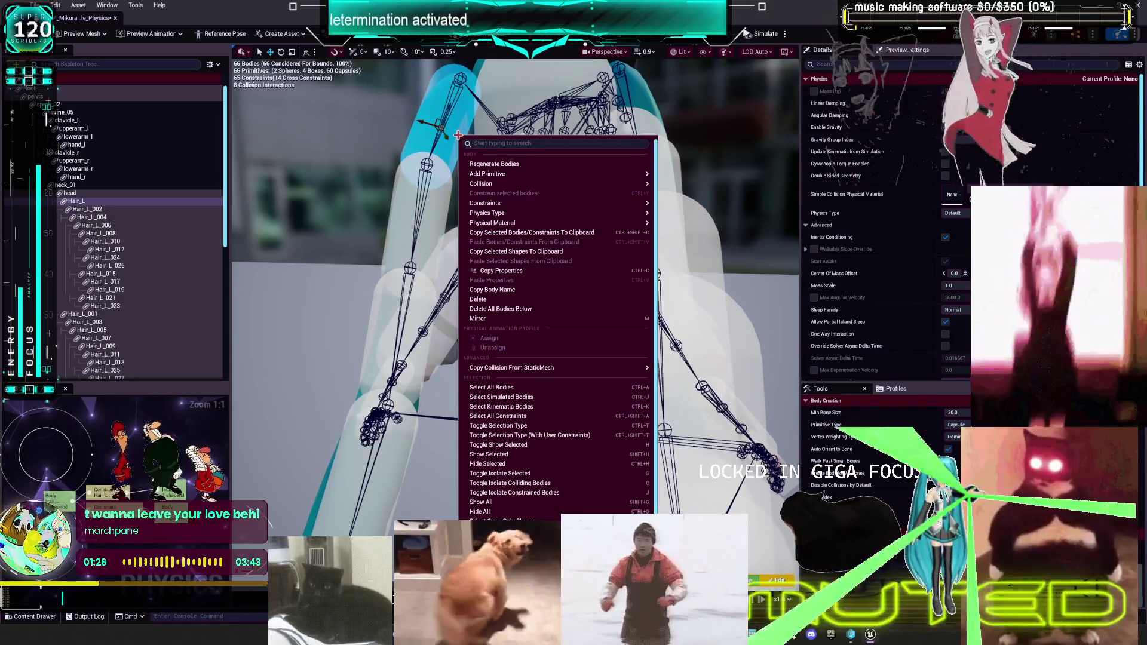
click(478, 318)
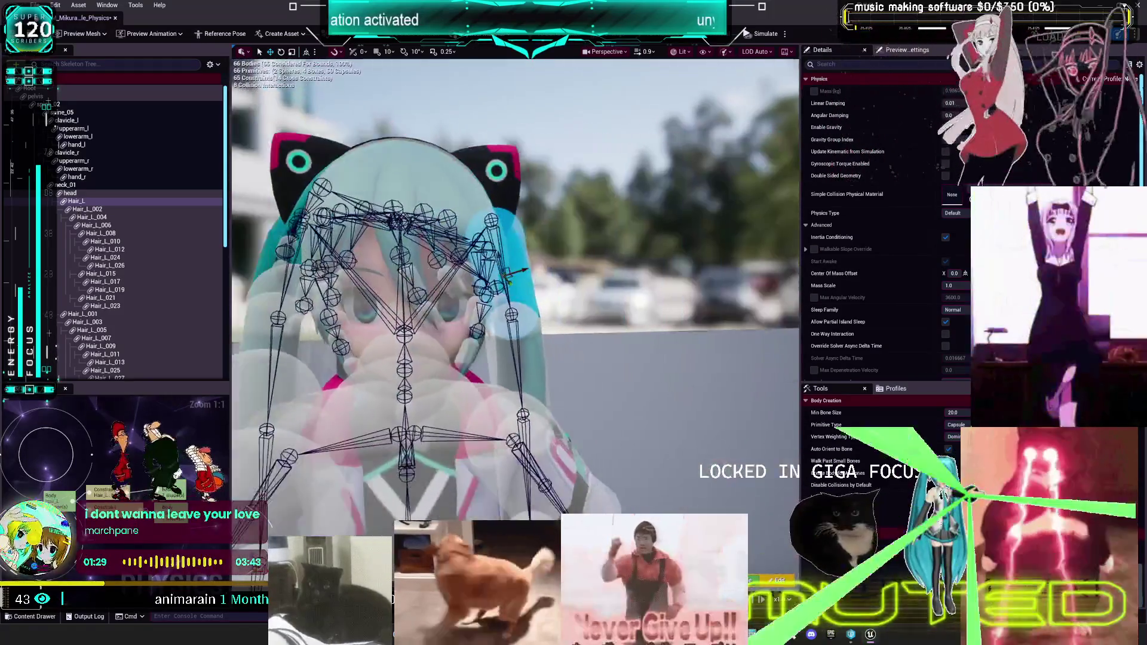
- Review the Hair_L_017, Hair_L_015, Hair_L_006 and Hair_L_004 capsules from behind the character
scroll(673, 239, down, 5)
mouse_move(599, 338)
mouse_down()
mouse_move(480, 338)
mouse_move(599, 338)
mouse_up()
click(599, 338)
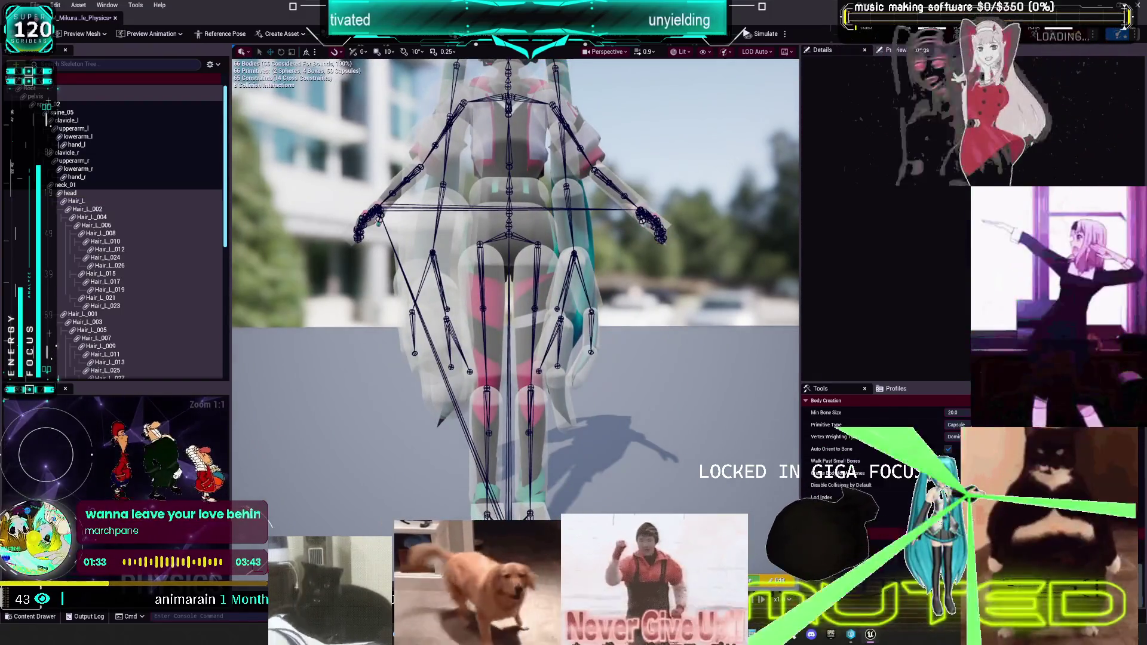
click(594, 333)
scroll(594, 302, up, 5)
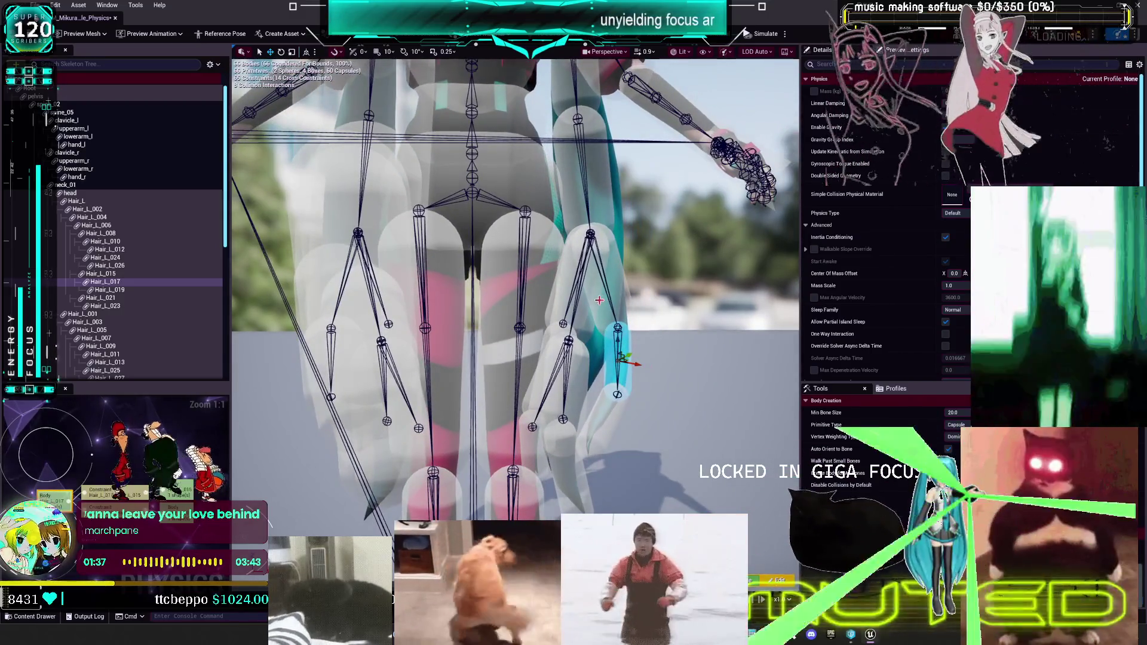
click(617, 296)
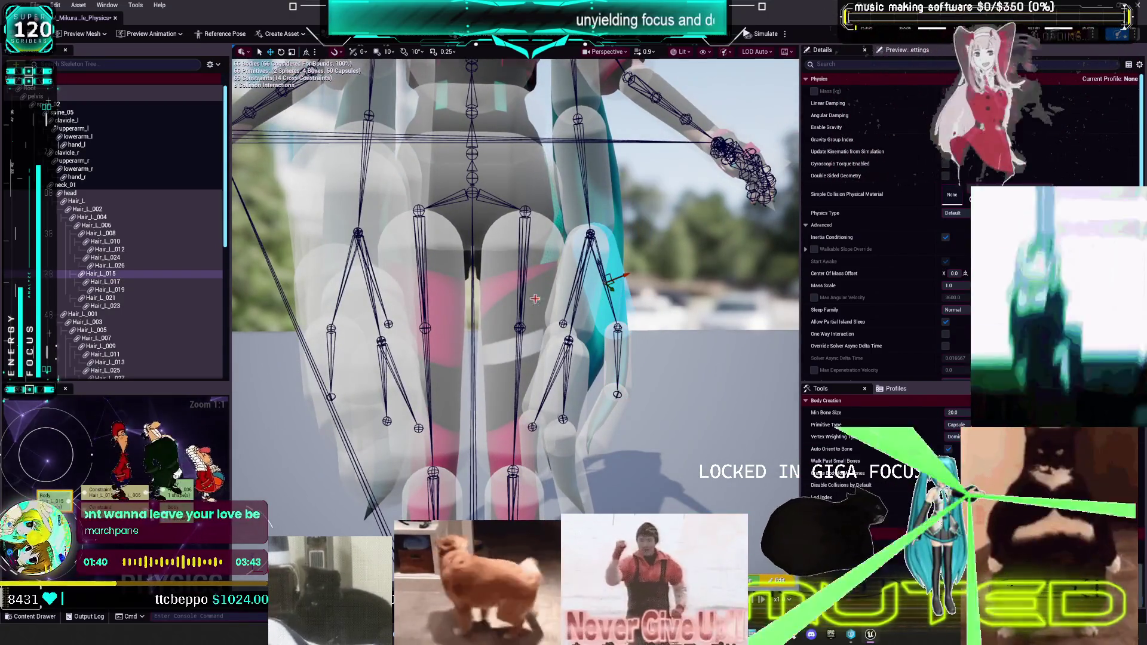
scroll(528, 302, down, 2)
click(478, 245)
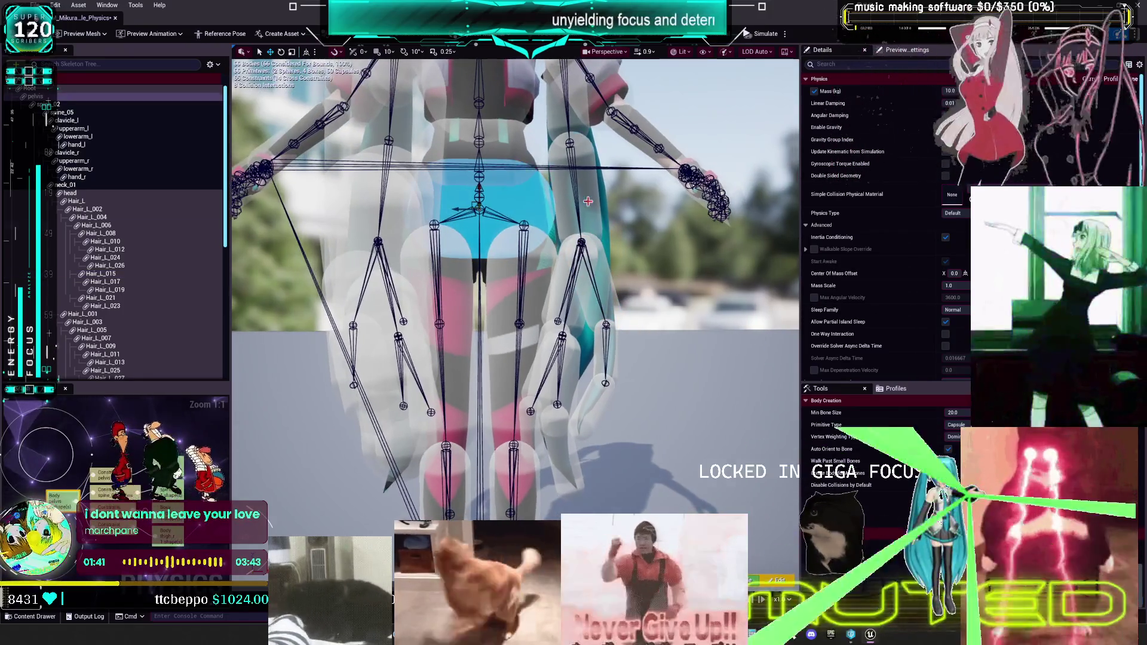
click(573, 191)
scroll(597, 238, down, 3)
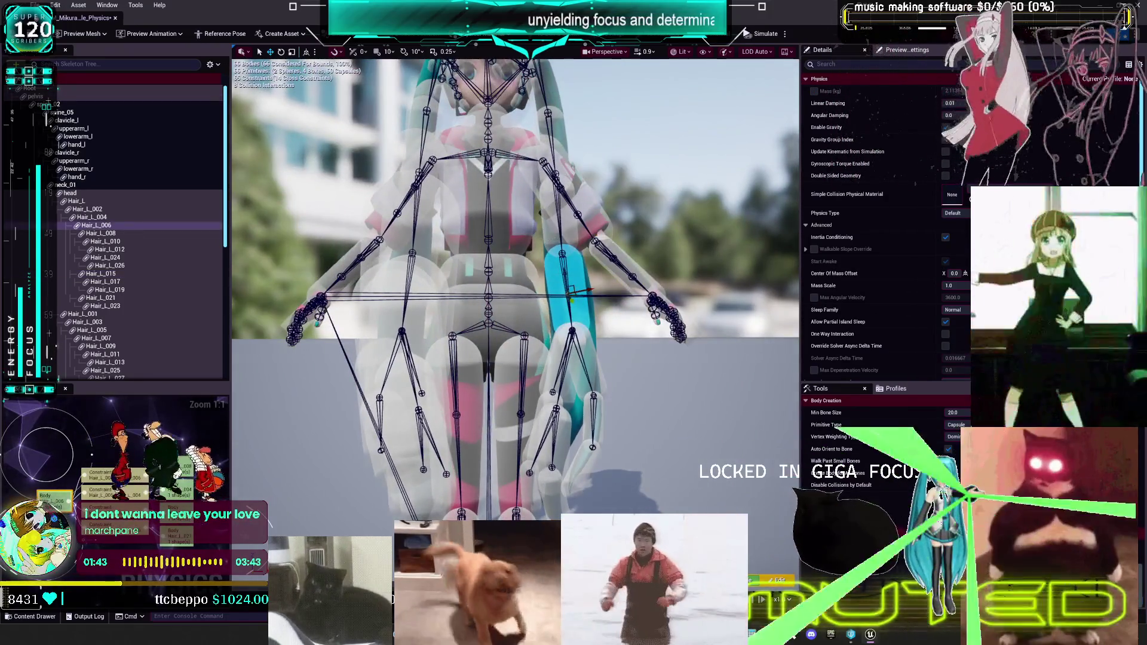
click(556, 203)
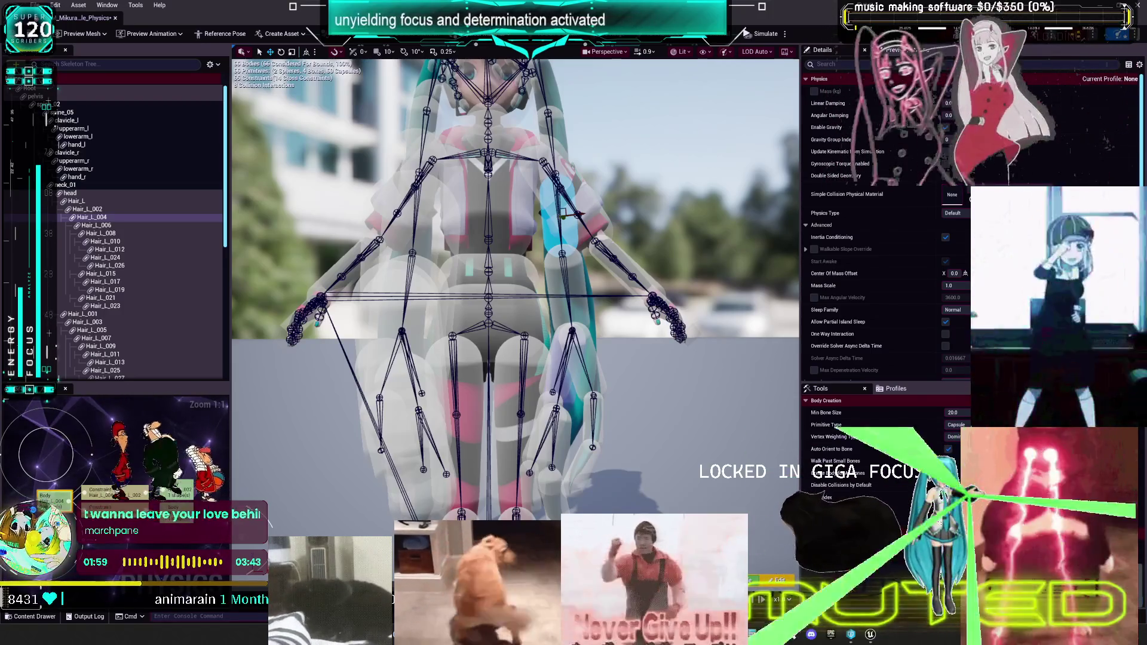
scroll(515, 272, up, 3)
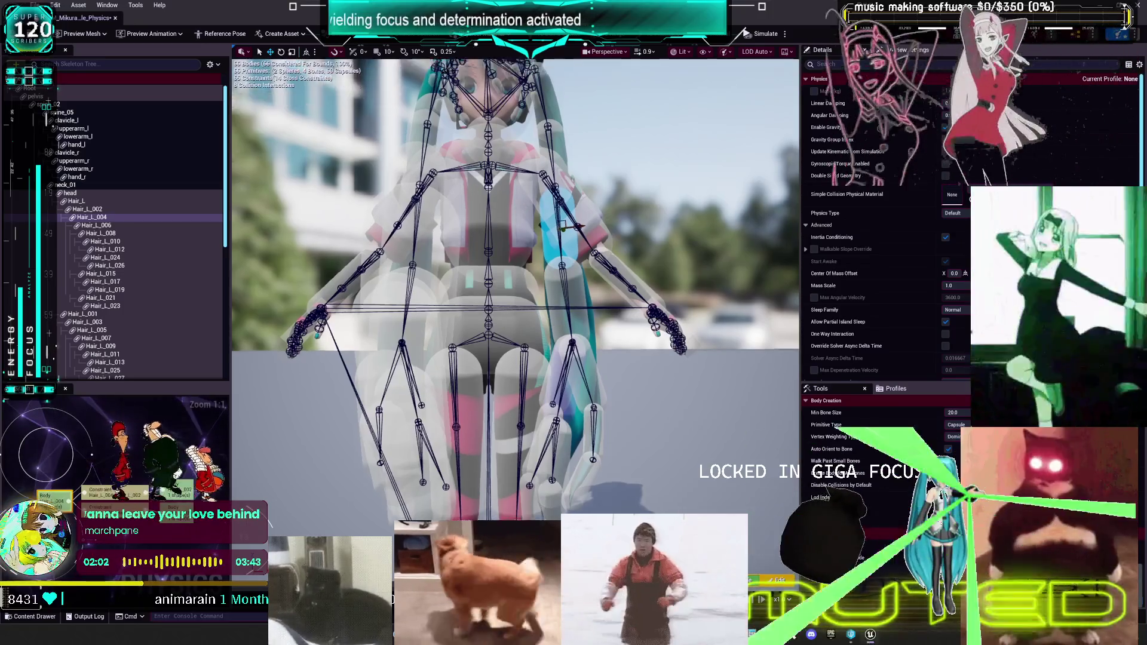
mouse_move(515, 272)
mouse_down()
mouse_move(508, 280)
mouse_move(502, 263)
mouse_move(525, 275)
mouse_move(573, 263)
mouse_up()
click(574, 263)
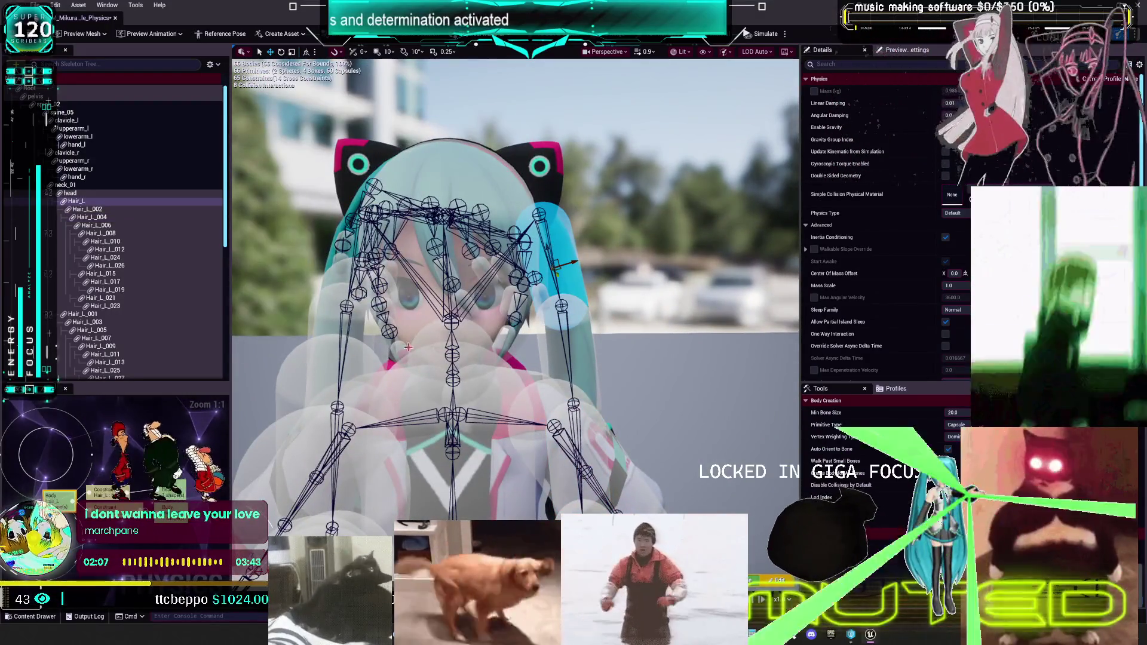
- Compare the capsule values of the Hair_L, Hair_L_001, Hair_L_002 and Hair_L_003 bodies
scroll(844, 279, down, 10)
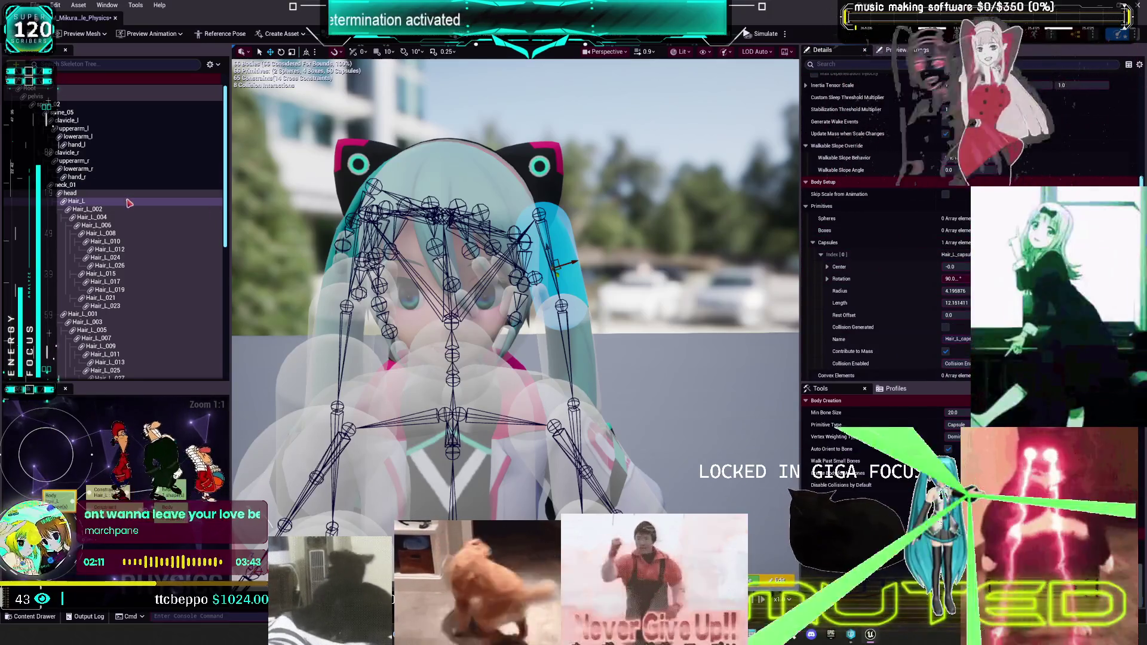
scroll(122, 231, down, 3)
click(83, 271)
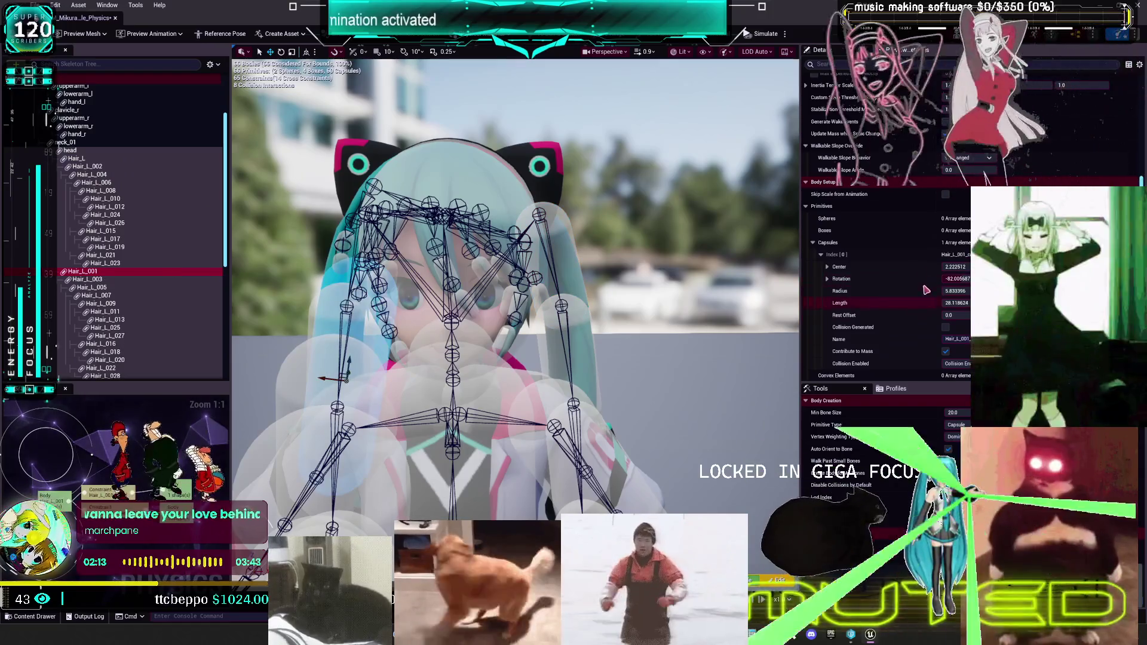
click(362, 268)
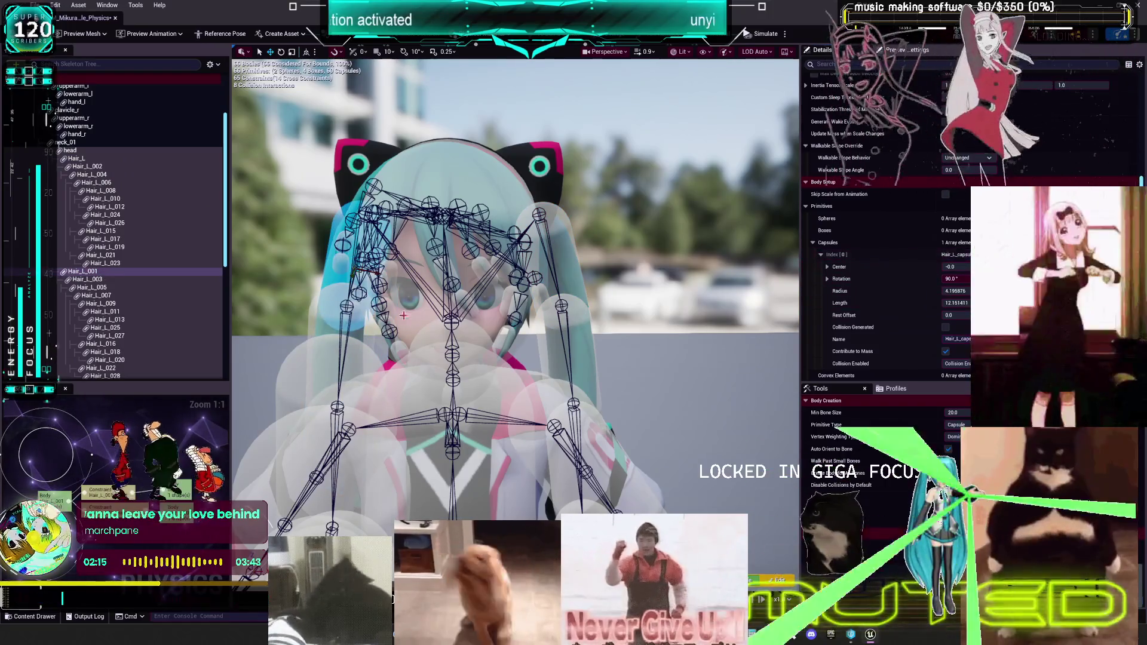
click(86, 166)
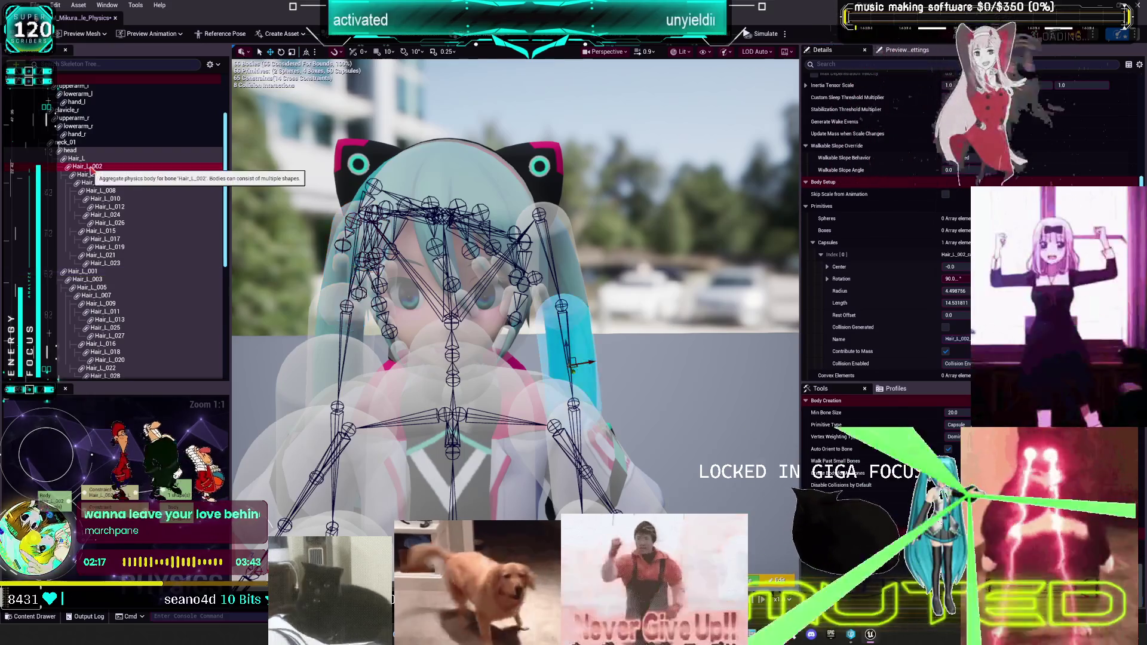
click(89, 279)
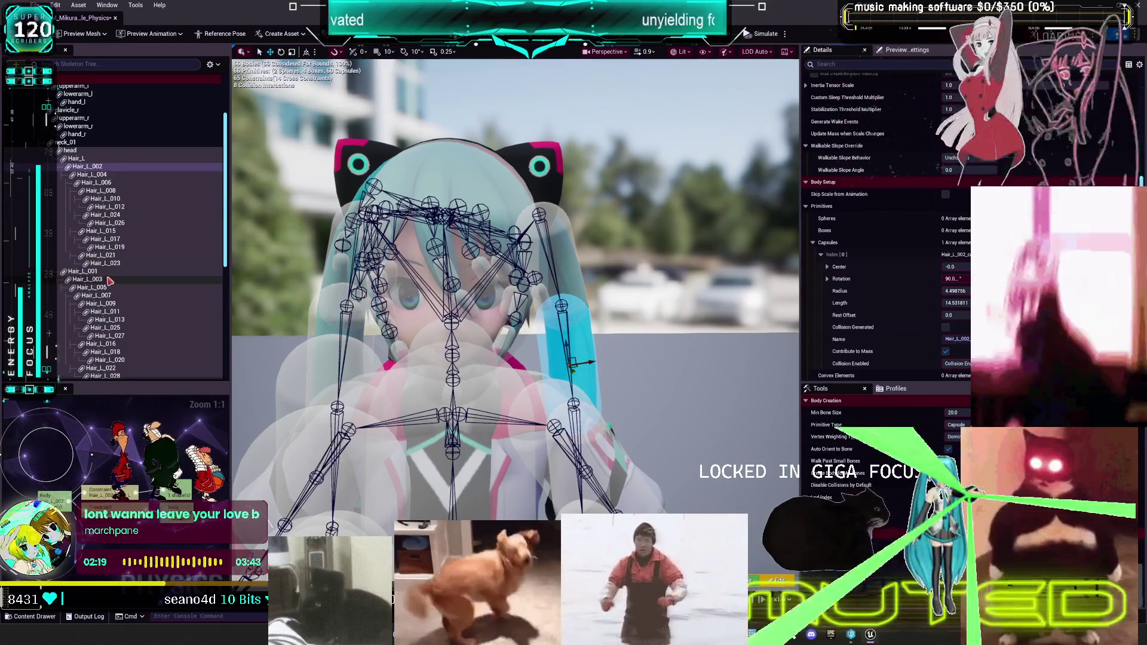
click(905, 259)
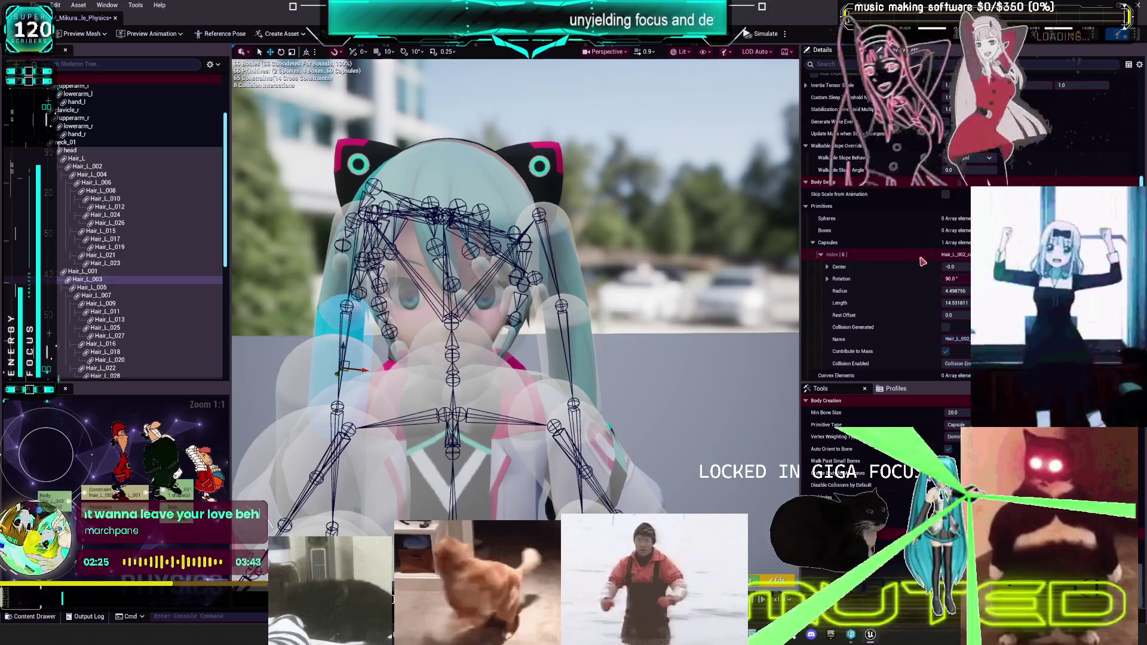
key(Up)
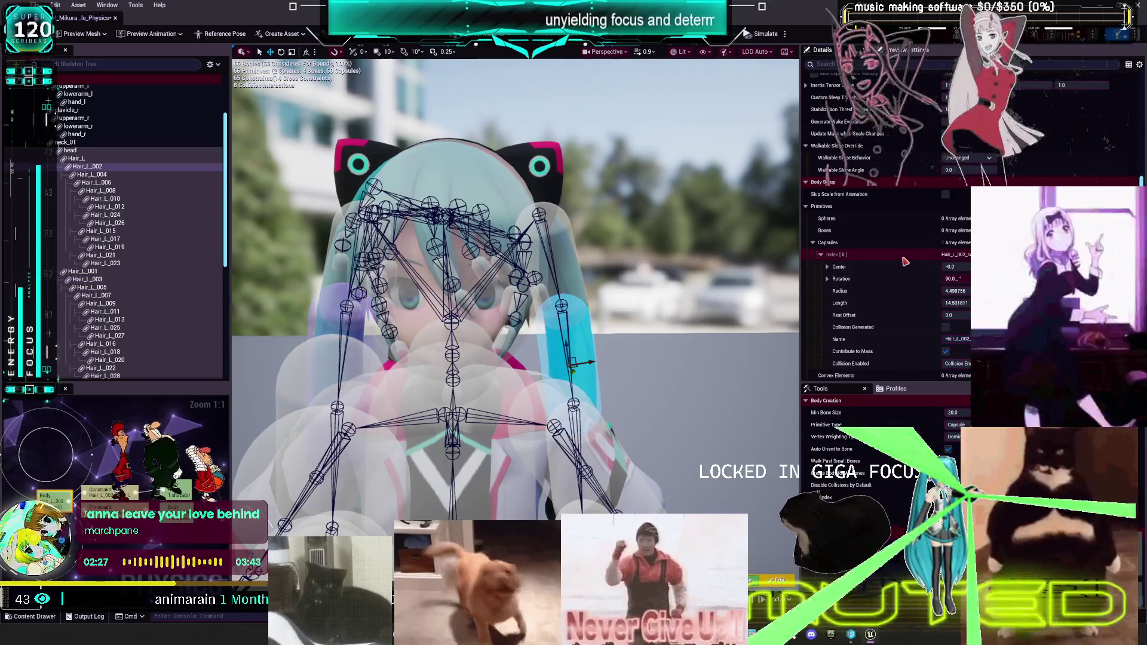
click(579, 281)
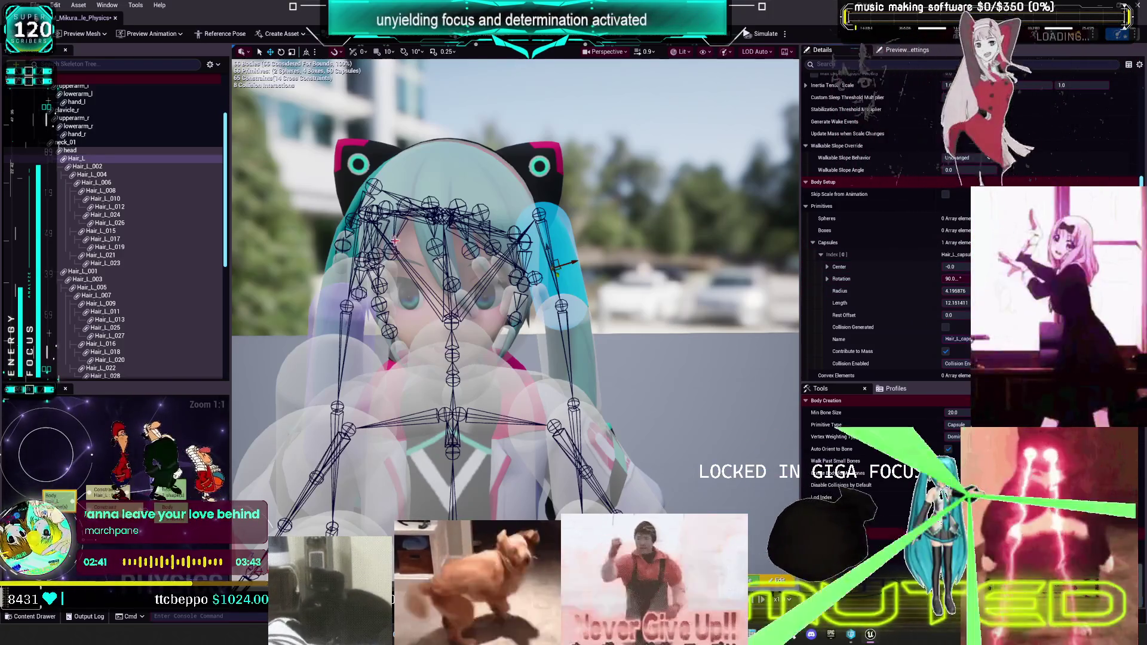
click(93, 153)
click(94, 158)
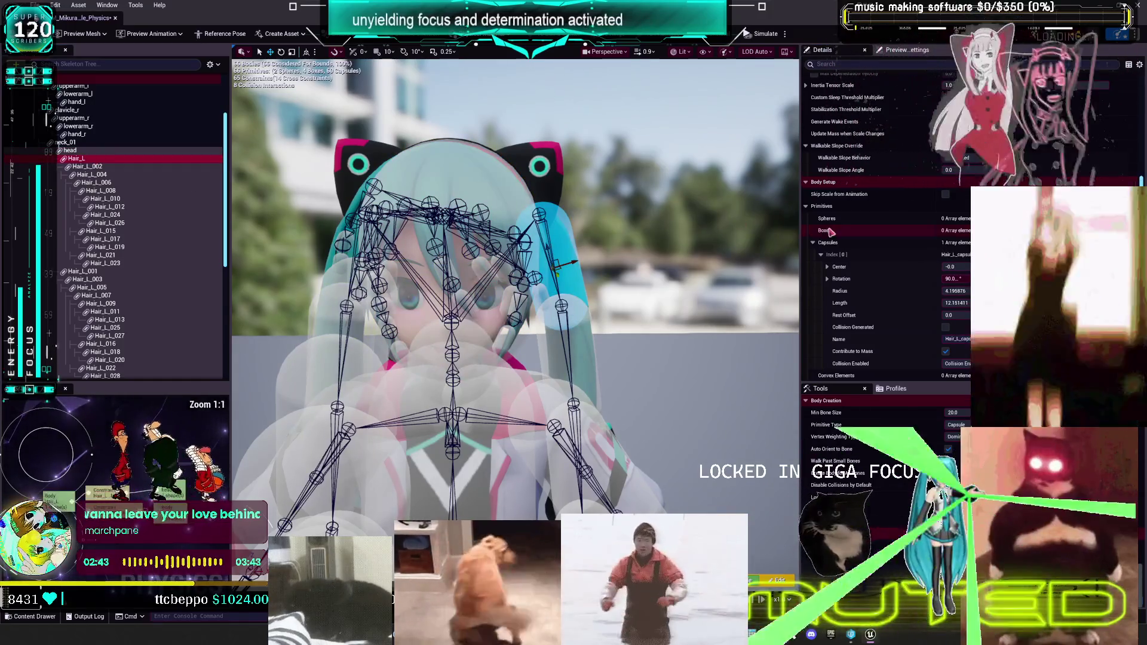
click(872, 256)
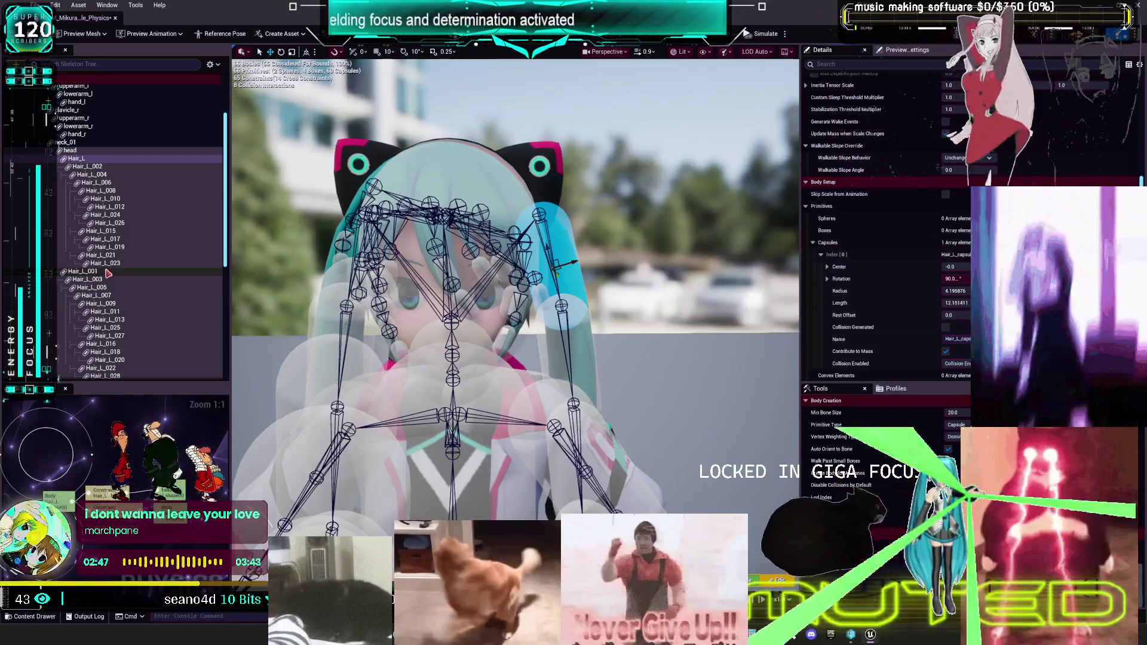
click(107, 272)
- Paste Hair_L_002's capsule onto Hair_L_003 and rename it Hair_L_003_capsule
click(955, 339)
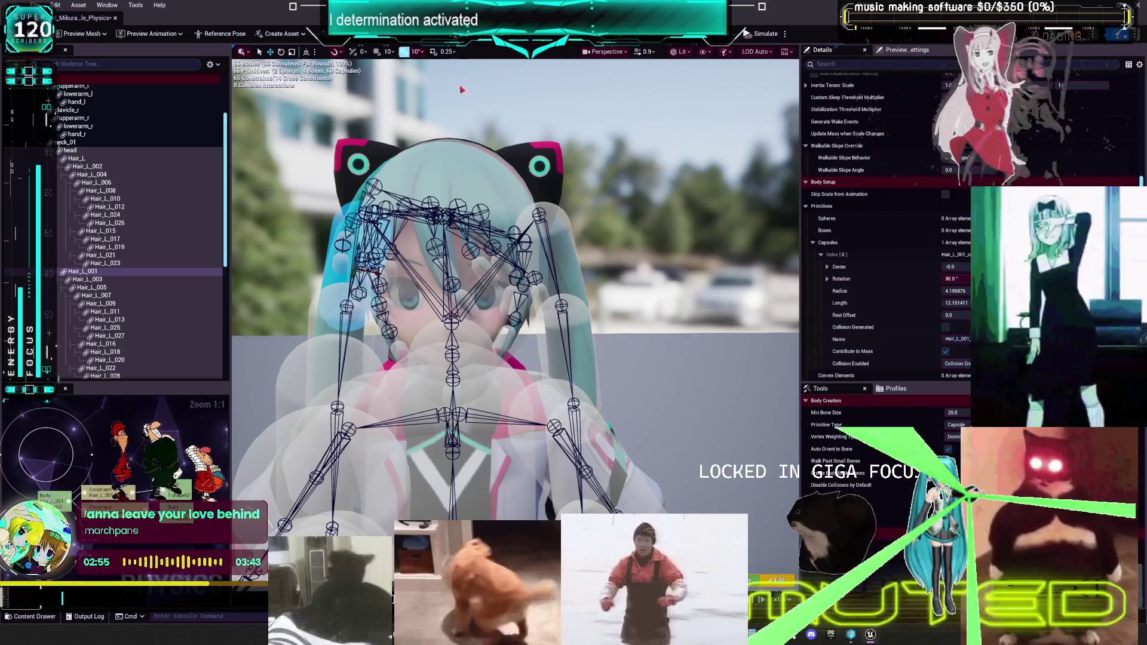
click(111, 167)
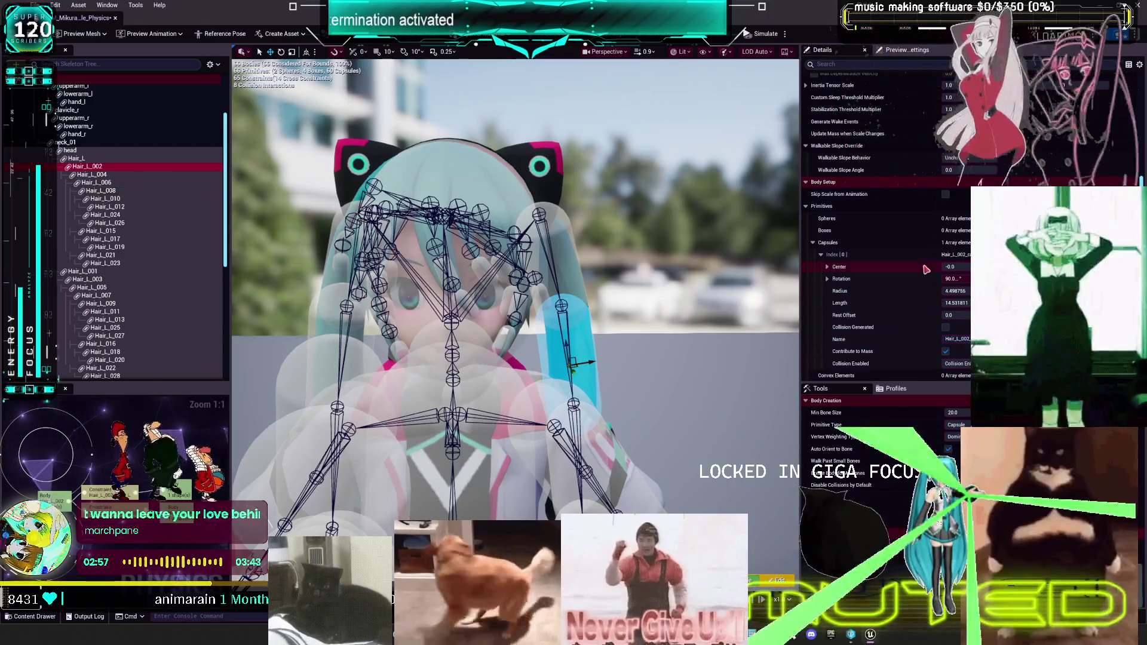
click(103, 280)
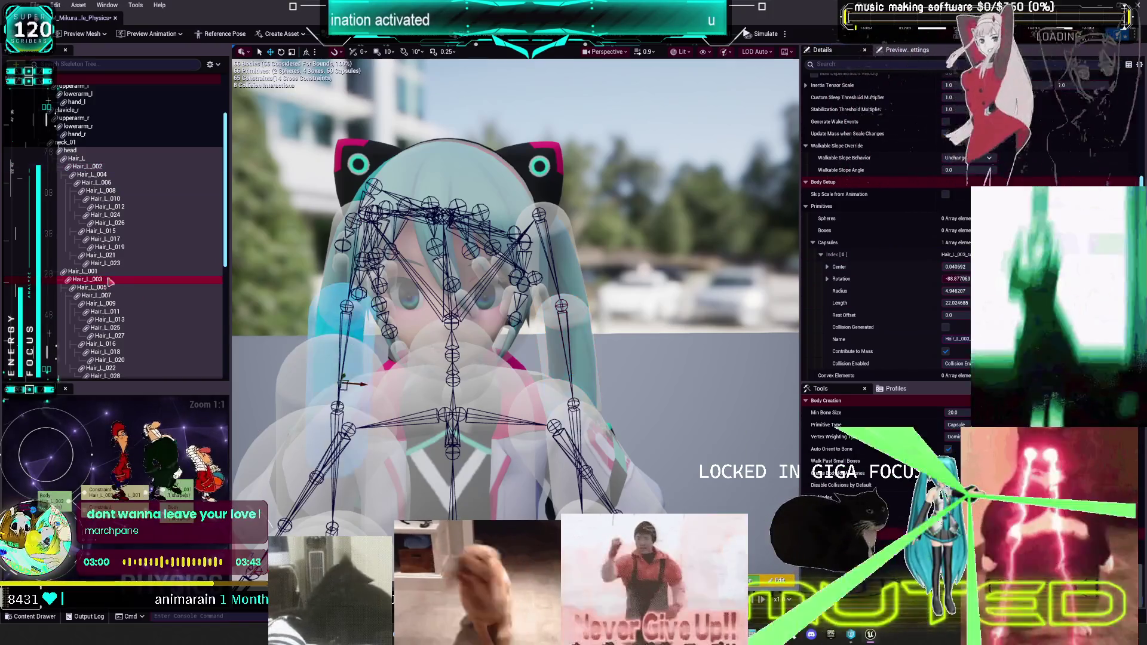
right_click(906, 261)
click(955, 338)
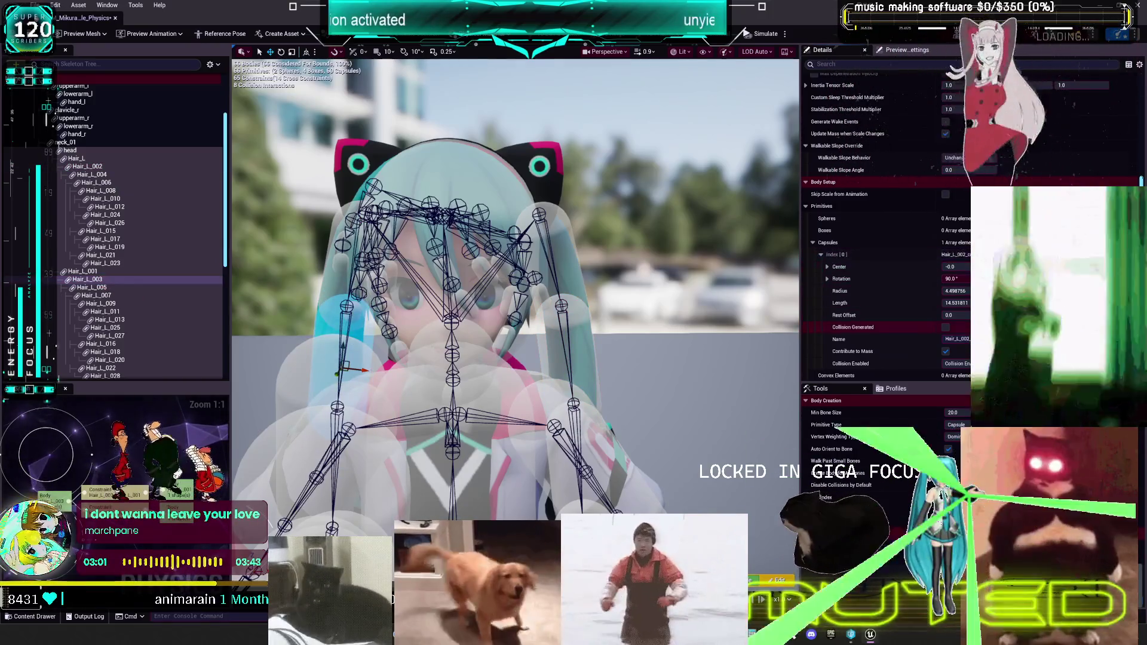
text(3)
key(Return)
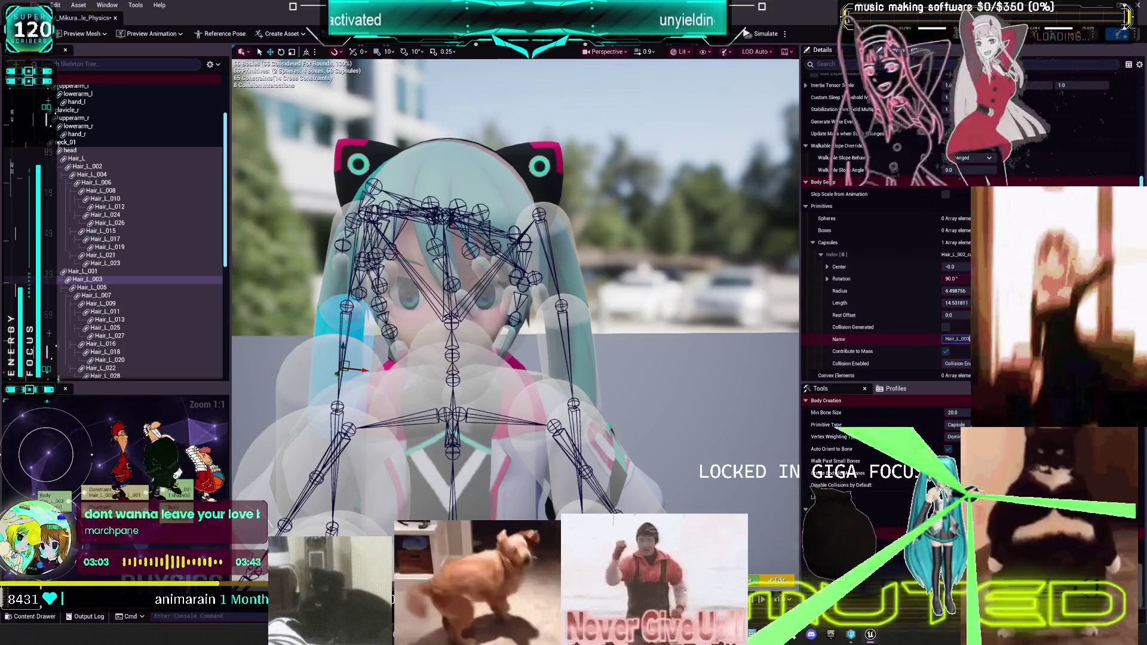
- Copy Hair_L_004's capsule onto Hair_L_005 (90°, radius 5.02, length 13.42) and rename it
click(111, 175)
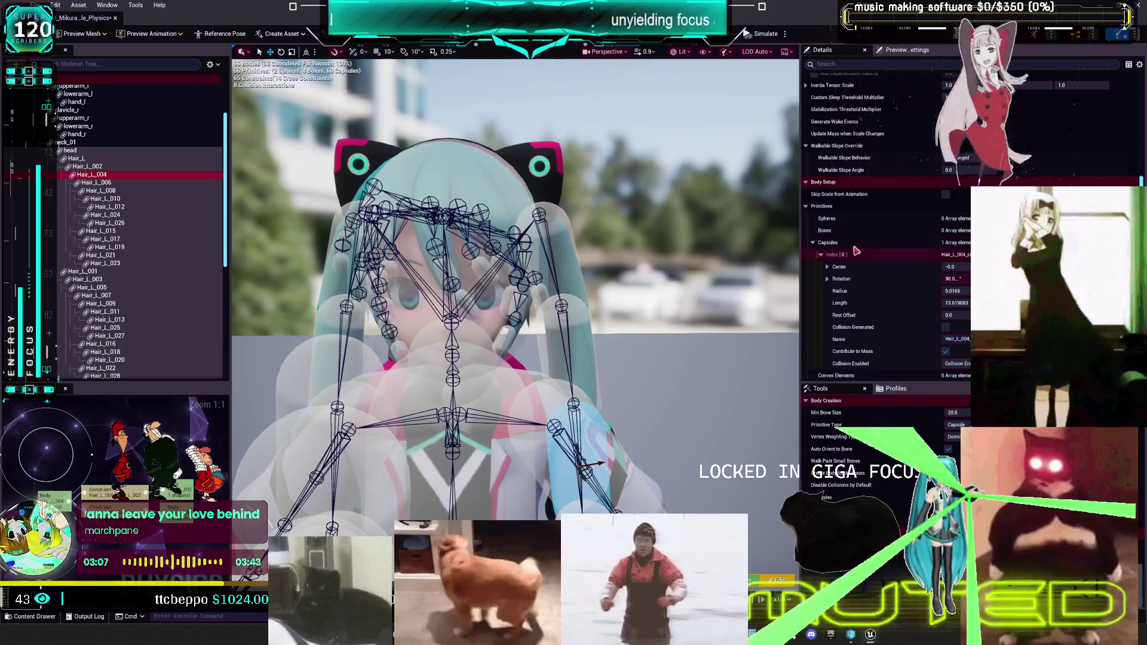
click(872, 245)
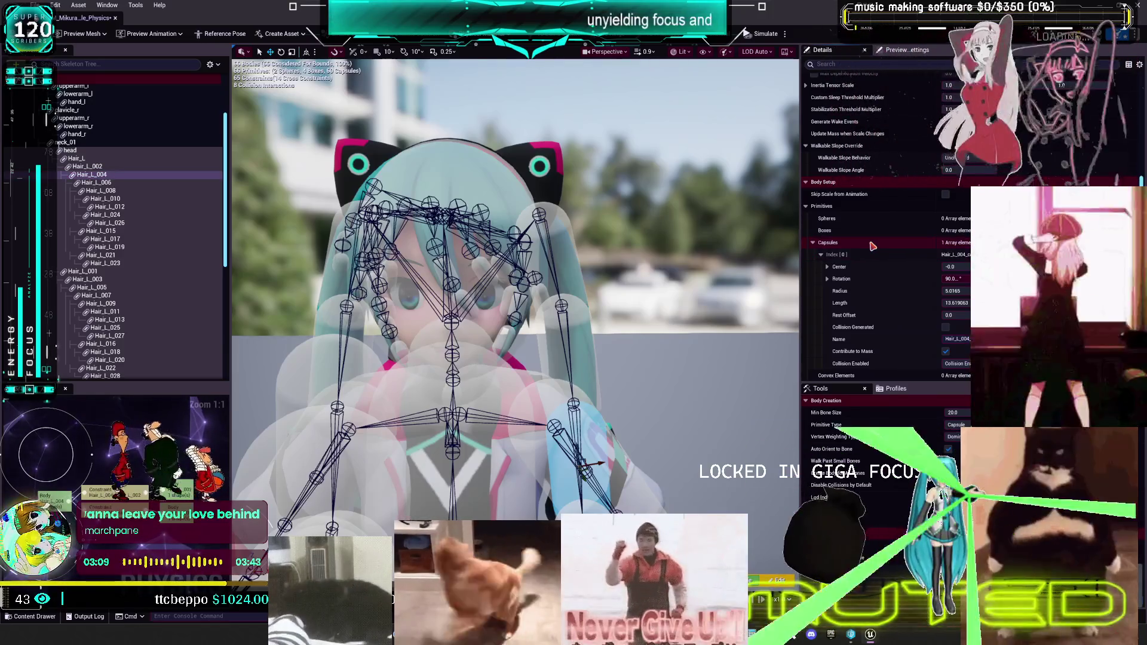
scroll(872, 245, down, 2)
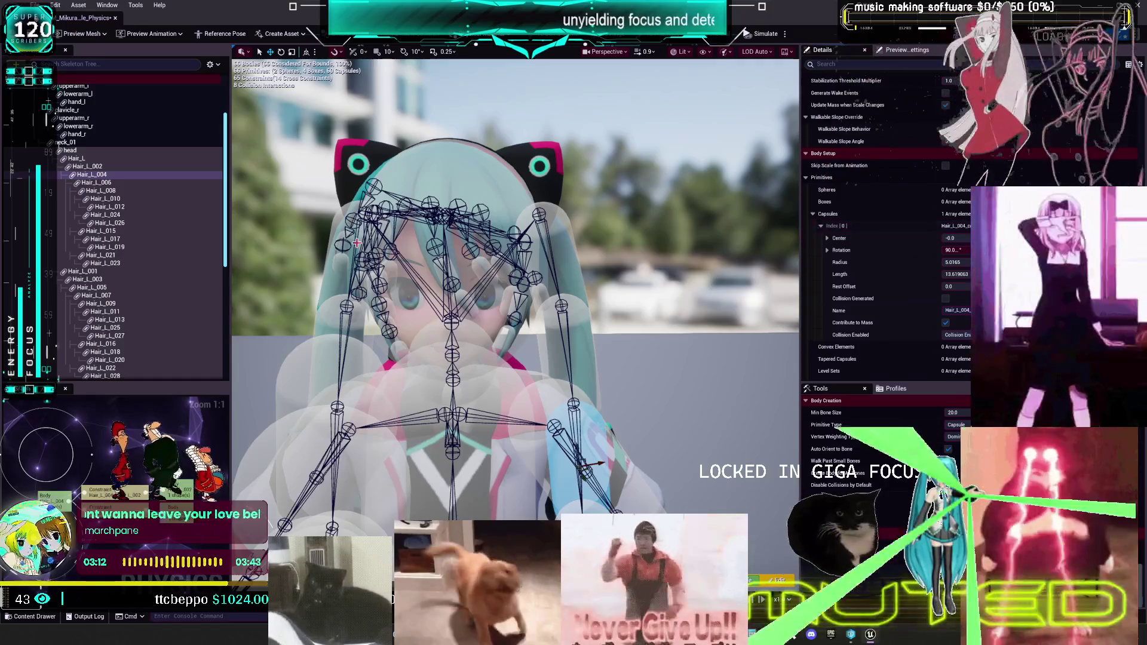
click(117, 289)
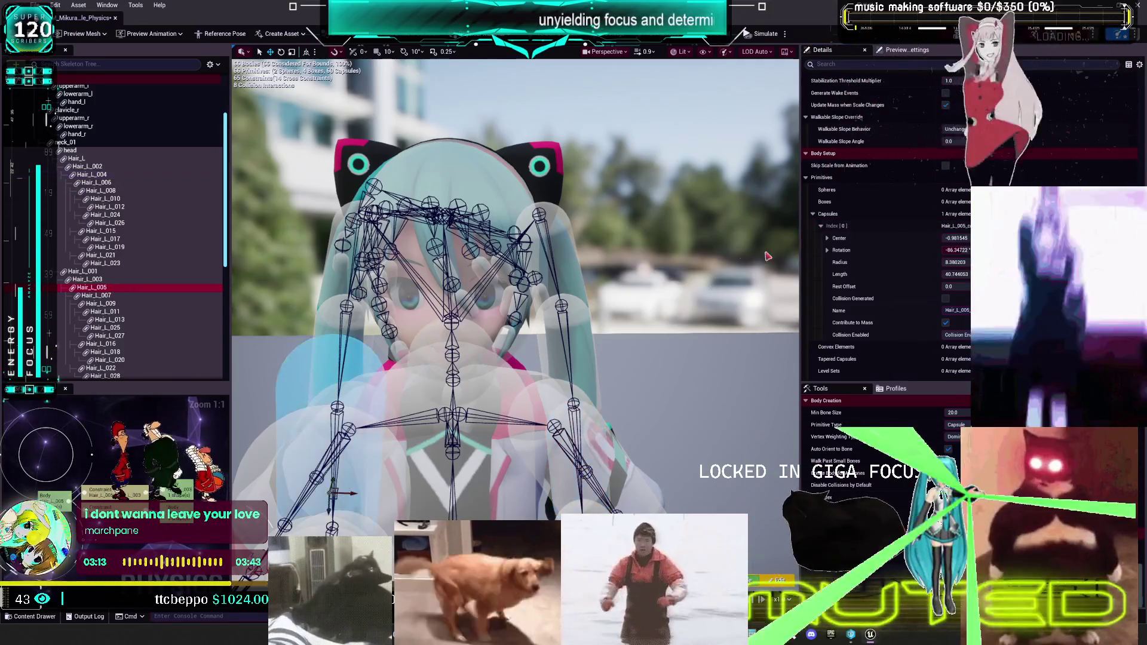
click(961, 310)
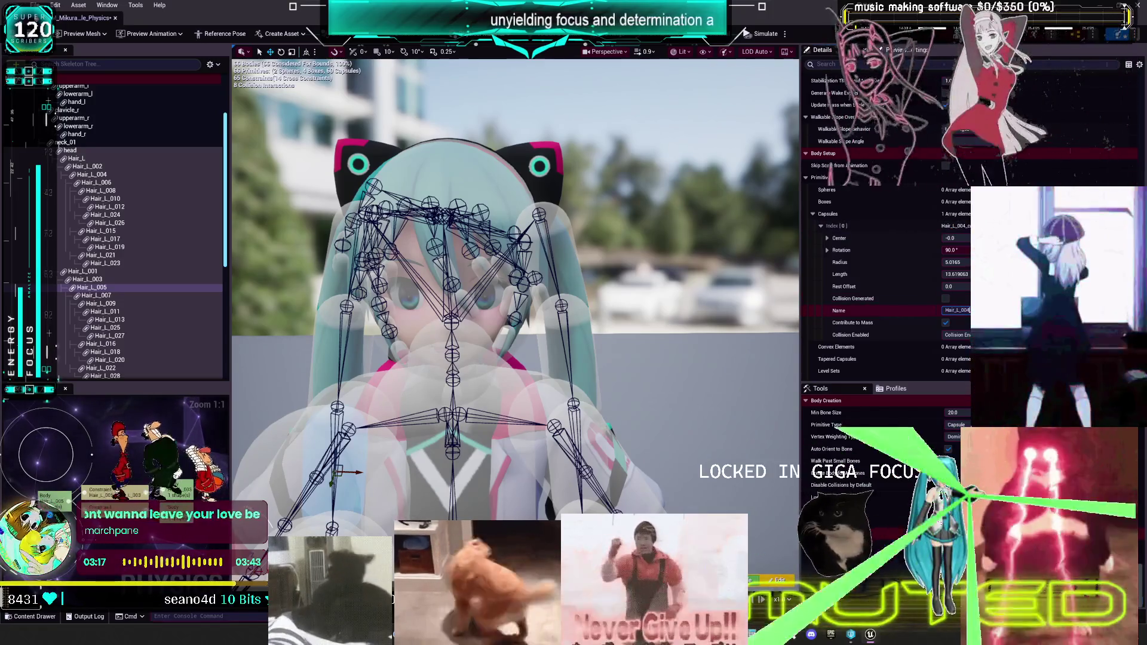
drag(543, 279, 345, 257)
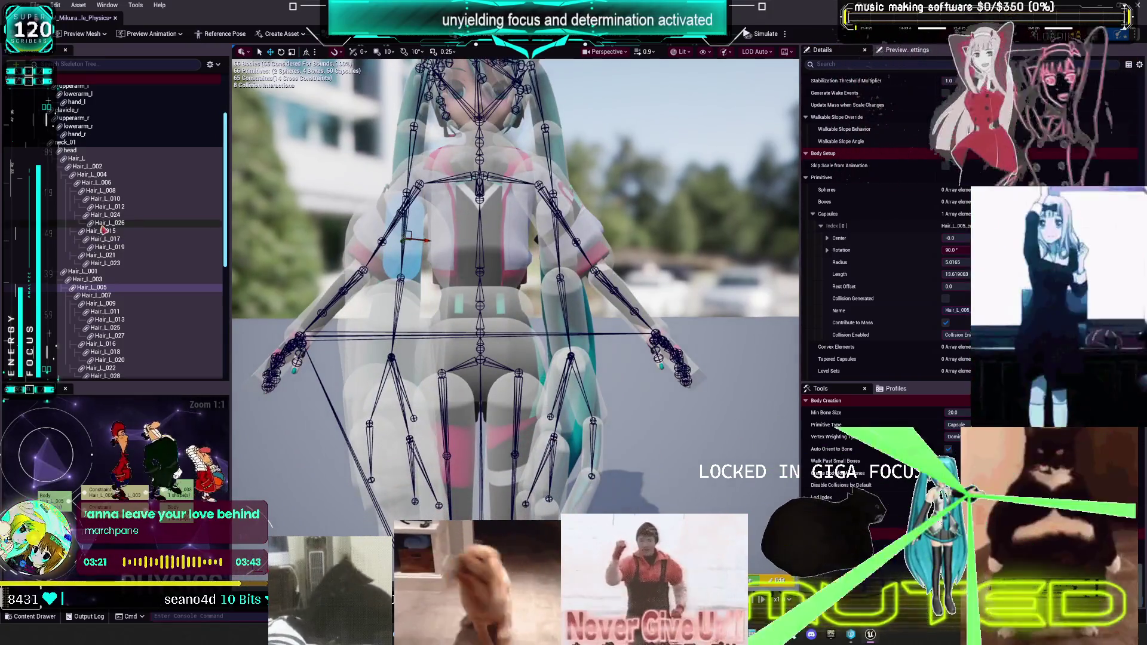
- Give Hair_L_007 Hair_L_006's capsule (90°, radius 5.69, length 19.13) under its own name
click(220, 191)
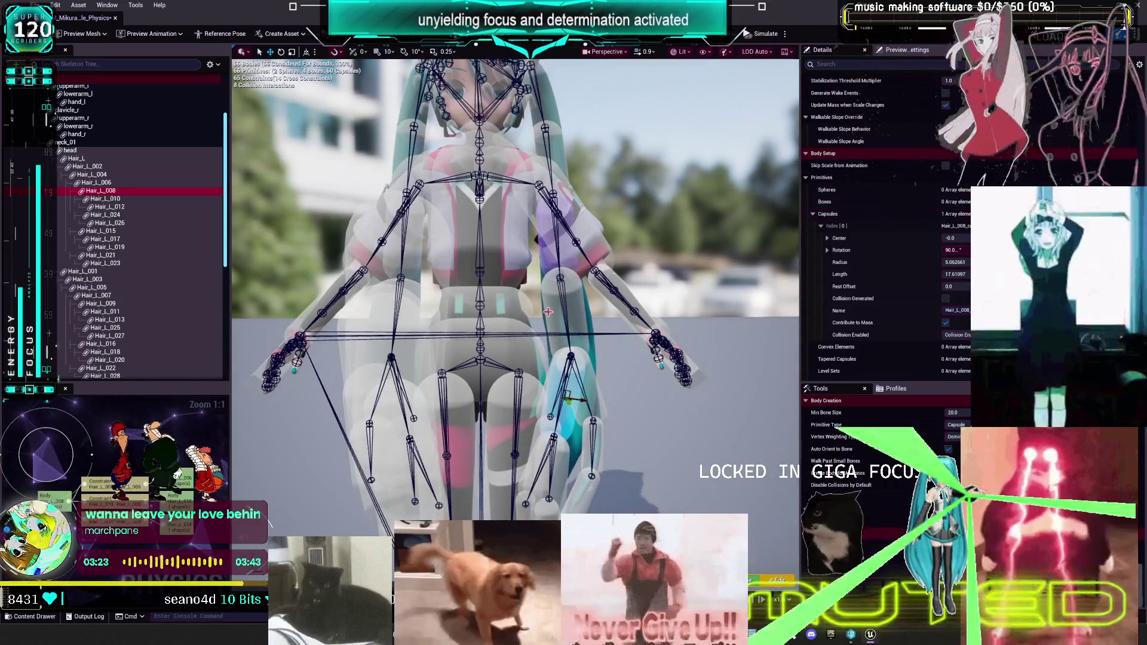
click(583, 304)
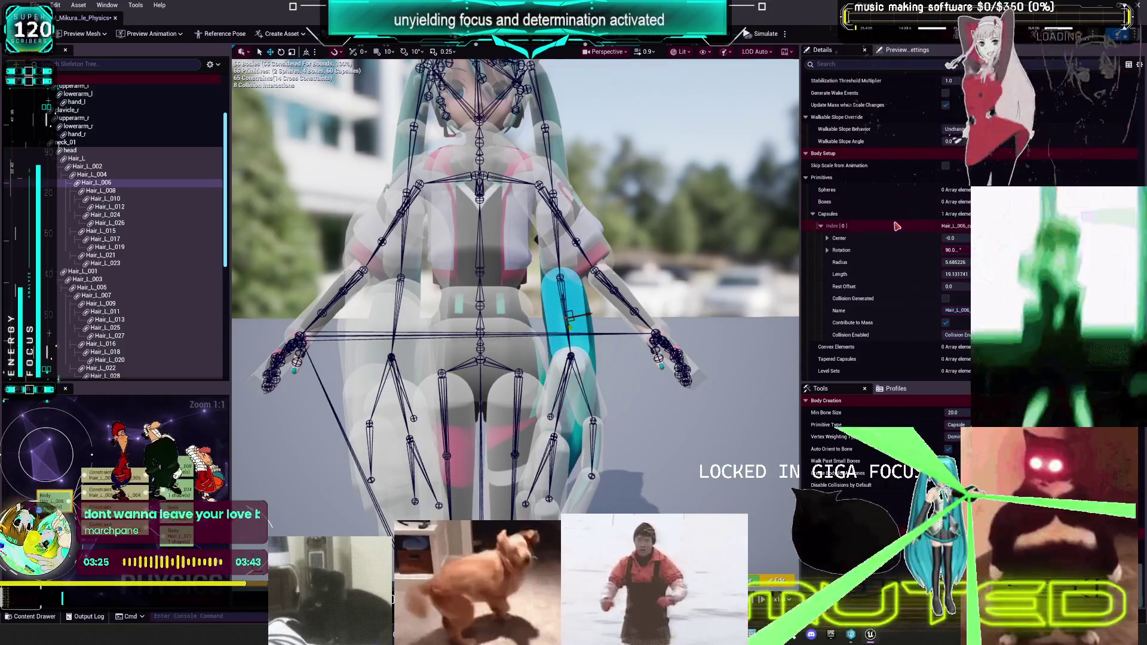
click(143, 295)
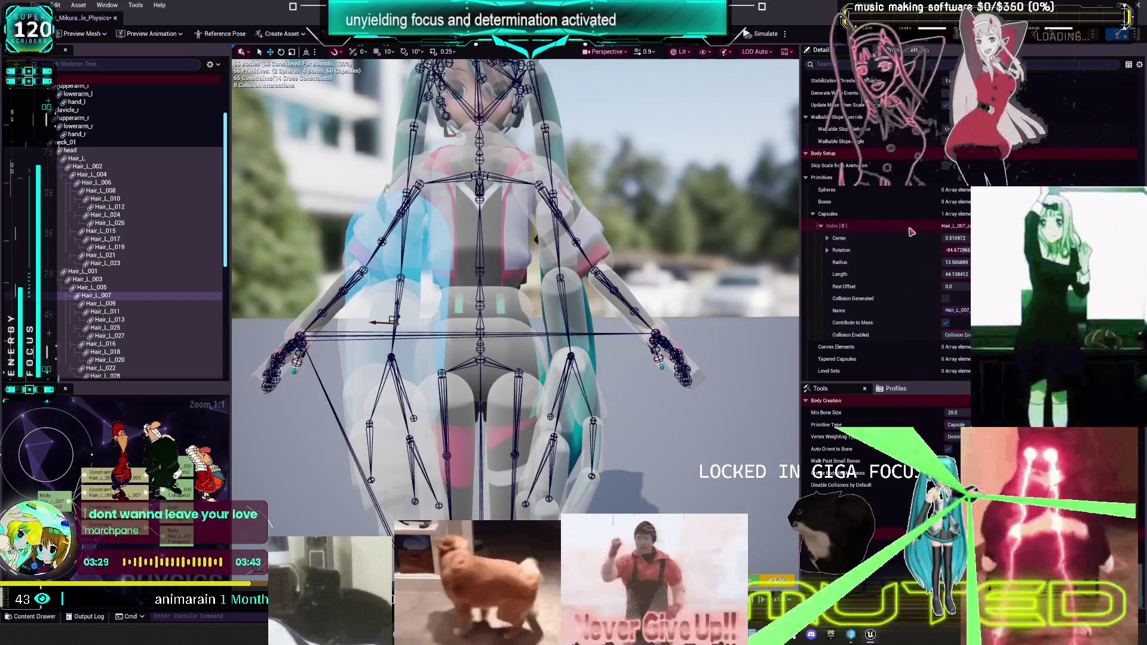
key(ctrl+z)
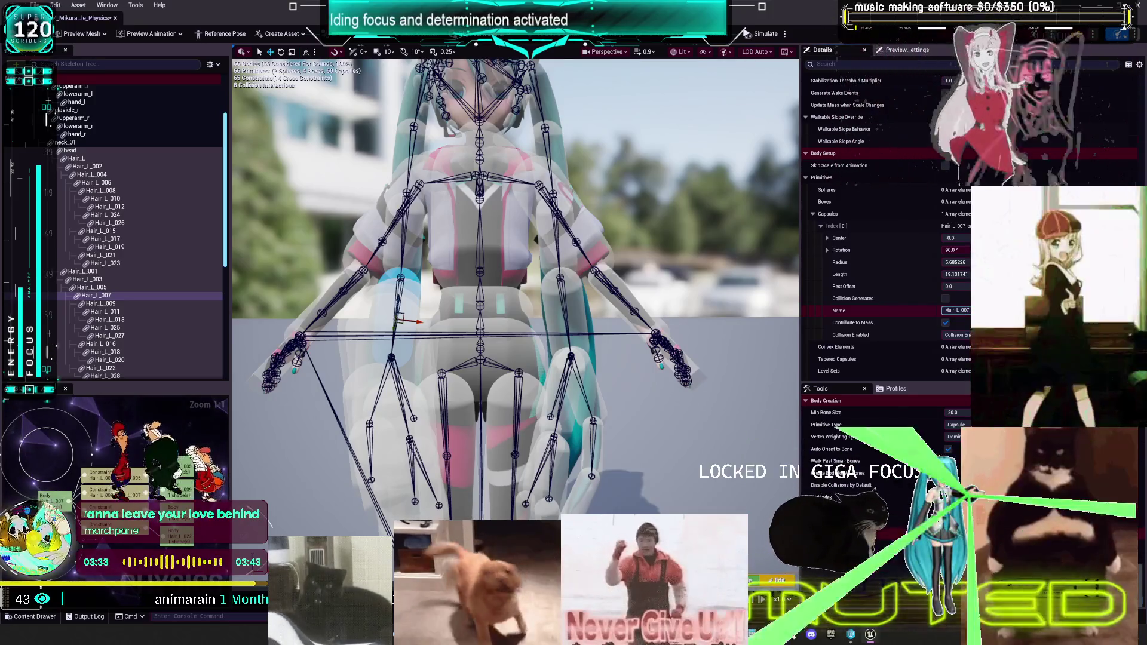
key(Return)
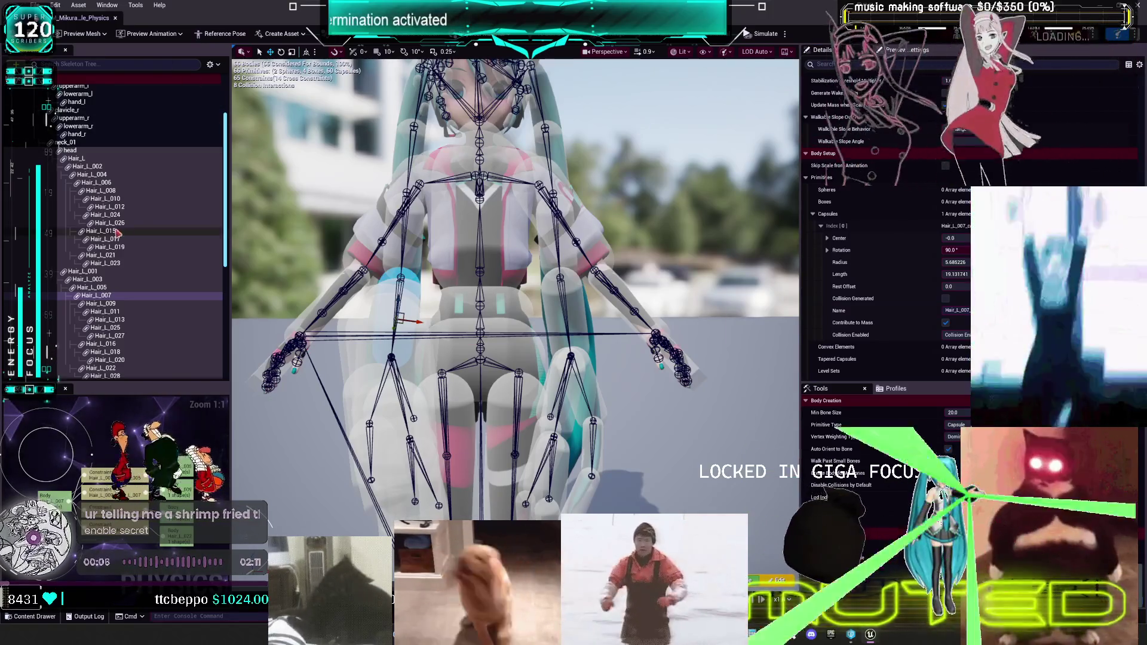
- Compare the Hair_L_006 and Hair_L_008 bodies, then select Hair_L_009 through Hair_L_028
click(119, 199)
click(119, 191)
click(119, 184)
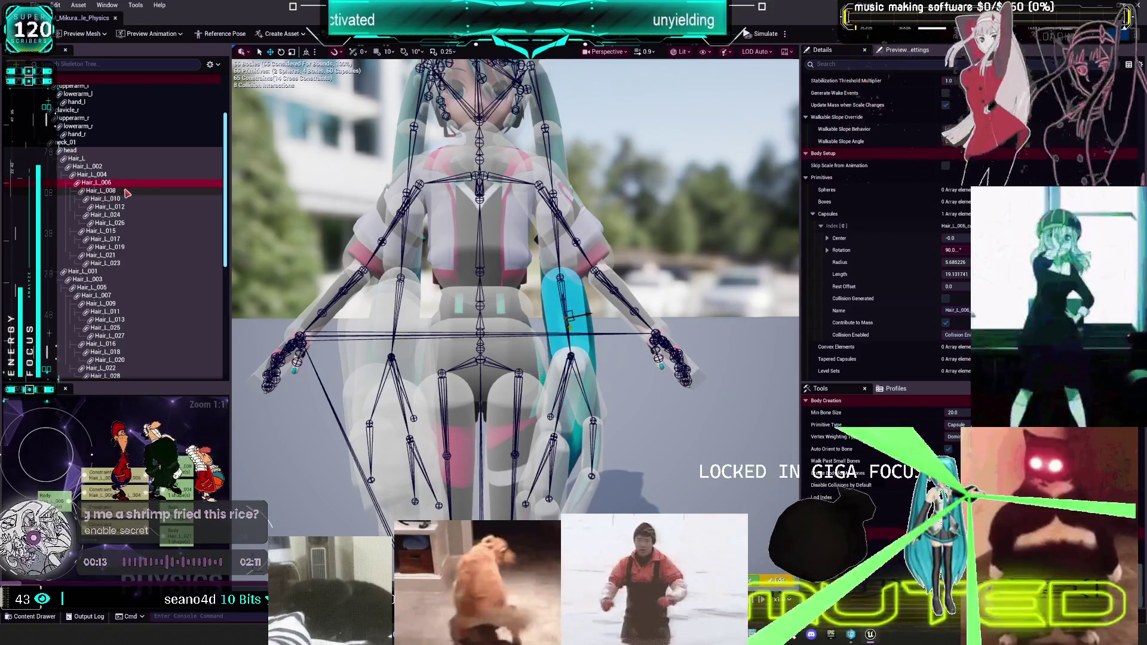
click(126, 192)
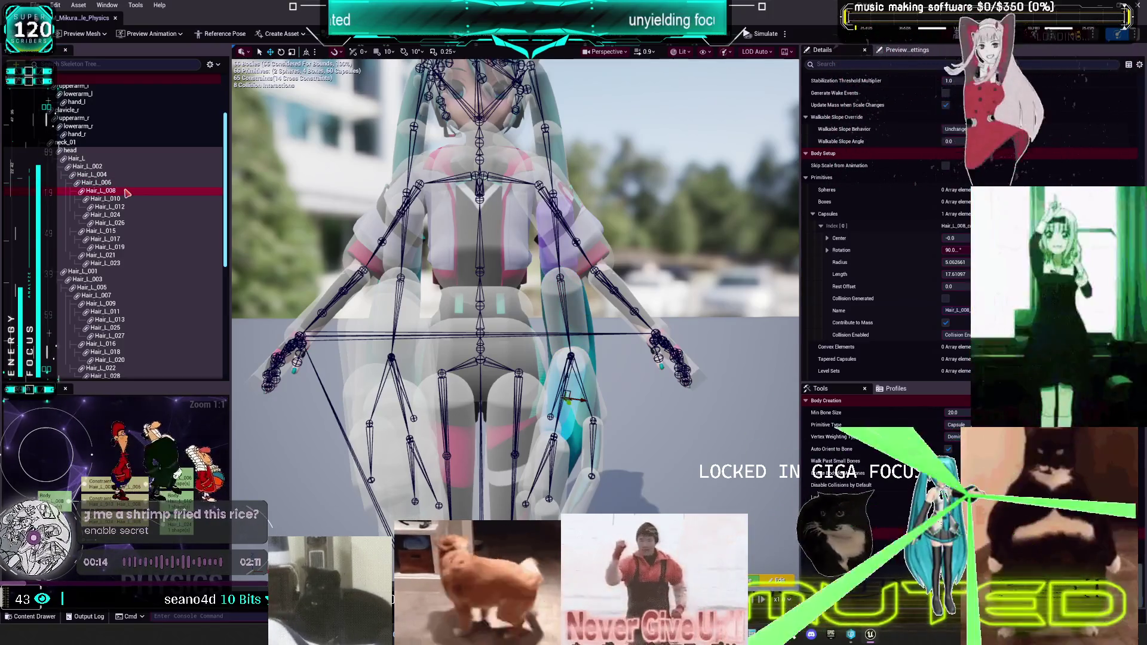
click(121, 303)
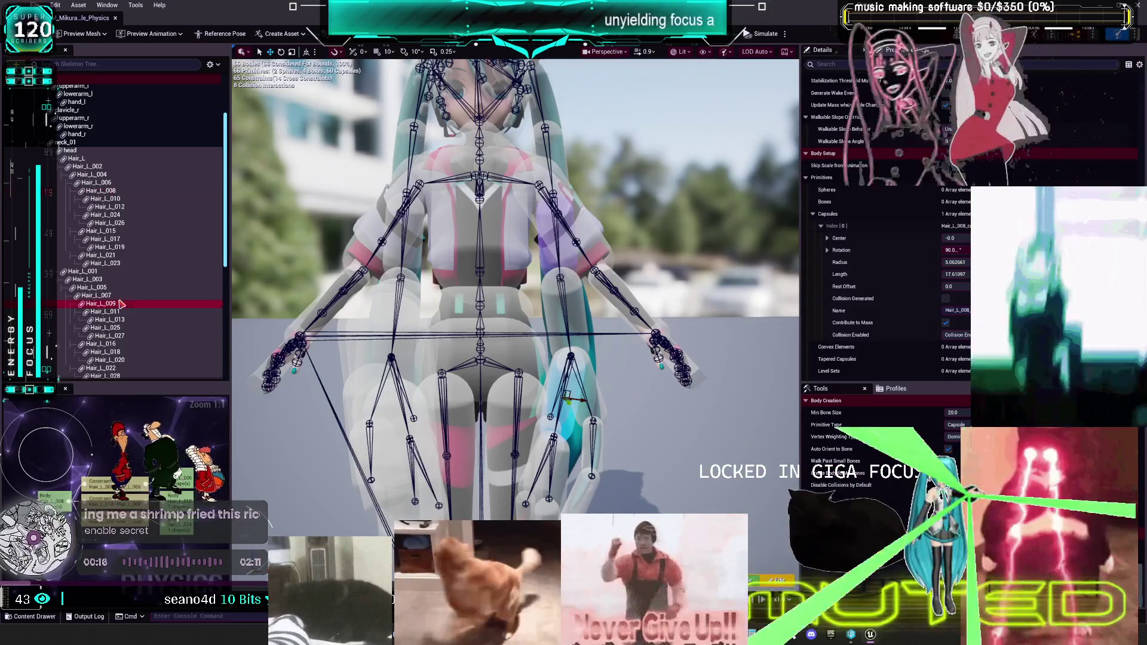
scroll(184, 281, down, 3)
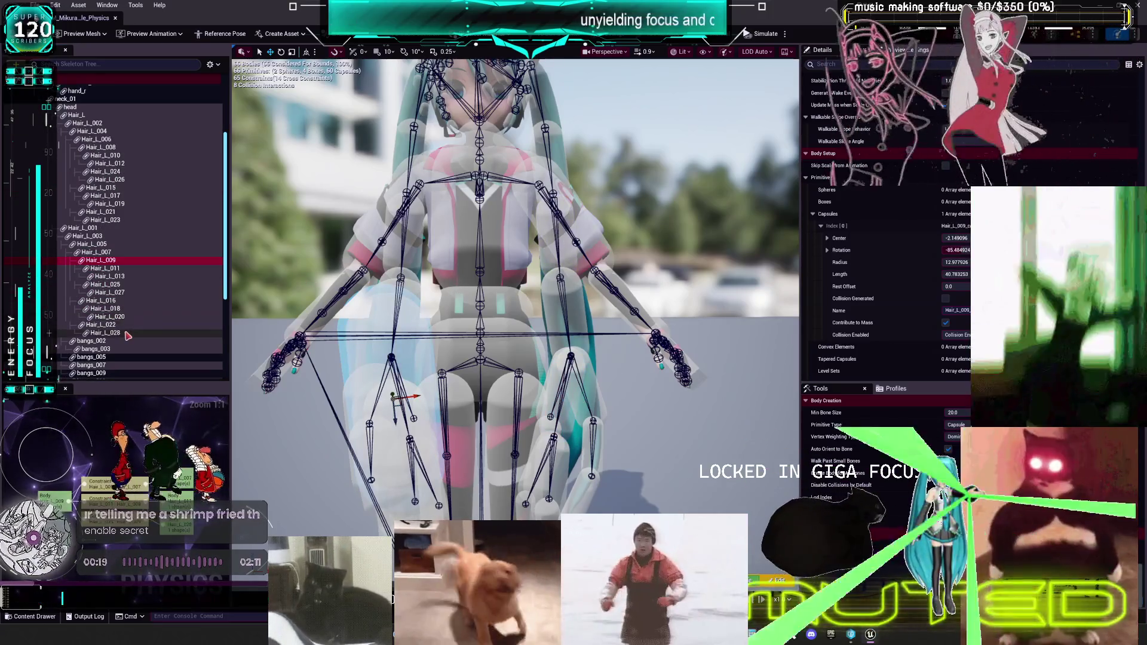
shift+click(205, 332)
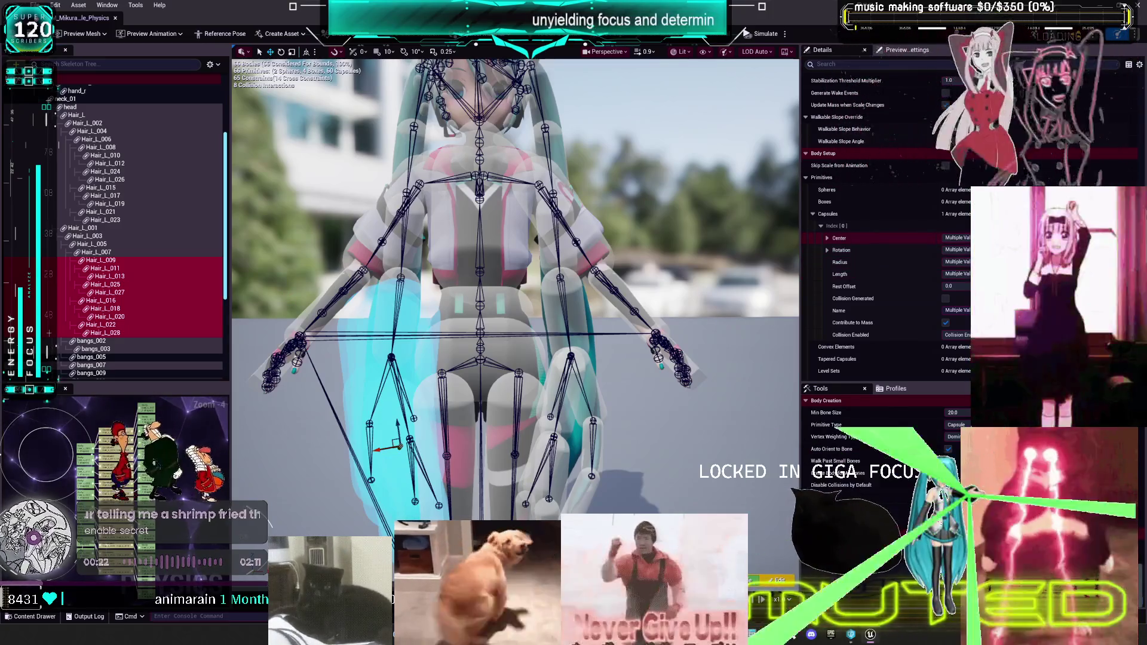
- Set the selected hair capsules to radius 3, length 3, 90° rotation, then move them down
click(839, 237)
key(ctrl+v)
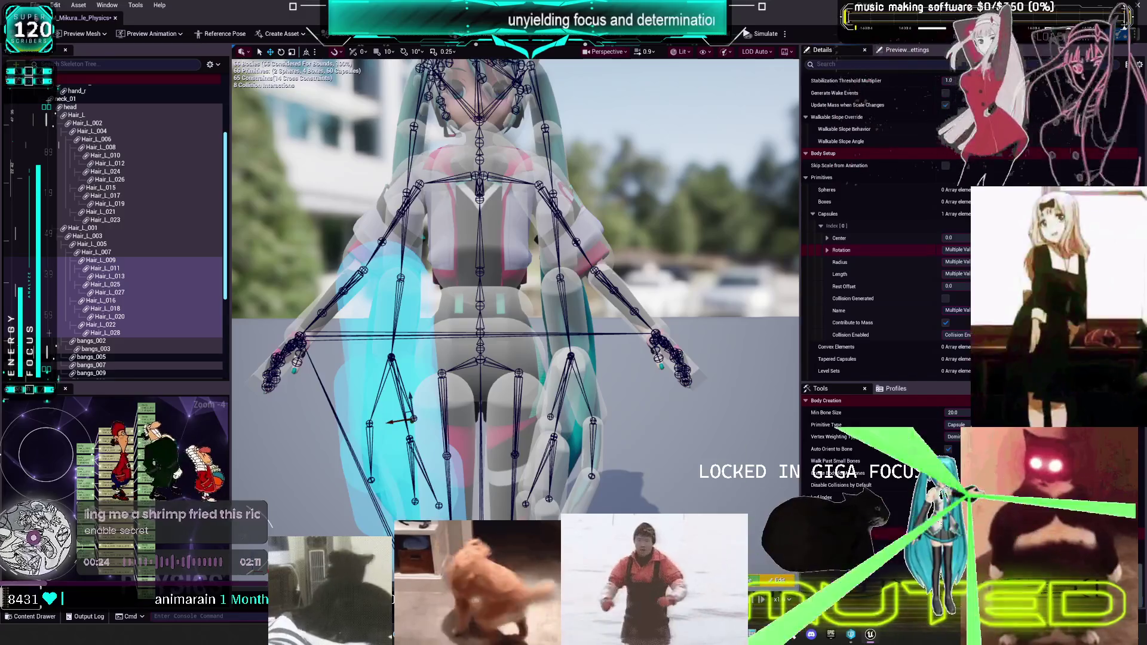
key(ctrl+v)
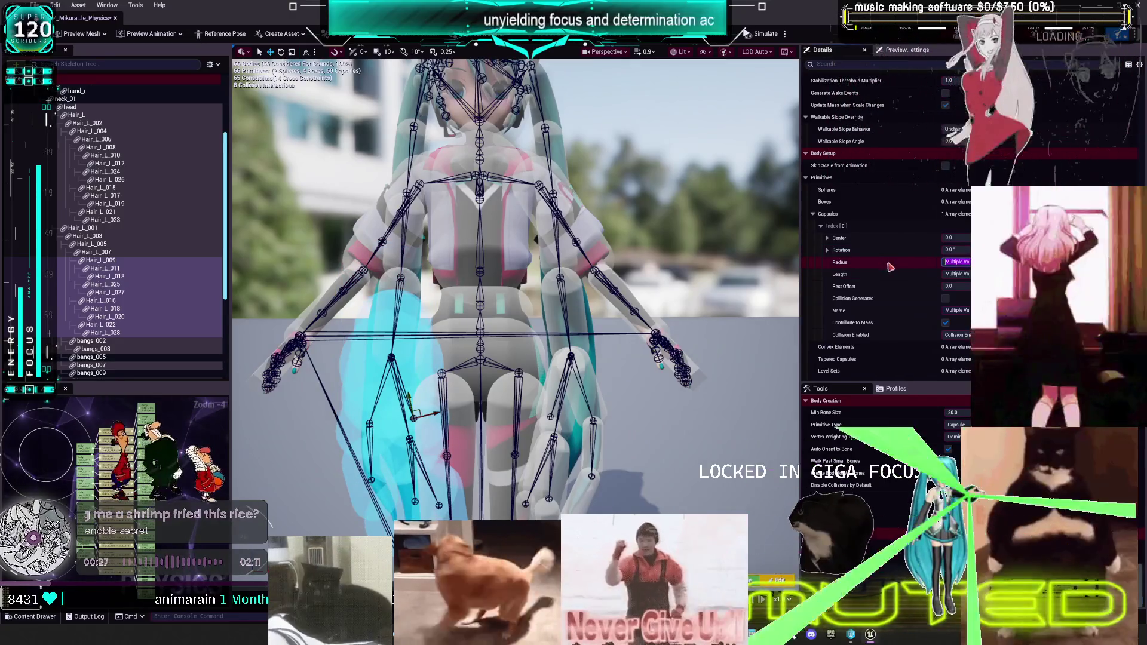
text(3)
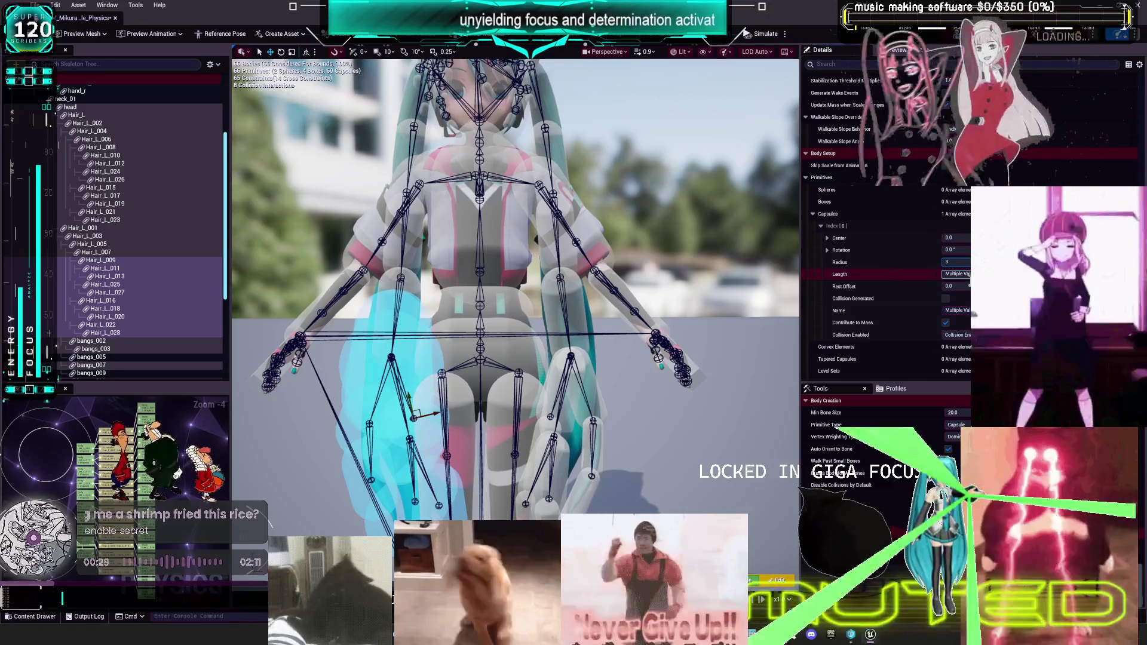
click(958, 275)
text(3)
key(Return)
click(967, 250)
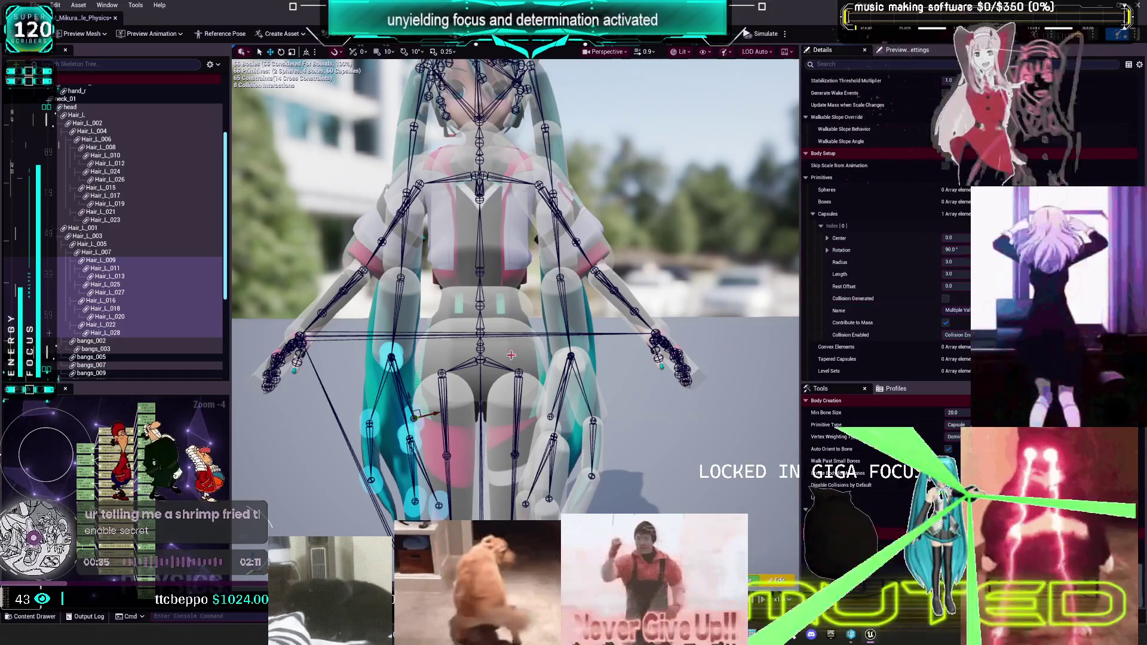
mouse_move(412, 402)
mouse_down()
mouse_move(421, 455)
mouse_move(416, 434)
mouse_up()
key(f)
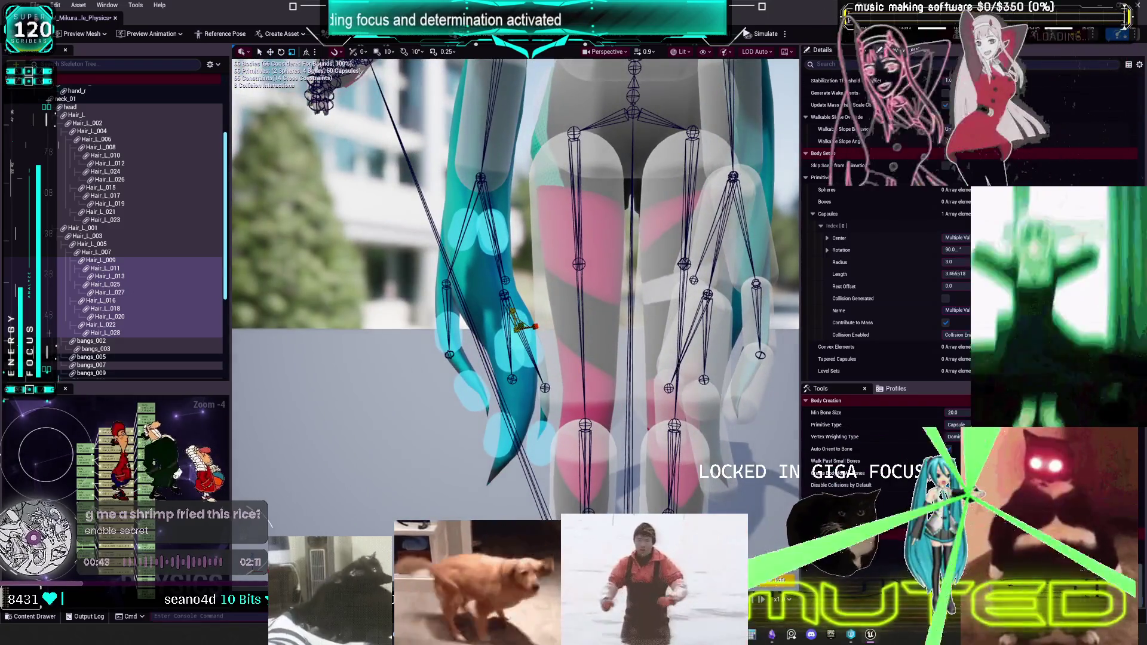
mouse_move(521, 323)
mouse_down()
mouse_move(513, 311)
mouse_move(535, 327)
mouse_up()
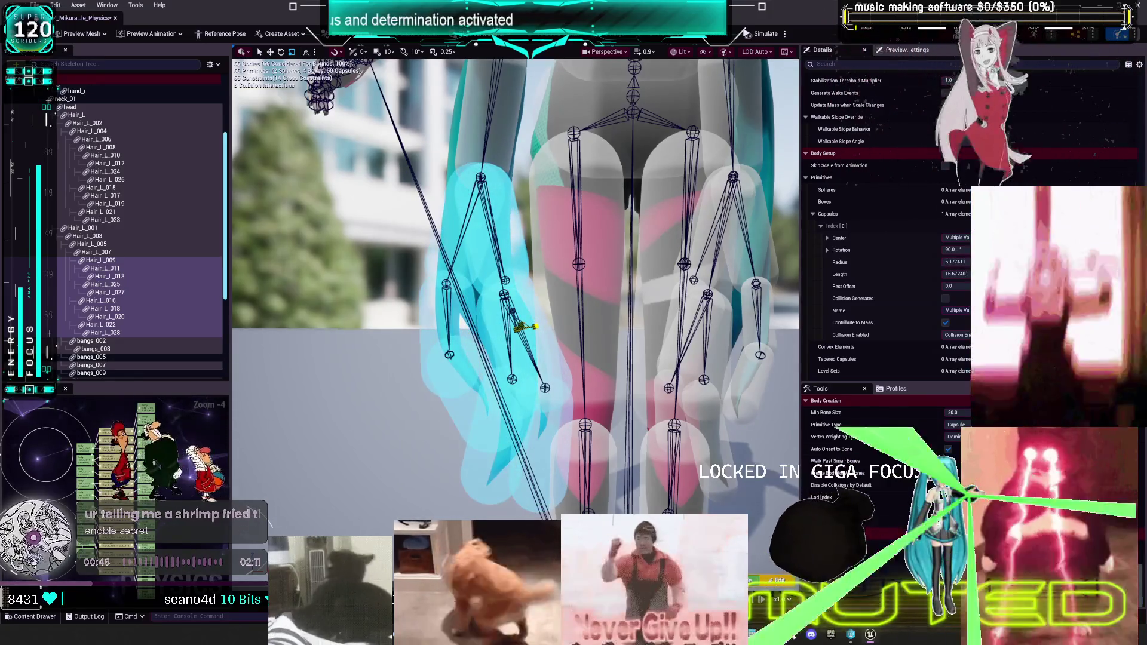
scroll(515, 285, down, 3)
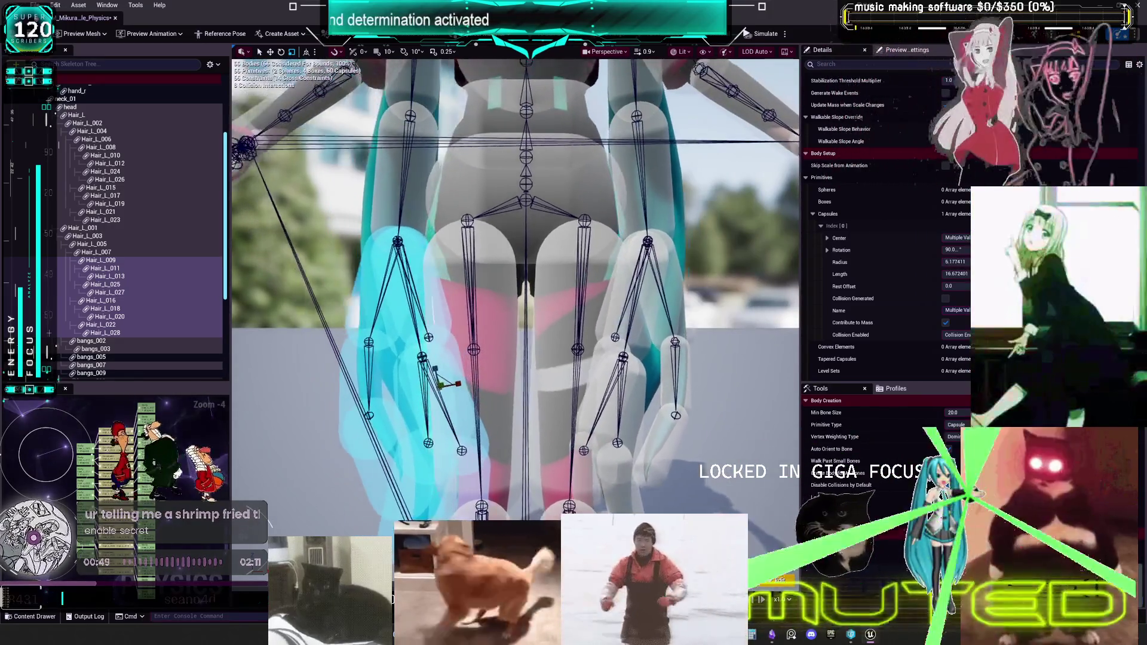
drag(548, 298, 547, 298)
click(447, 257)
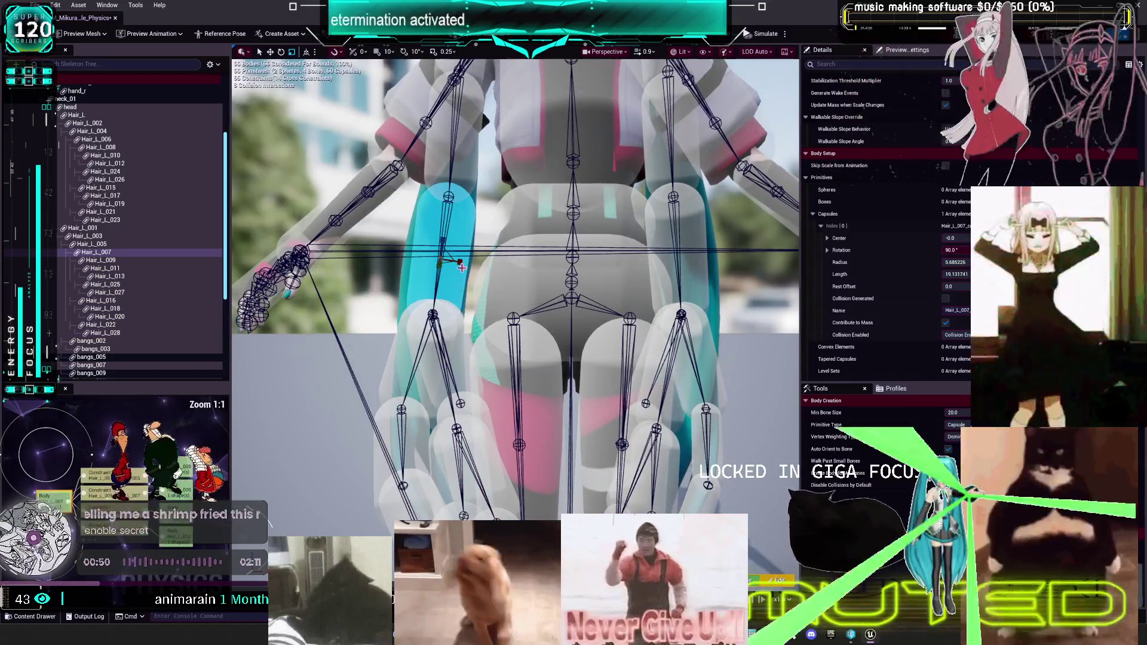
click(700, 282)
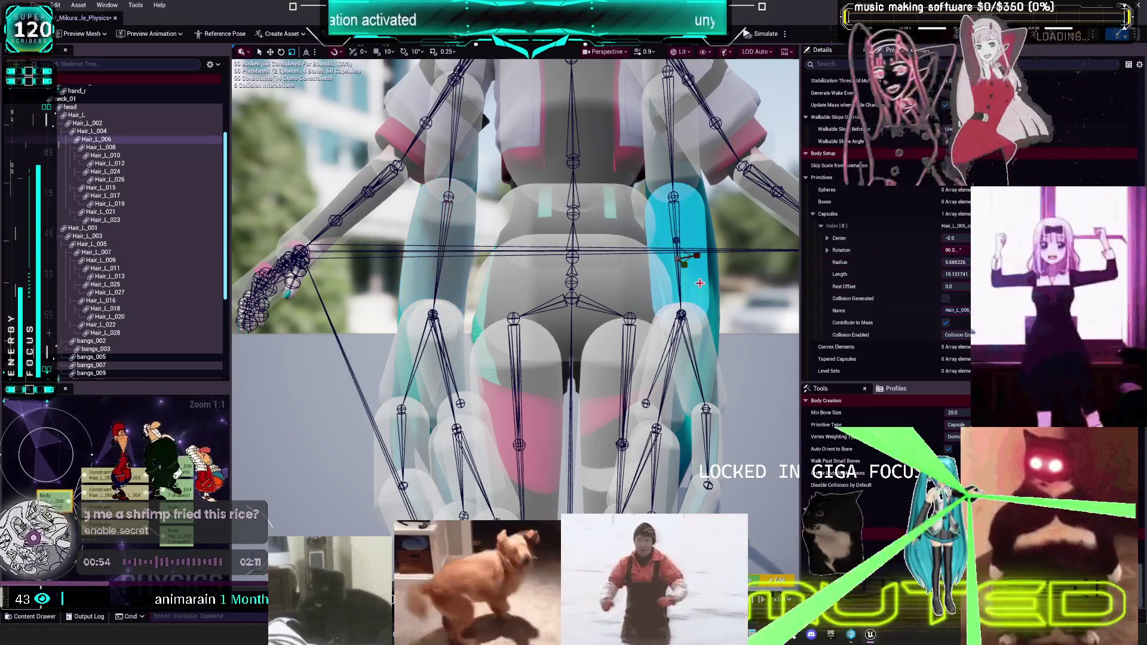
drag(954, 261, 963, 261)
mouse_move(727, 330)
mouse_down()
mouse_move(538, 358)
mouse_move(721, 334)
mouse_up()
drag(715, 268, 605, 295)
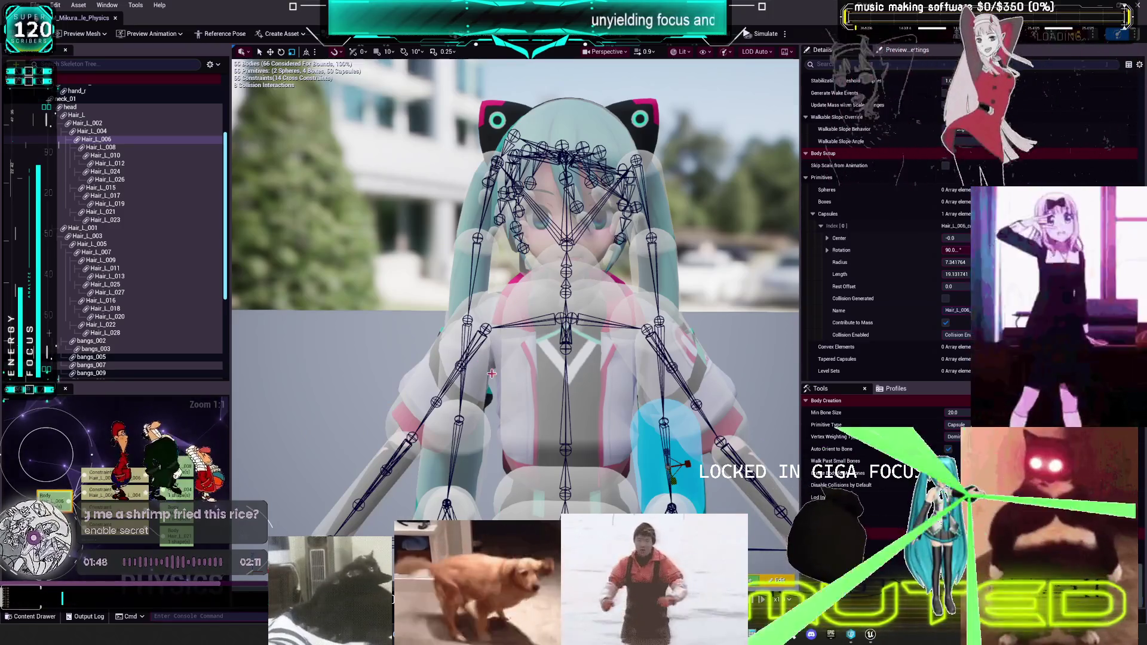
click(70, 107)
mouse_move(514, 287)
mouse_down()
mouse_move(287, 269)
mouse_move(334, 268)
mouse_up()
click(385, 228)
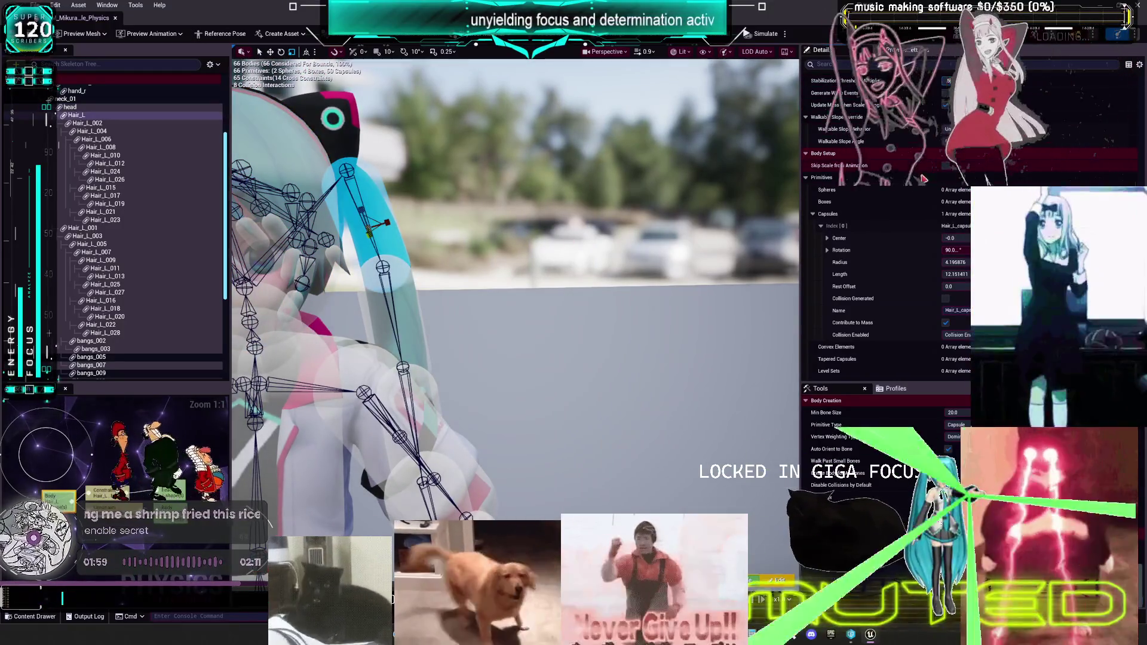
drag(385, 228, 329, 220)
click(329, 220)
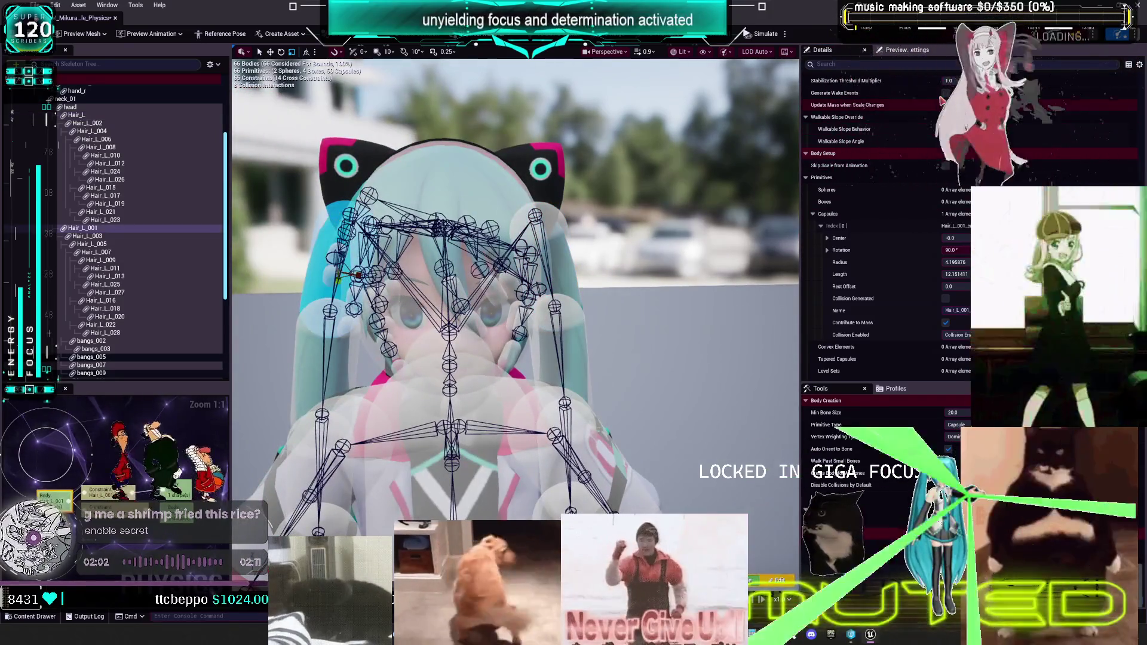
drag(418, 299, 335, 299)
click(485, 281)
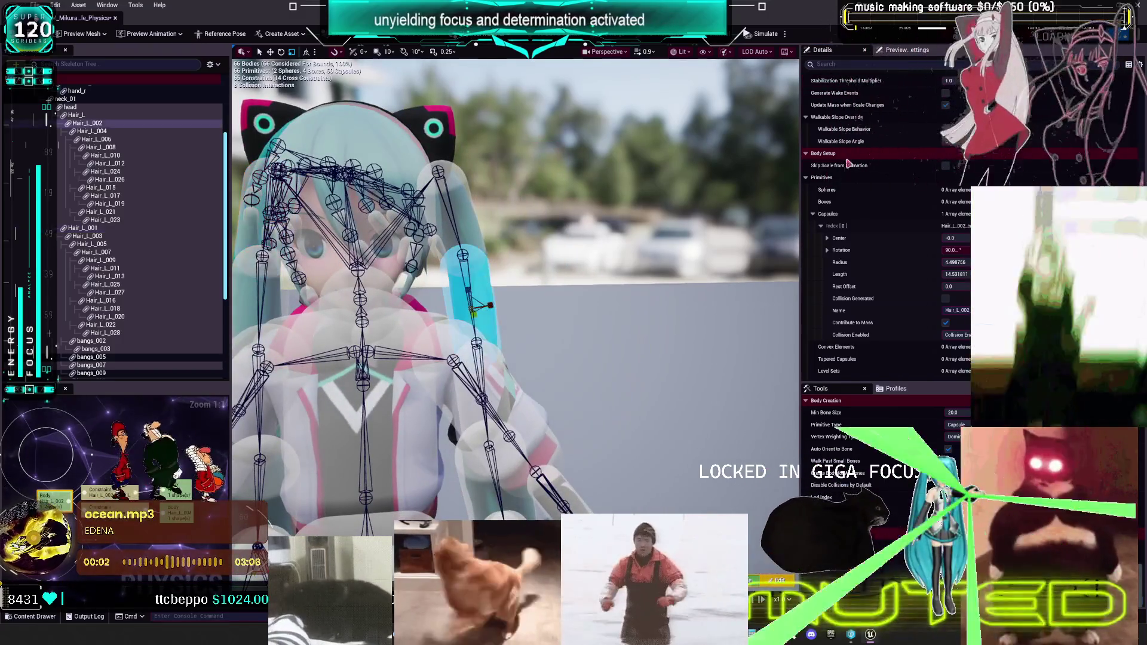
drag(418, 299, 376, 298)
click(446, 256)
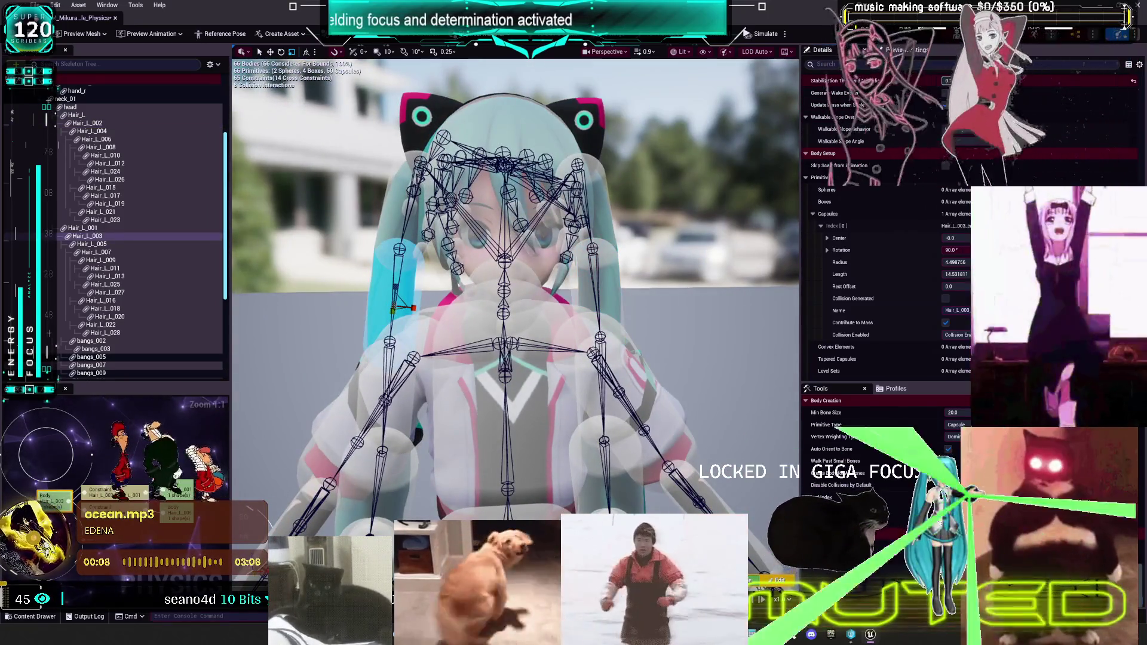
drag(677, 299, 676, 302)
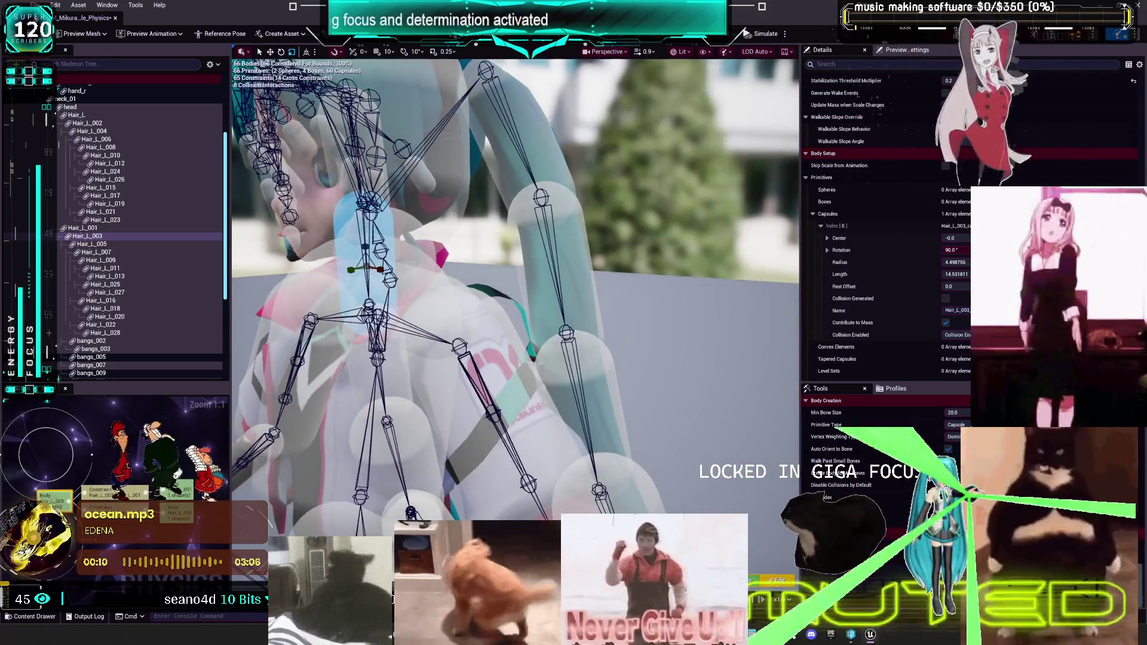
click(582, 406)
mouse_move(676, 303)
mouse_down()
mouse_move(657, 299)
mouse_move(693, 298)
mouse_move(669, 302)
mouse_move(681, 301)
mouse_move(686, 219)
mouse_up()
click(717, 257)
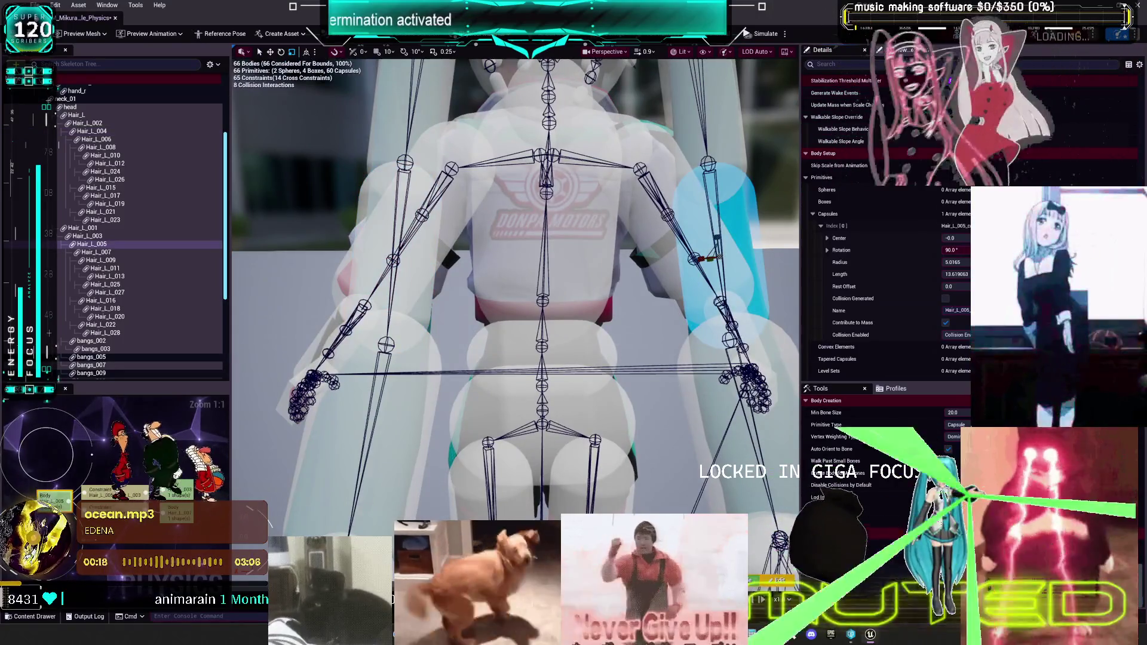
drag(751, 211, 468, 320)
click(468, 319)
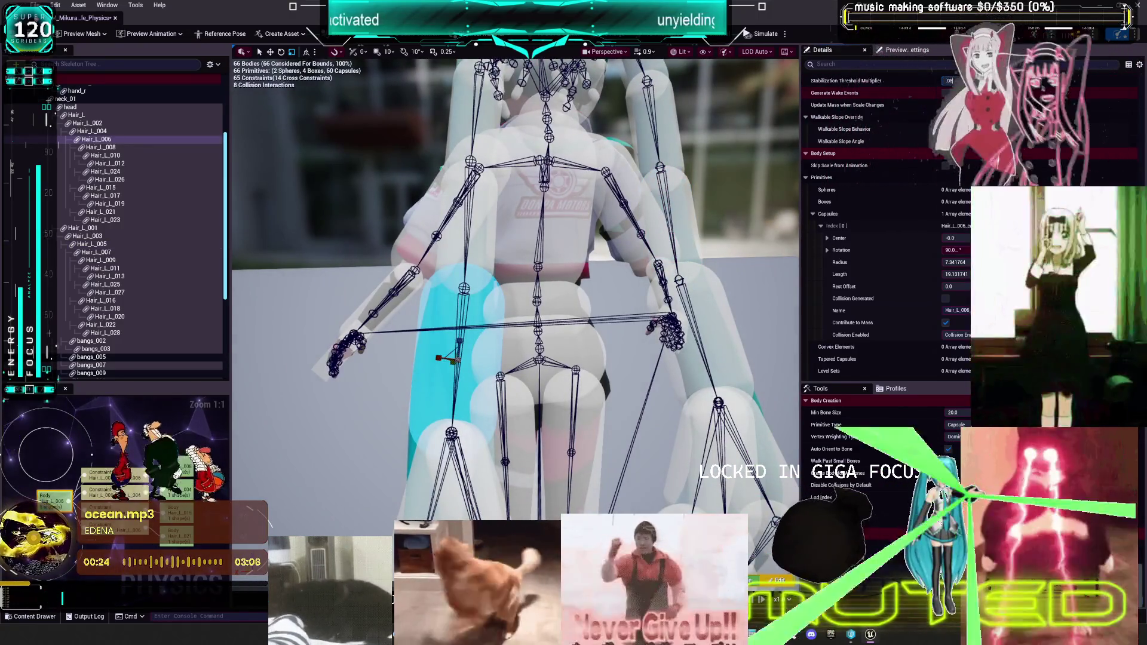
click(738, 311)
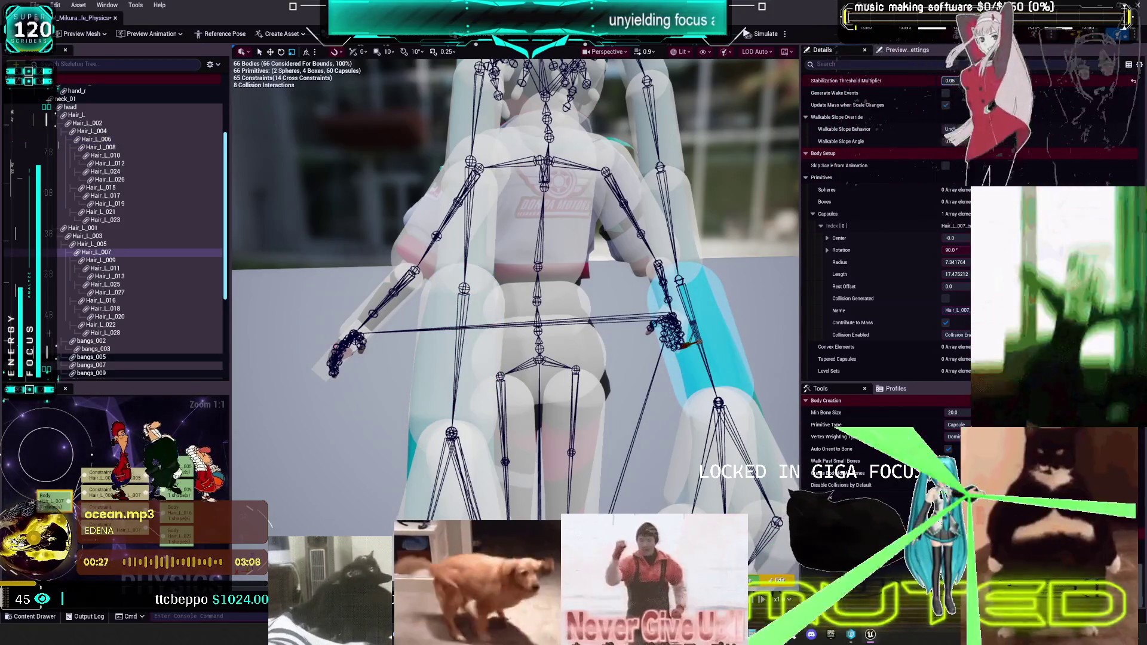
click(444, 463)
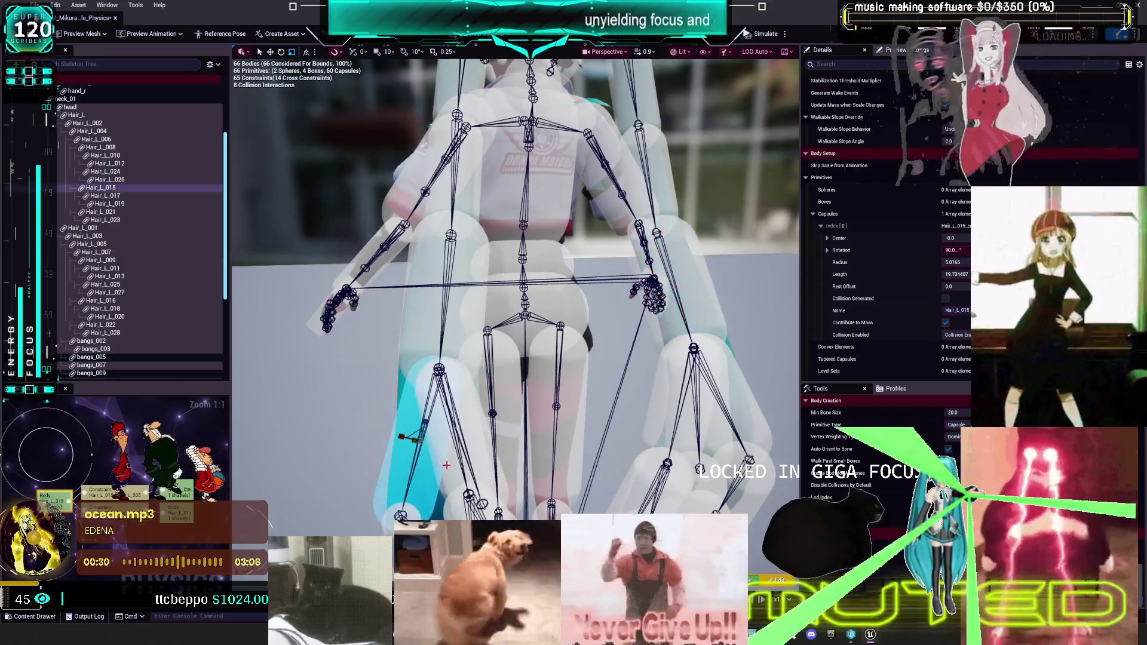
ctrl+click(451, 476)
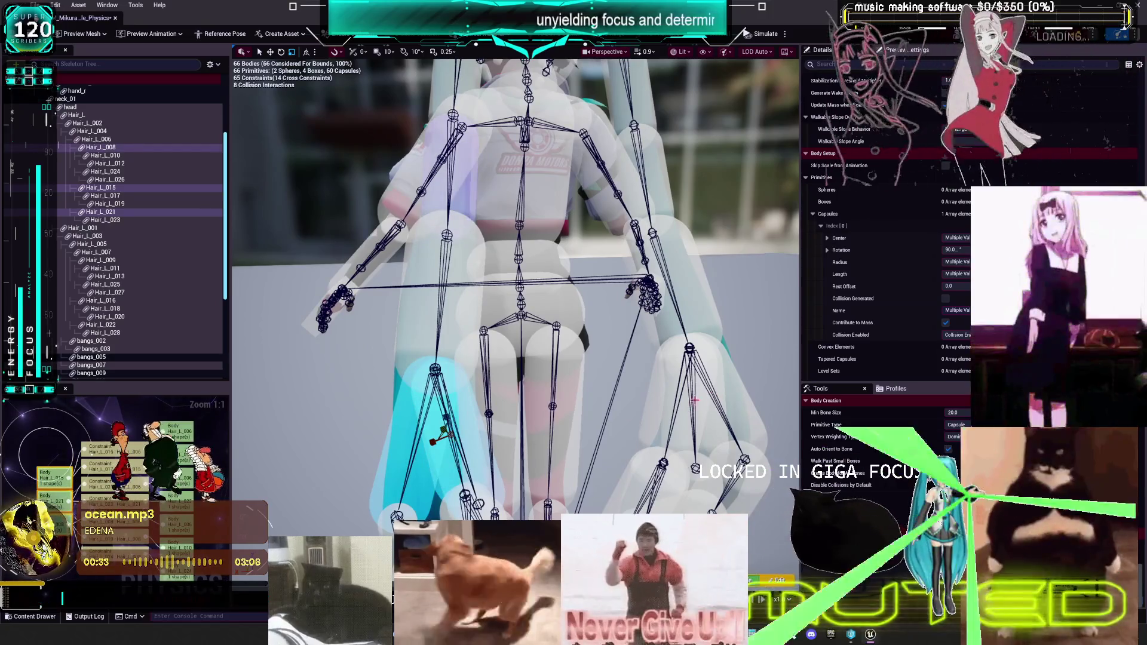
ctrl+click(707, 426)
ctrl+click(712, 425)
ctrl+click(755, 403)
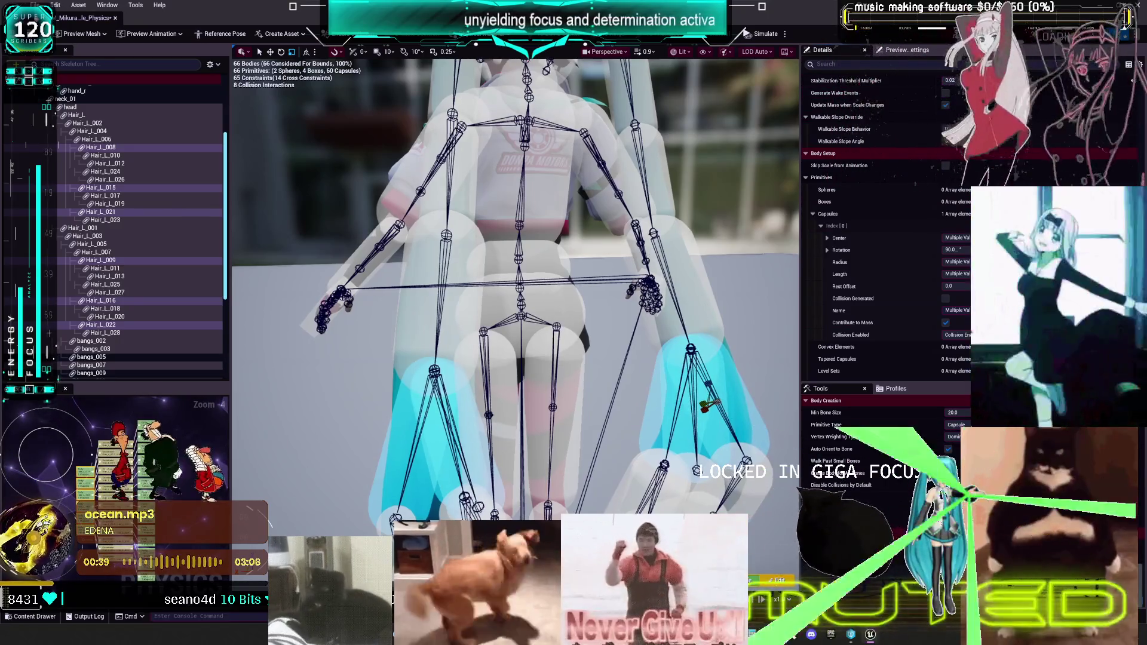
click(702, 305)
mouse_move(701, 310)
mouse_down()
mouse_move(487, 388)
mouse_move(448, 353)
mouse_move(448, 334)
mouse_move(462, 350)
mouse_up()
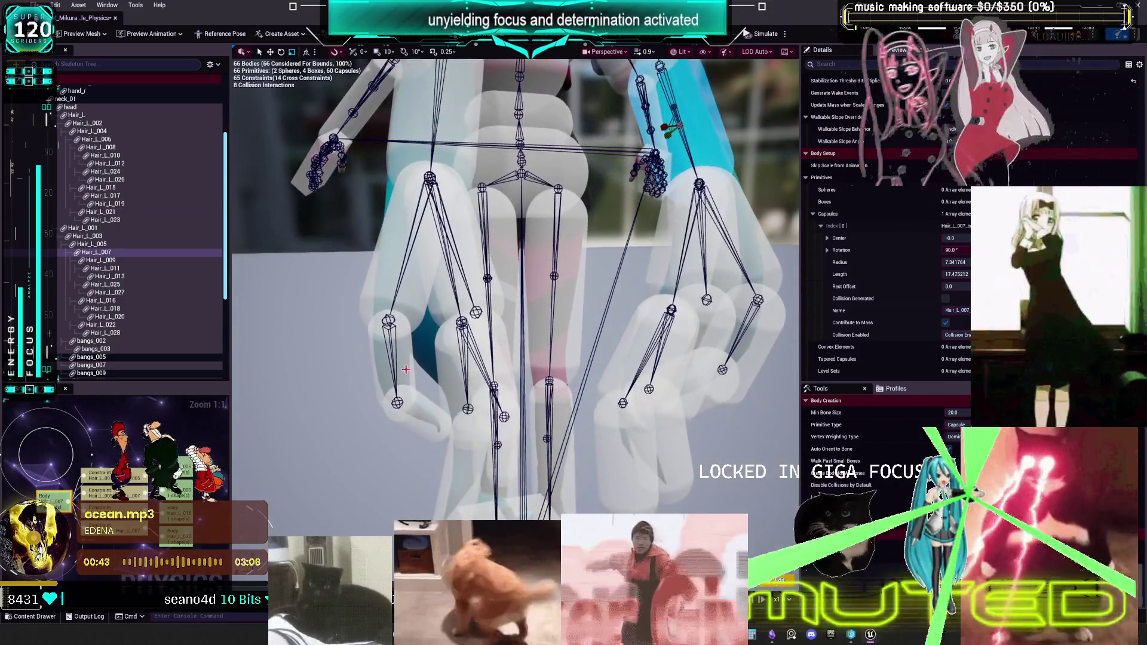
click(405, 370)
ctrl+click(448, 371)
ctrl+click(456, 353)
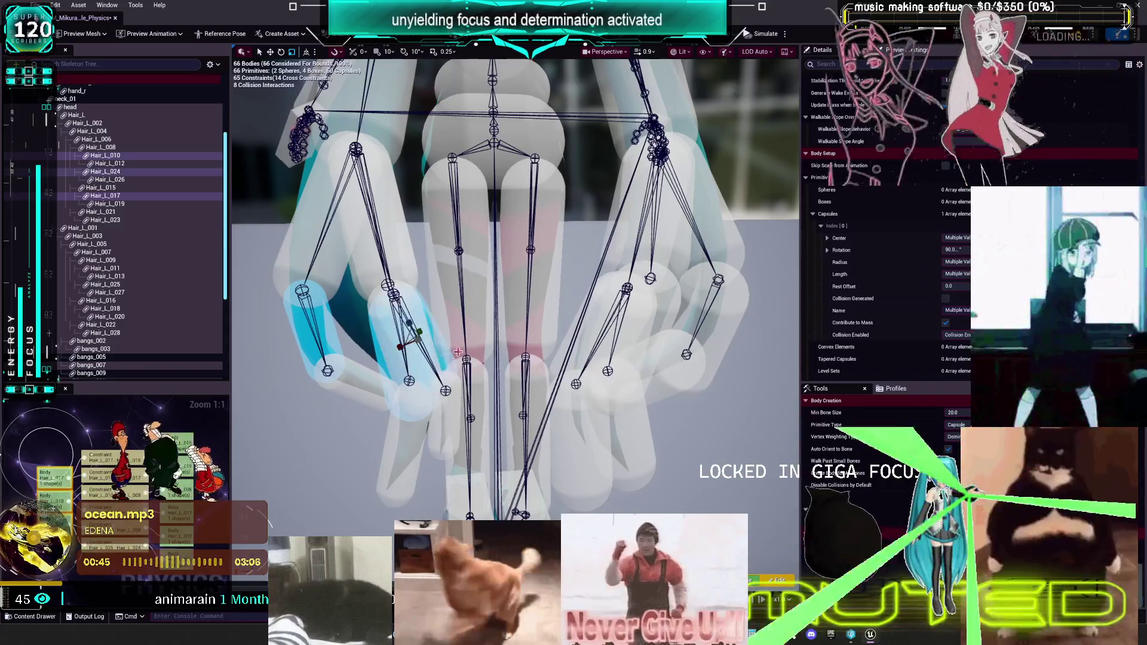
drag(602, 320, 633, 323)
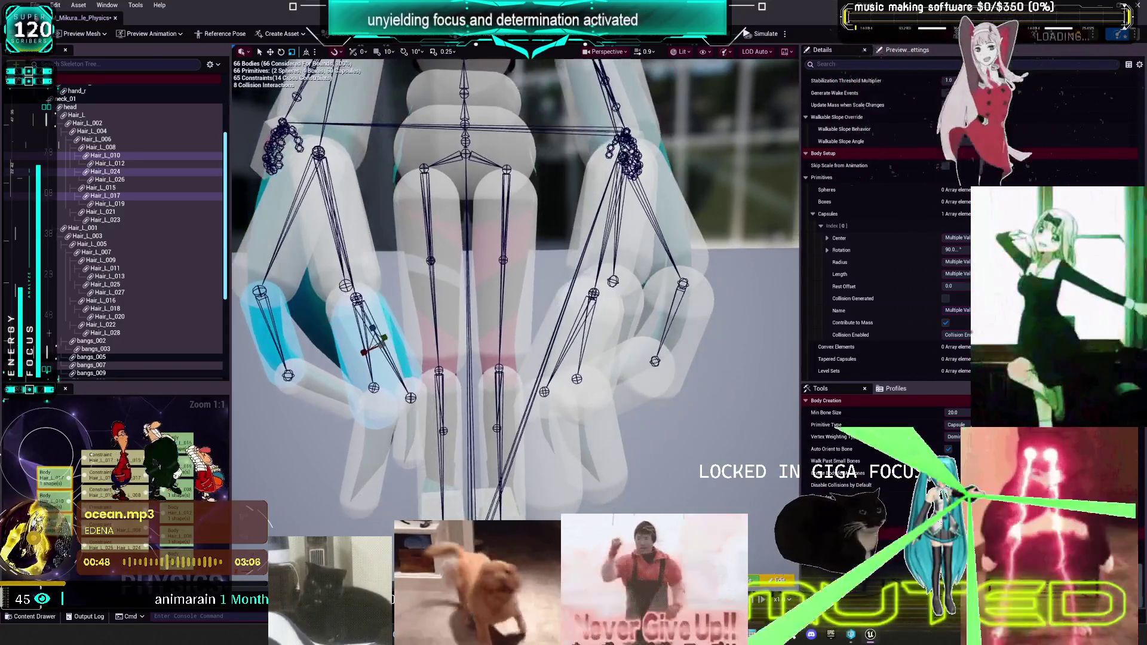
ctrl+click(679, 338)
ctrl+click(633, 314)
ctrl+click(548, 332)
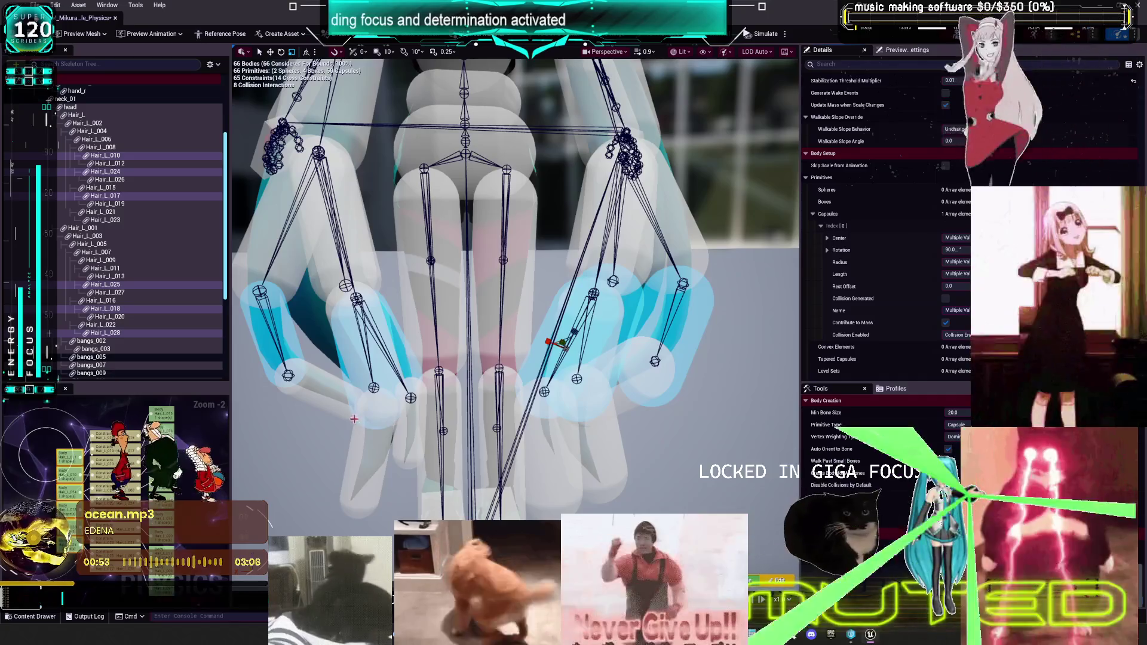
click(319, 379)
ctrl+click(367, 450)
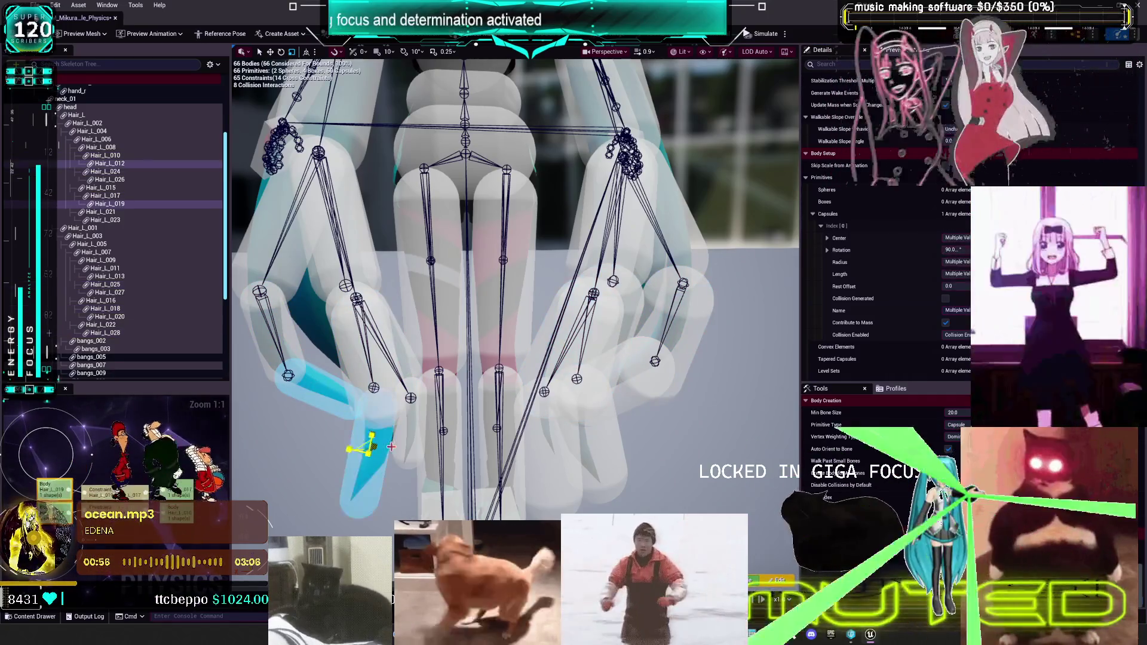
ctrl+click(391, 443)
ctrl+click(556, 442)
ctrl+click(625, 437)
ctrl+click(653, 387)
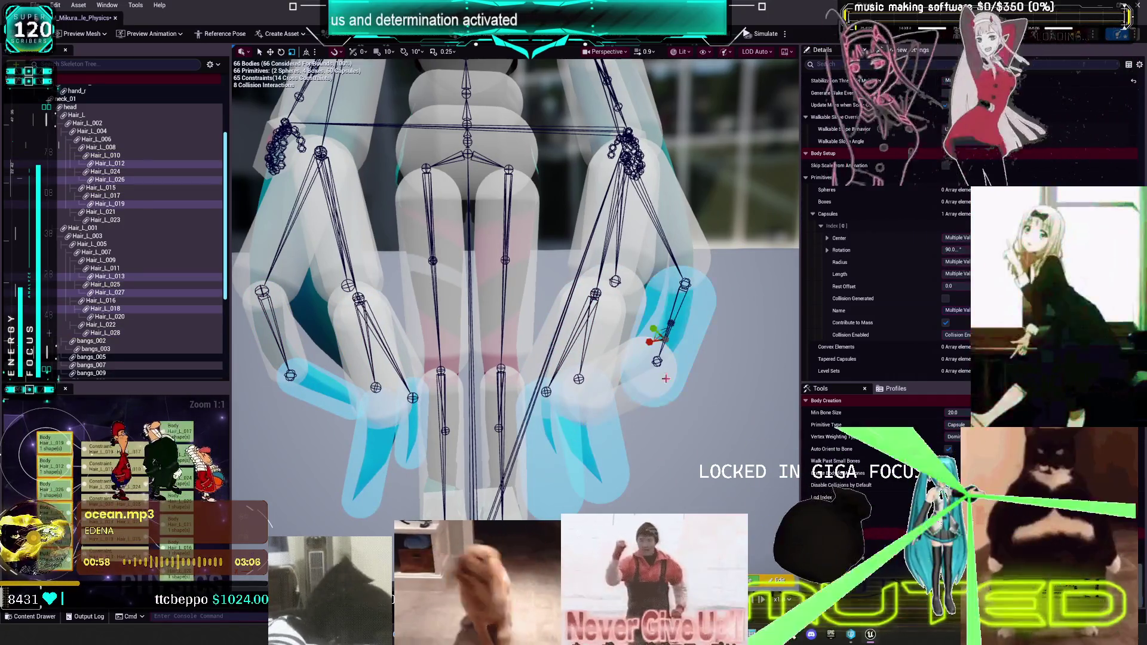
scroll(677, 355, up, 2)
key(ctrl+z)
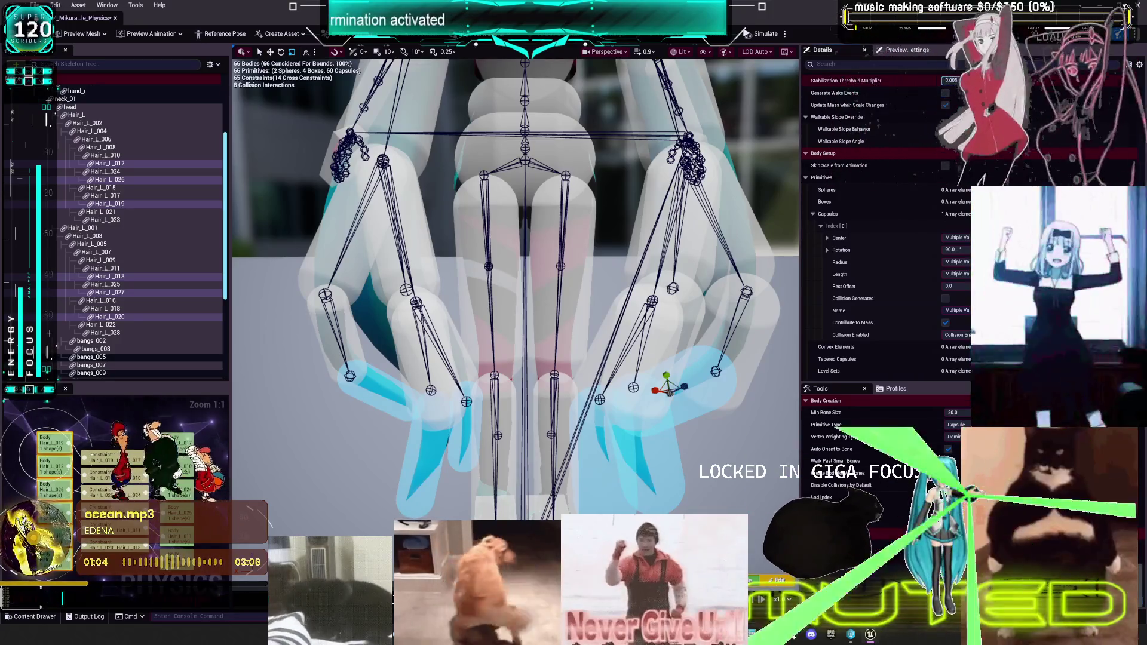
click(753, 357)
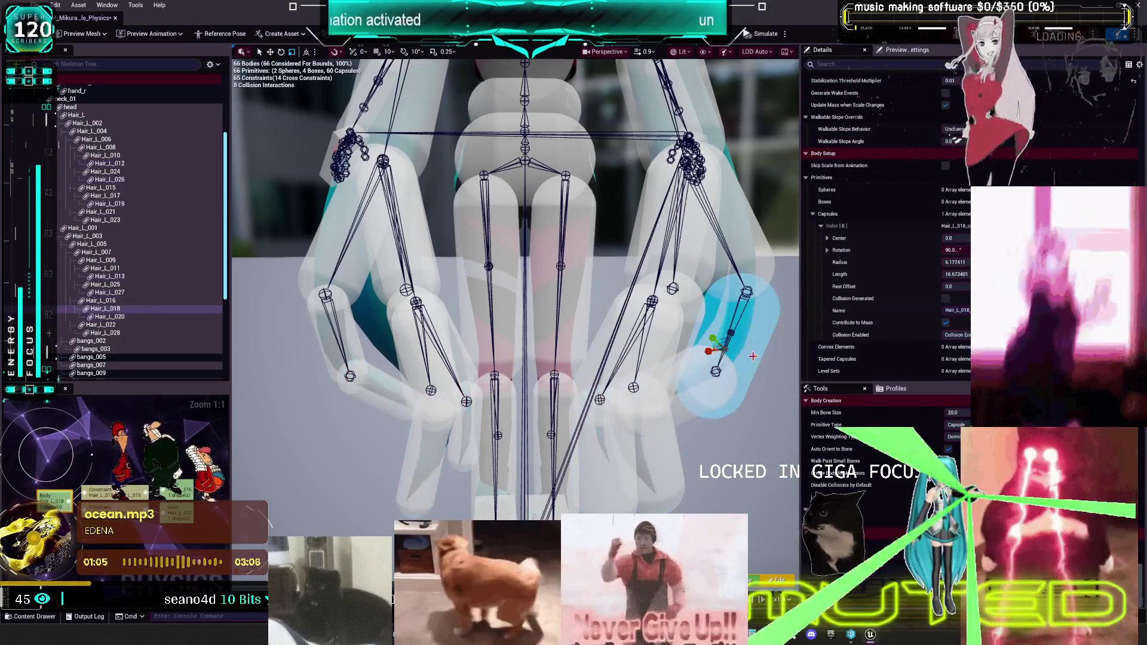
click(683, 411)
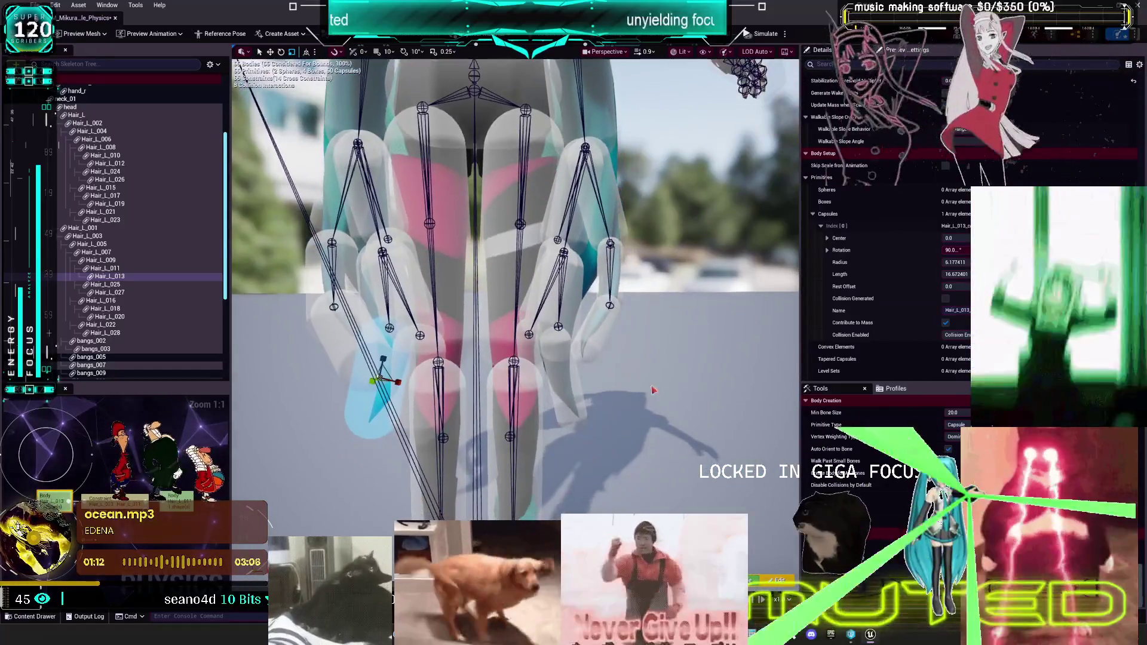
click(563, 395)
drag(600, 386, 571, 381)
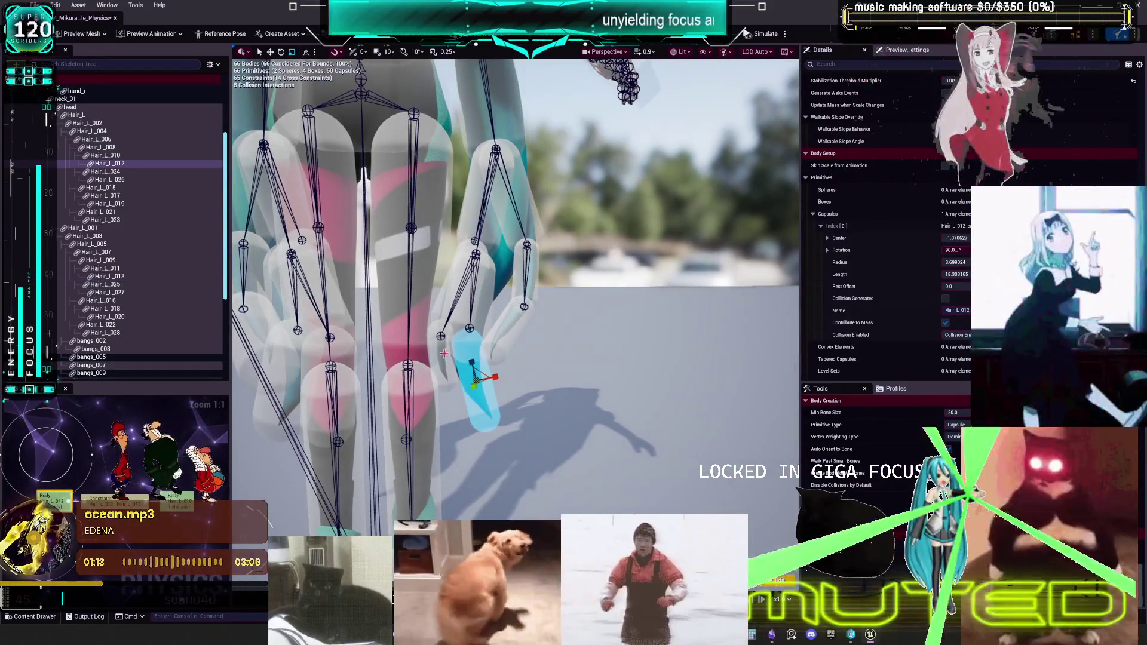
click(444, 354)
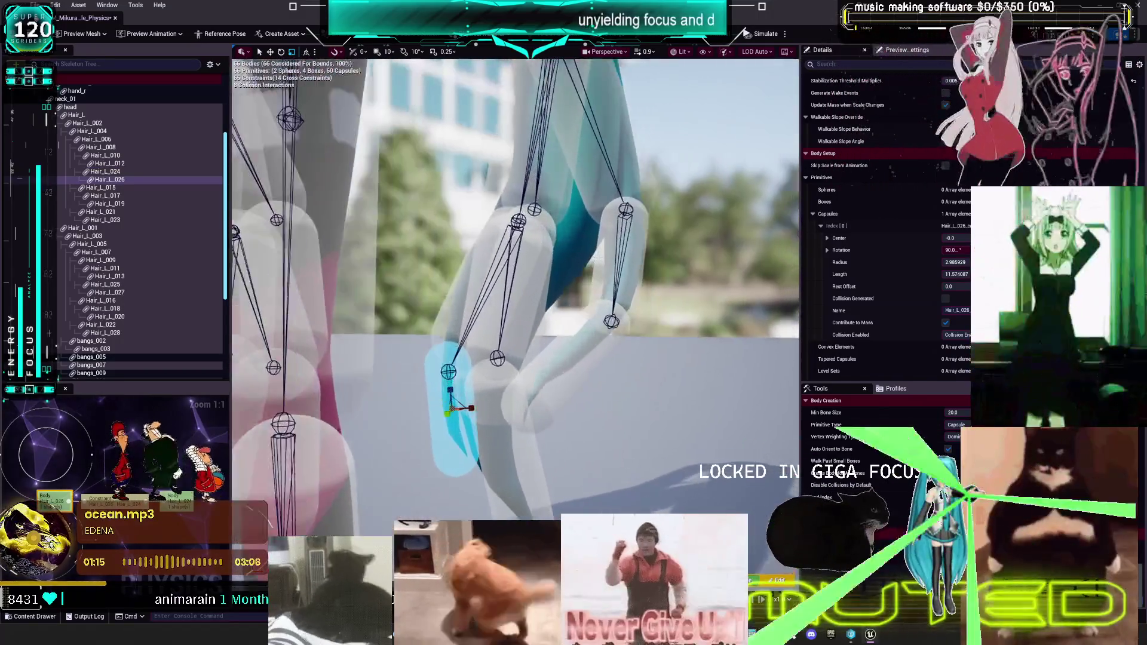
click(627, 279)
drag(621, 280, 617, 281)
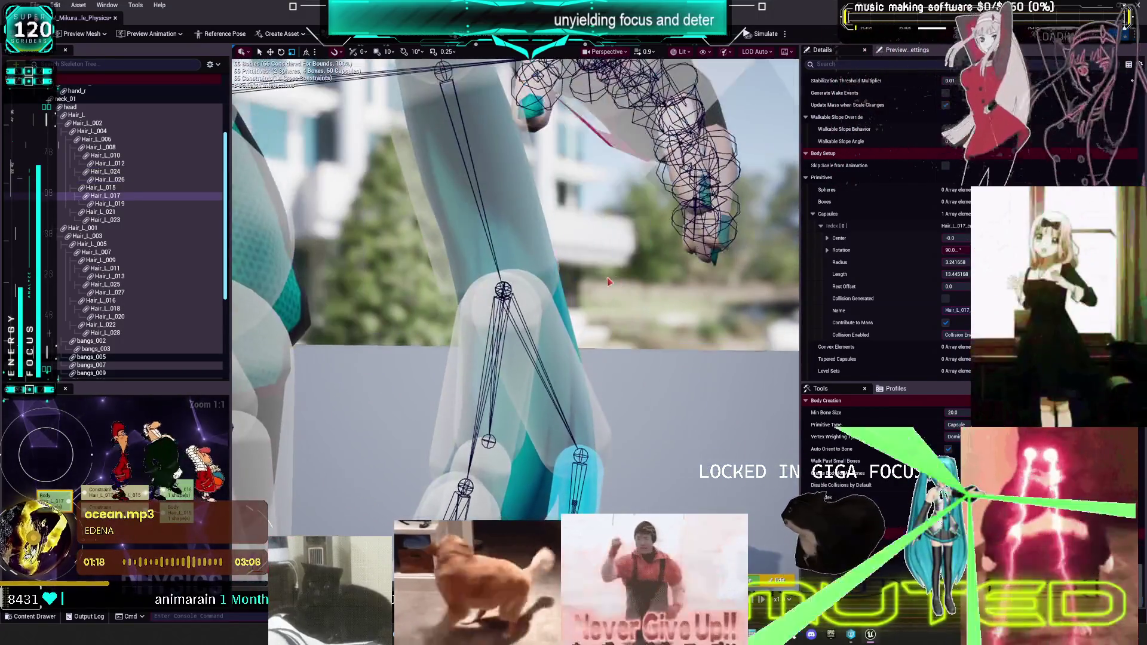
click(573, 364)
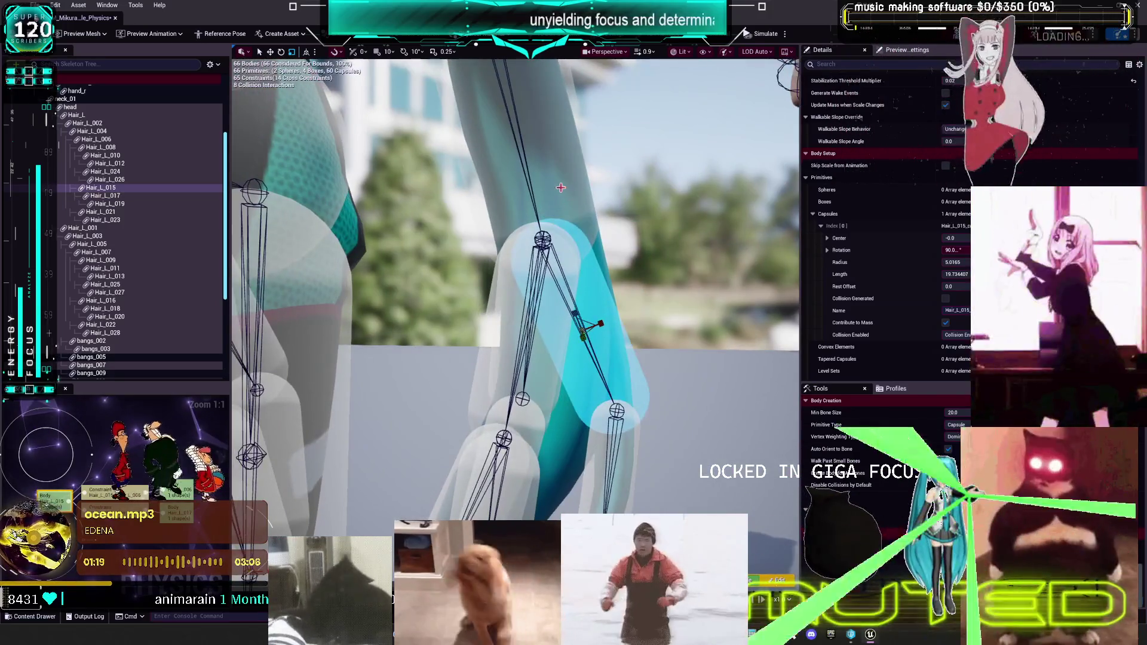
click(560, 187)
click(527, 317)
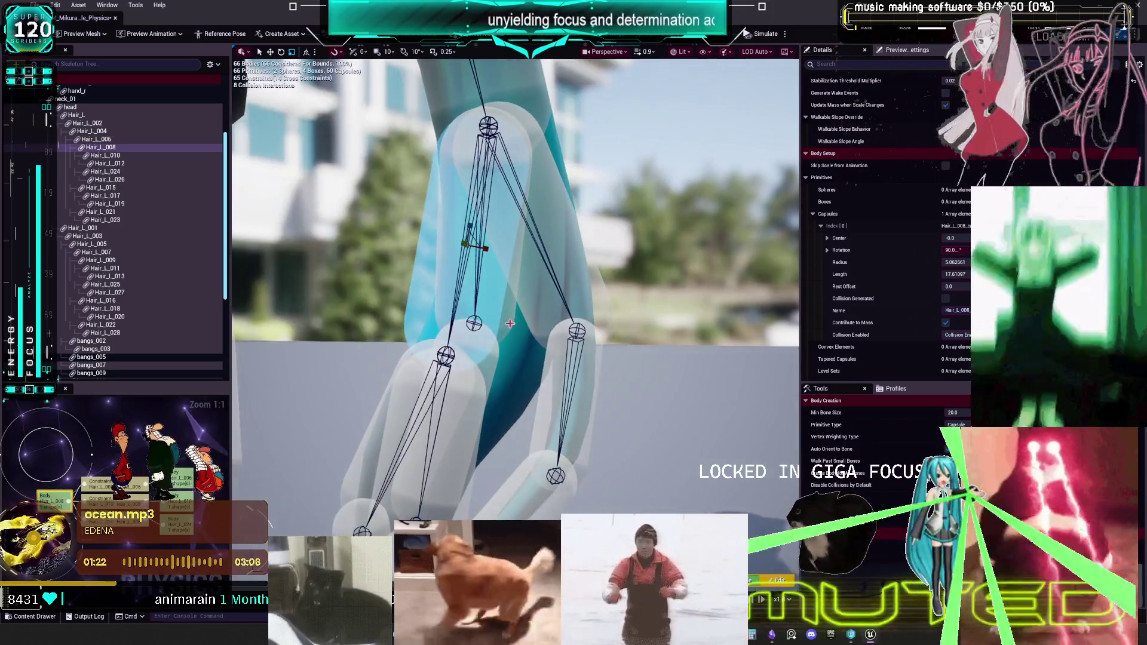
click(509, 322)
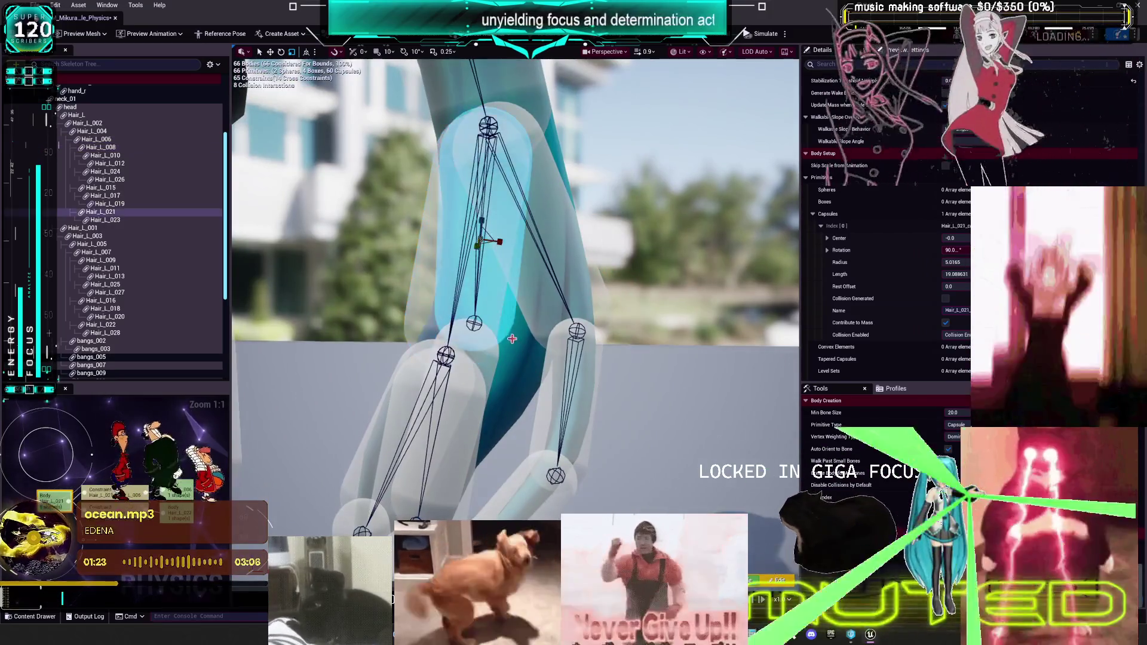
click(482, 289)
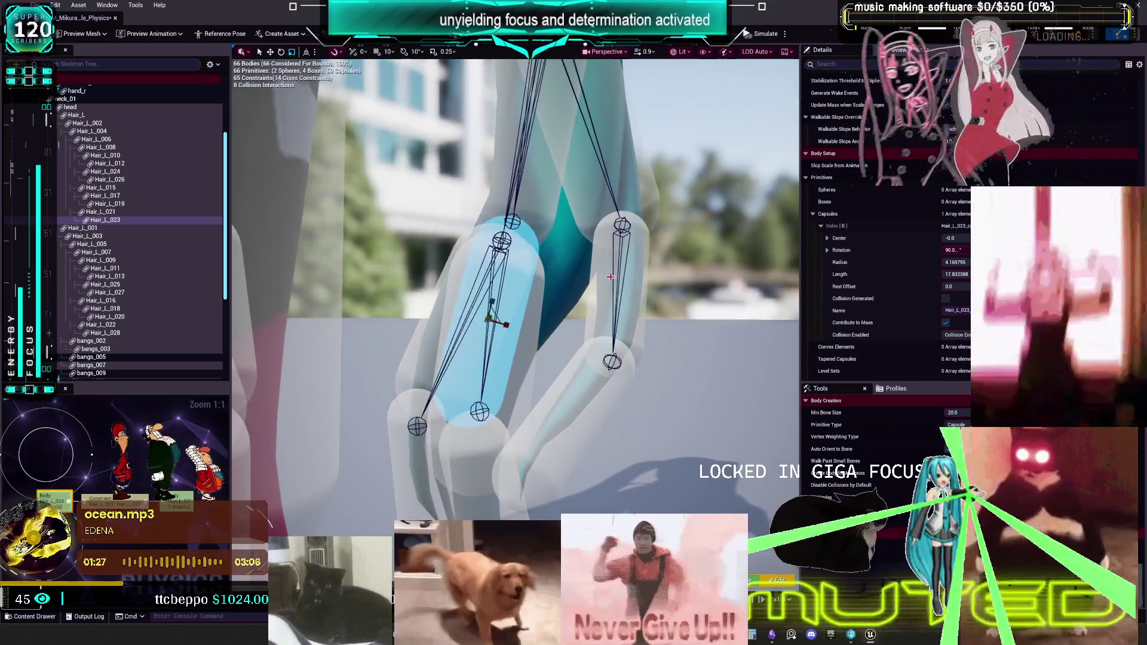
click(616, 273)
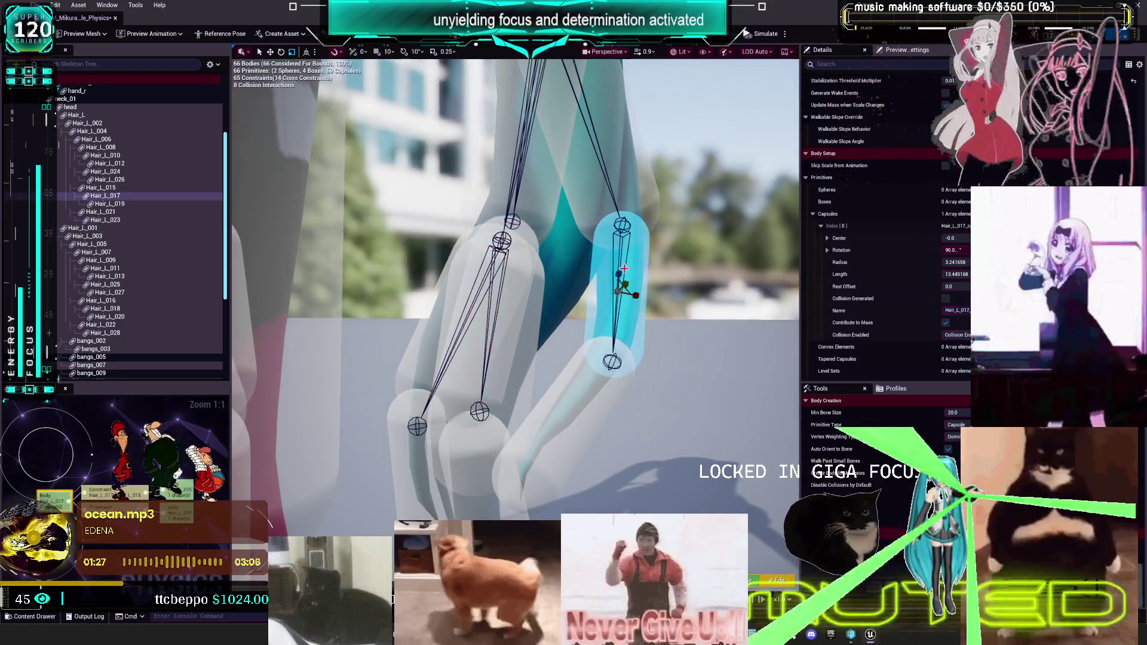
click(516, 326)
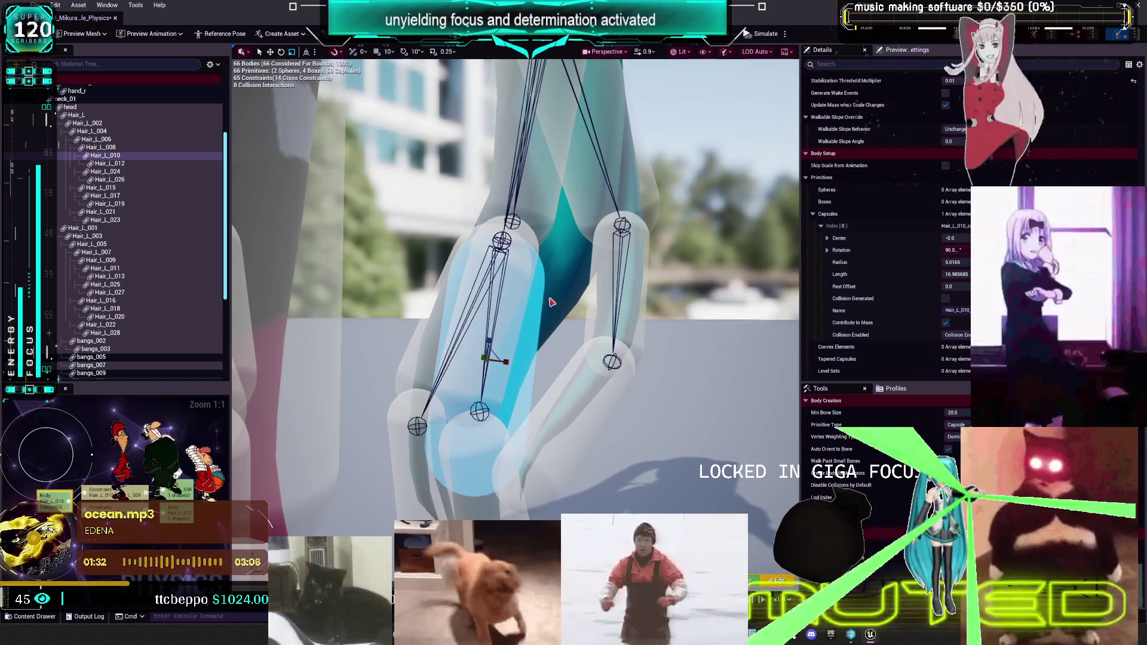
click(539, 246)
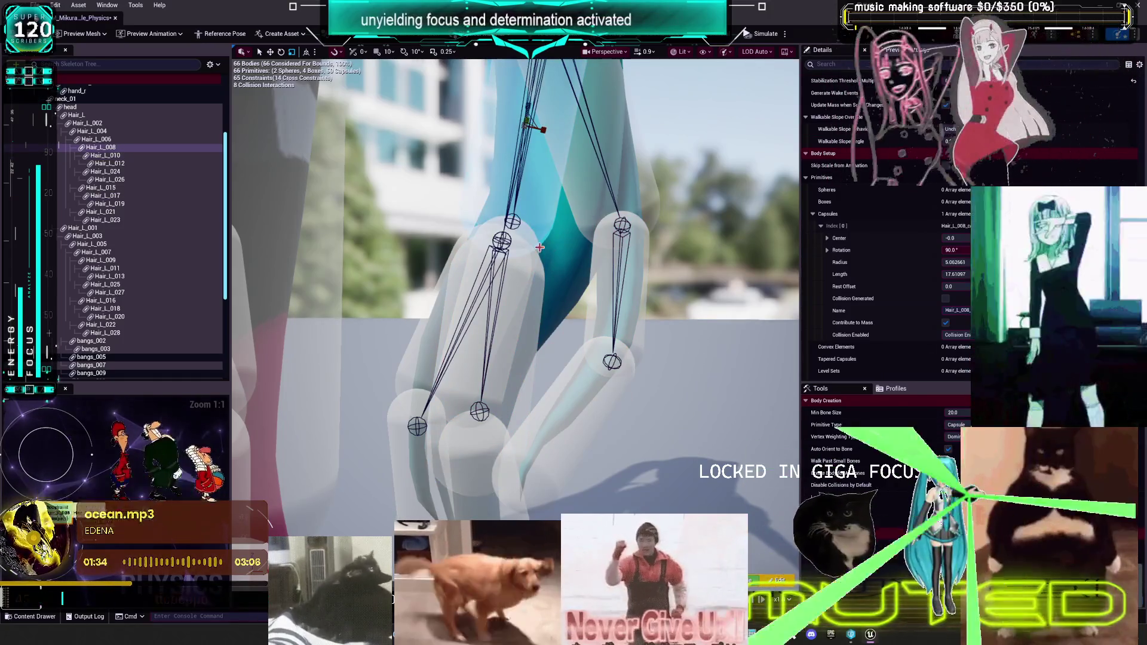
click(536, 248)
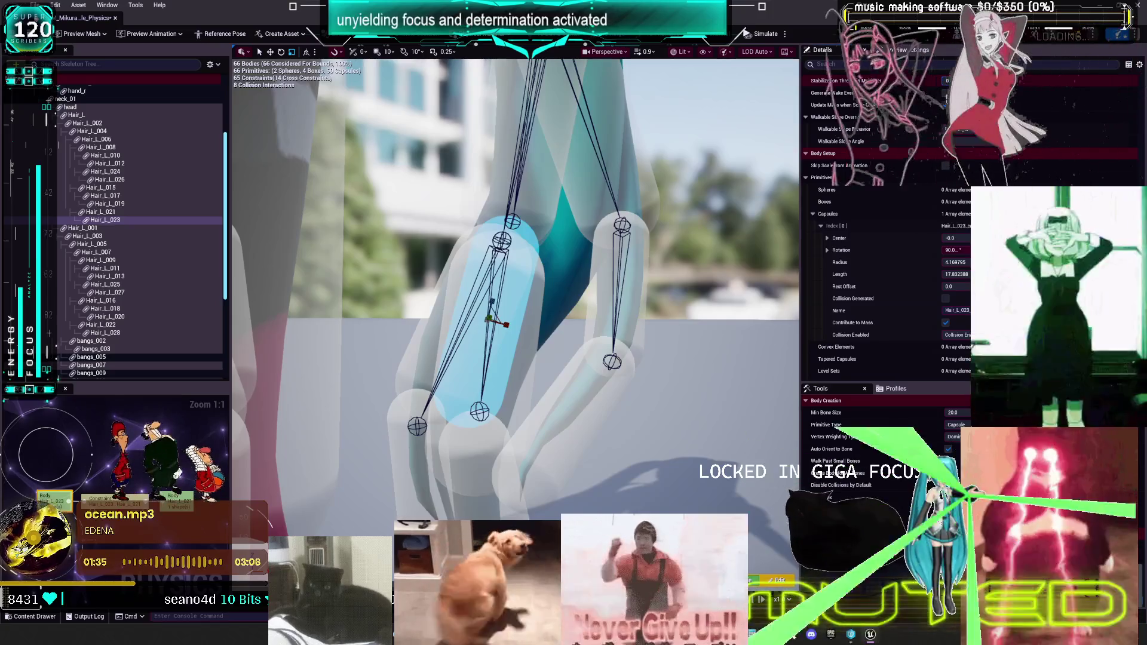
click(430, 337)
key(f)
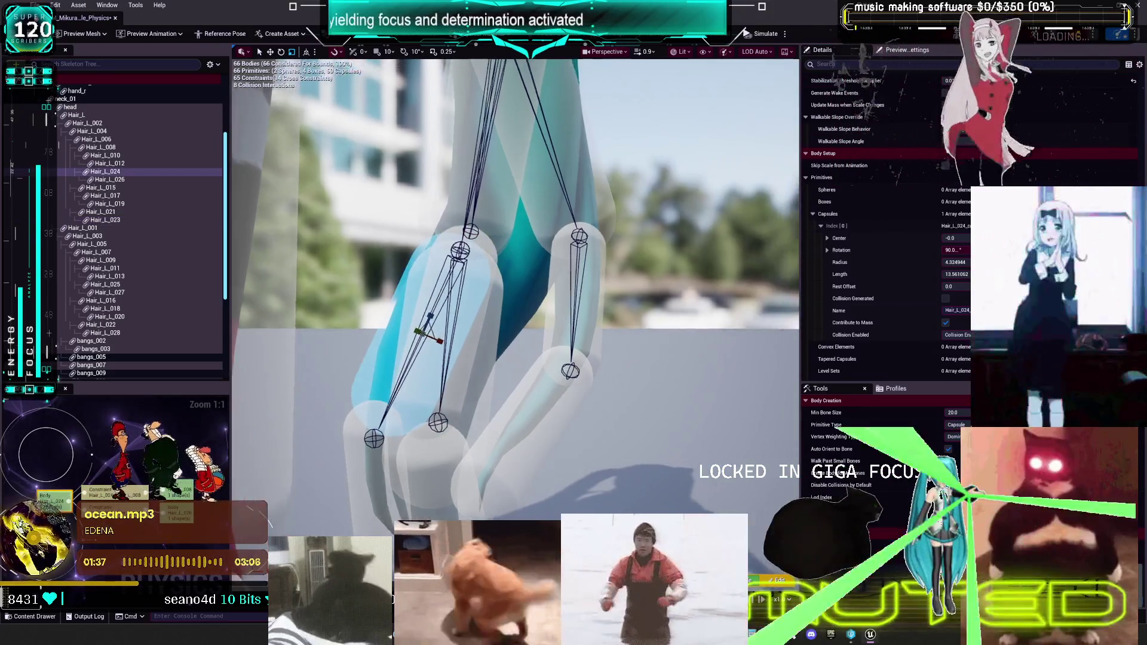
click(512, 406)
click(602, 421)
key(f)
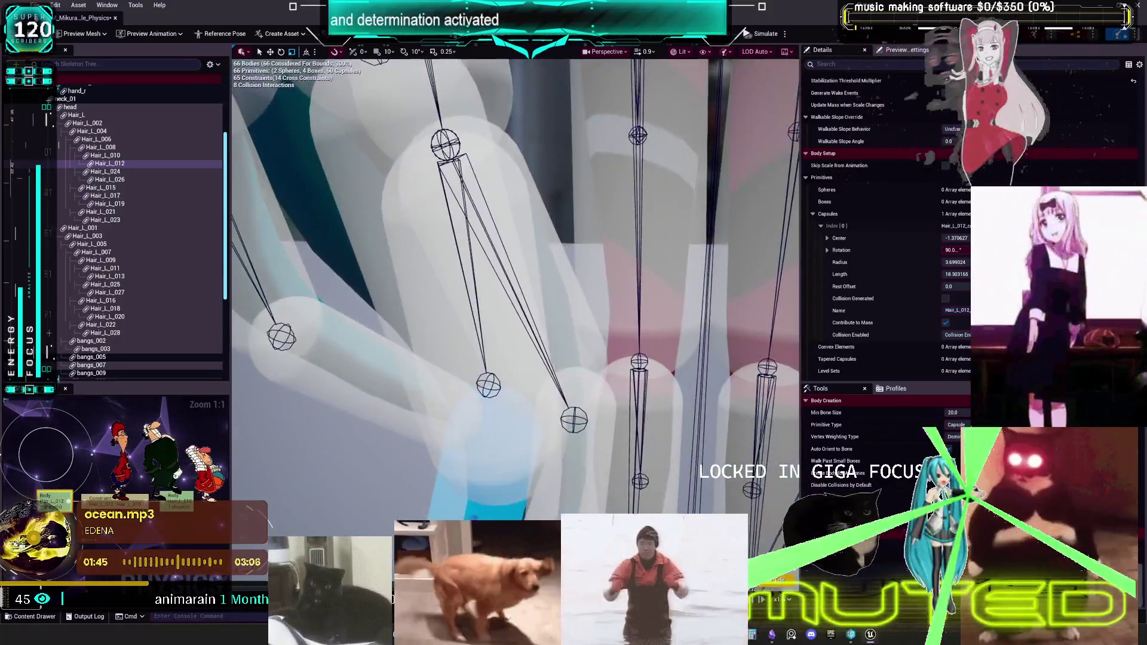
click(397, 281)
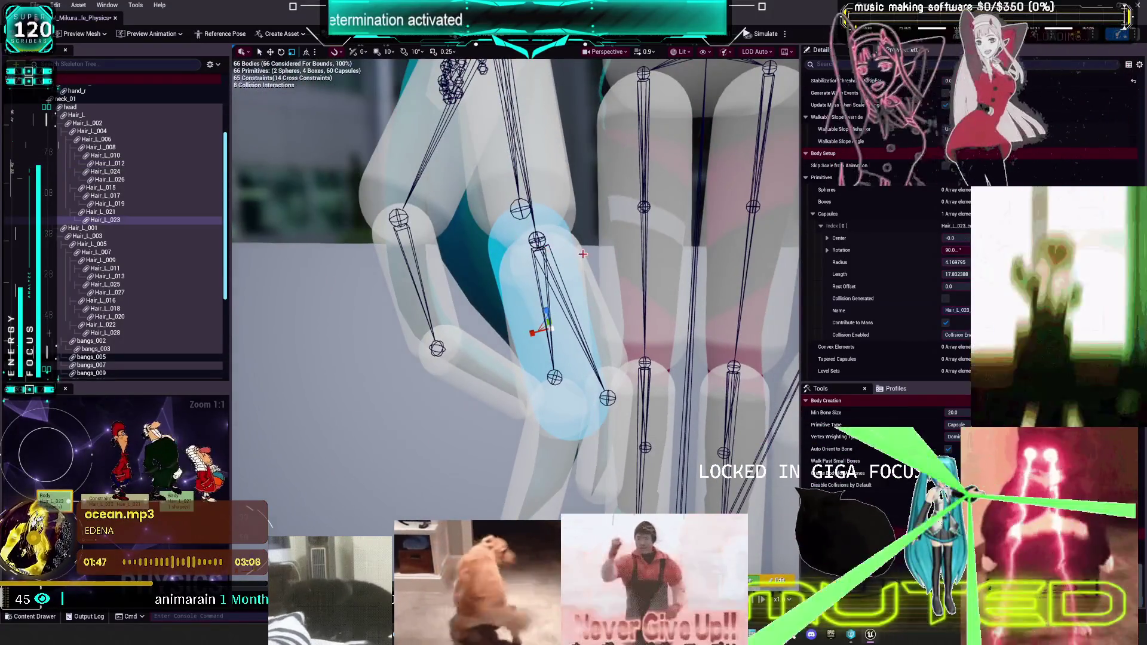
click(605, 320)
drag(664, 362, 645, 355)
click(639, 333)
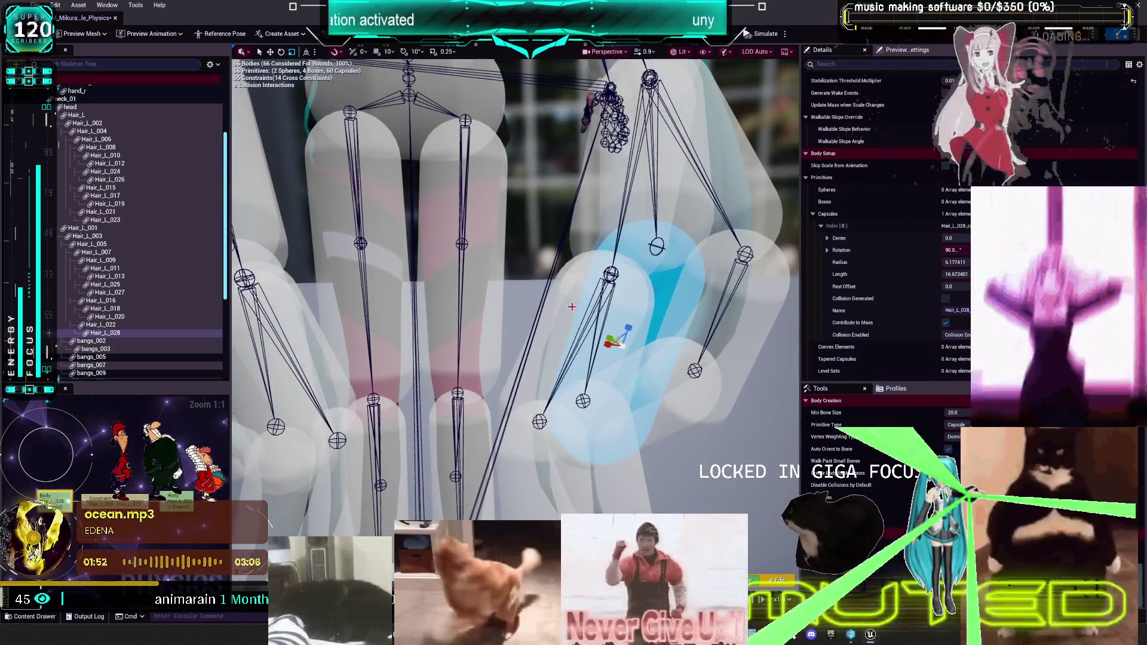
click(572, 305)
click(678, 287)
click(711, 295)
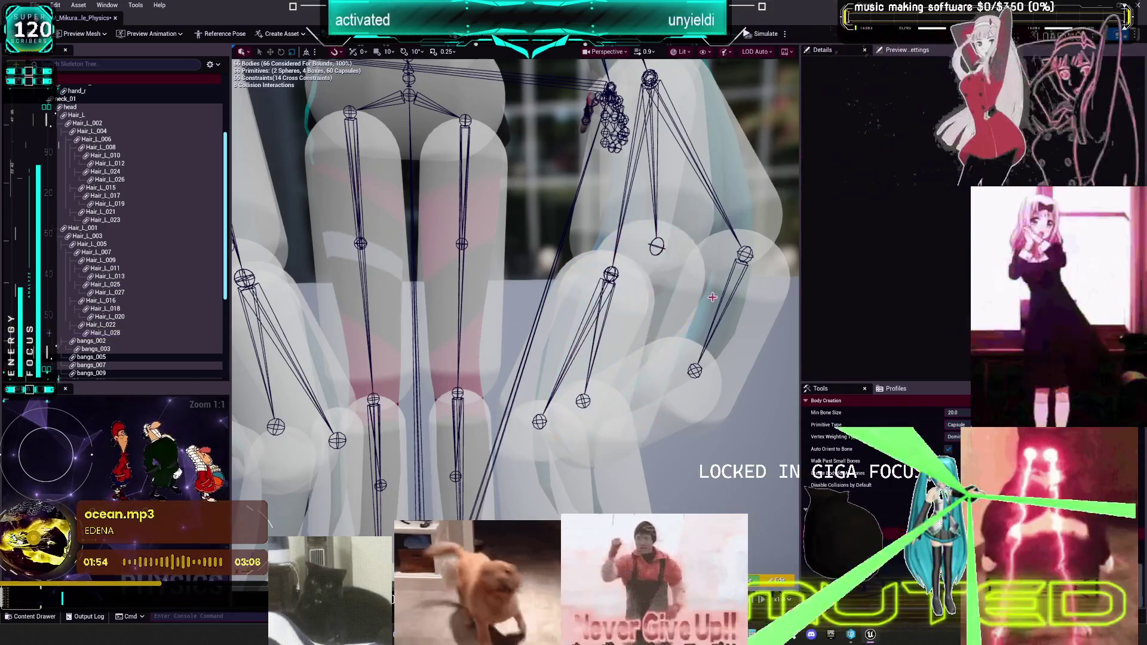
click(742, 318)
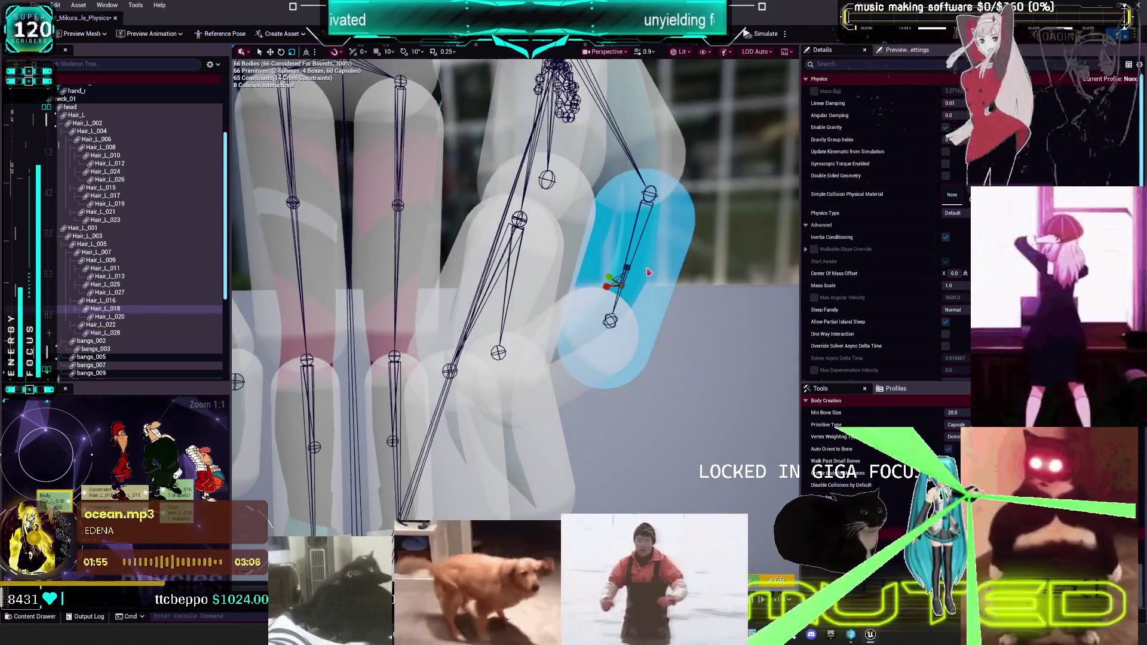
click(555, 273)
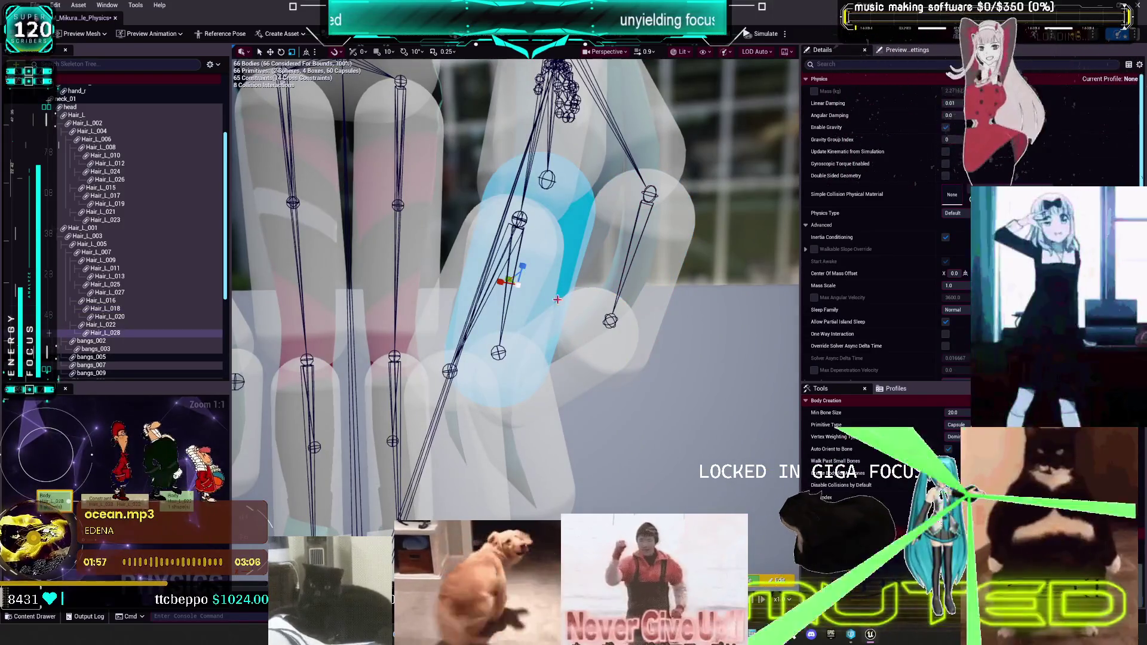
mouse_move(555, 274)
mouse_down()
mouse_move(507, 283)
mouse_move(442, 384)
mouse_move(433, 290)
mouse_move(532, 334)
mouse_up()
click(443, 384)
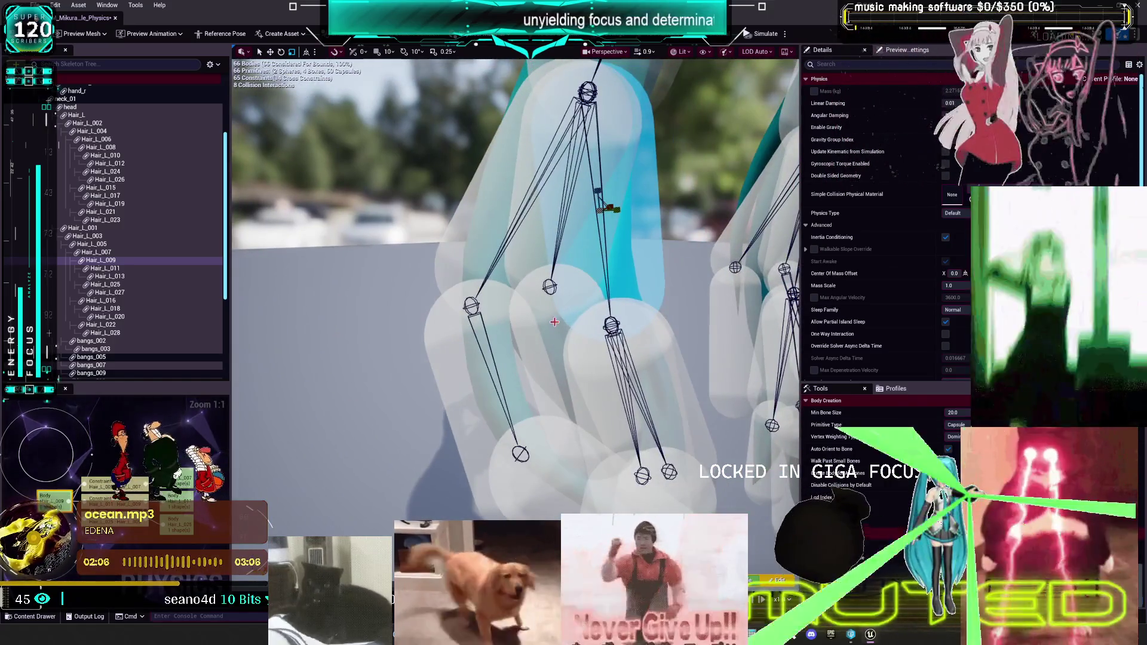
click(557, 323)
click(656, 361)
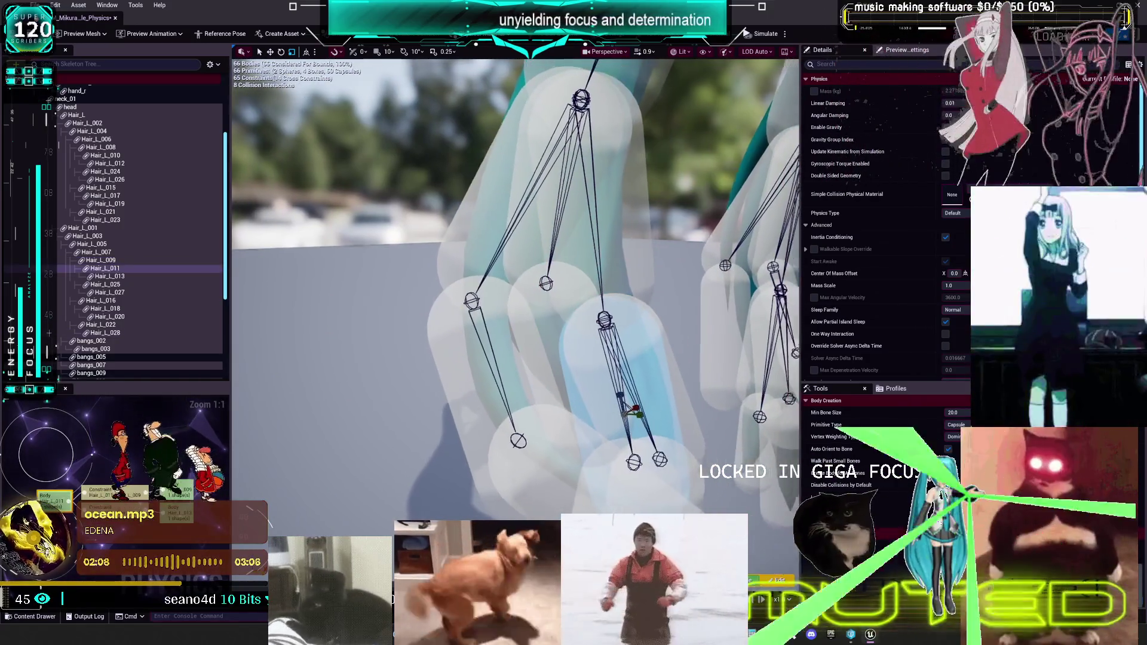
drag(656, 361, 668, 361)
click(546, 449)
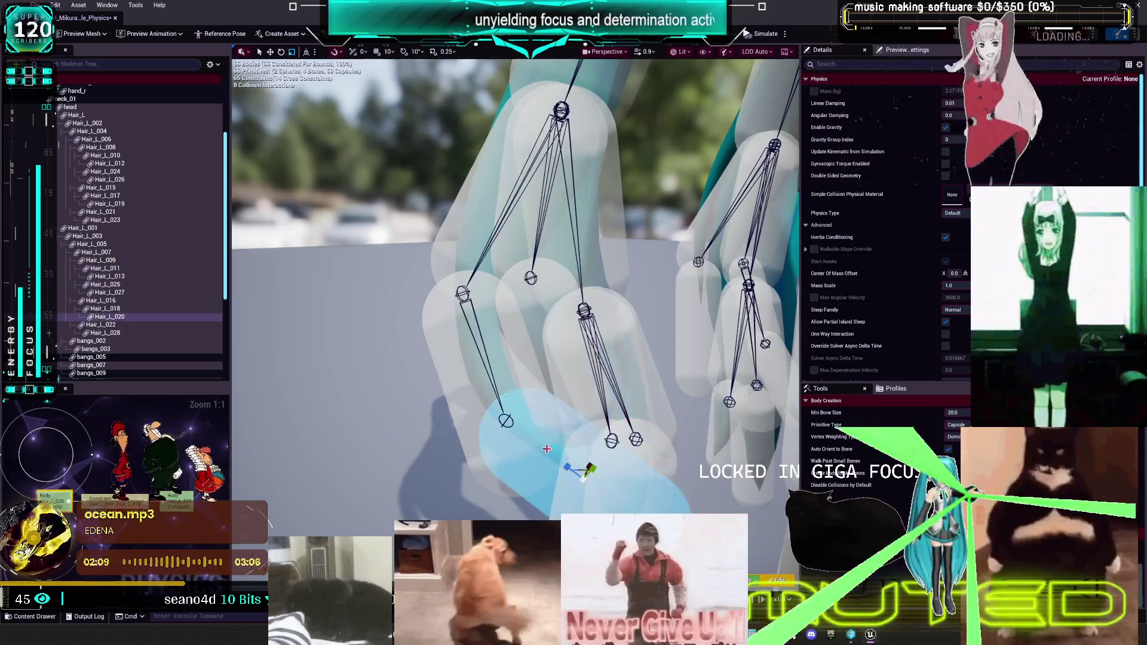
click(473, 387)
drag(473, 387, 511, 411)
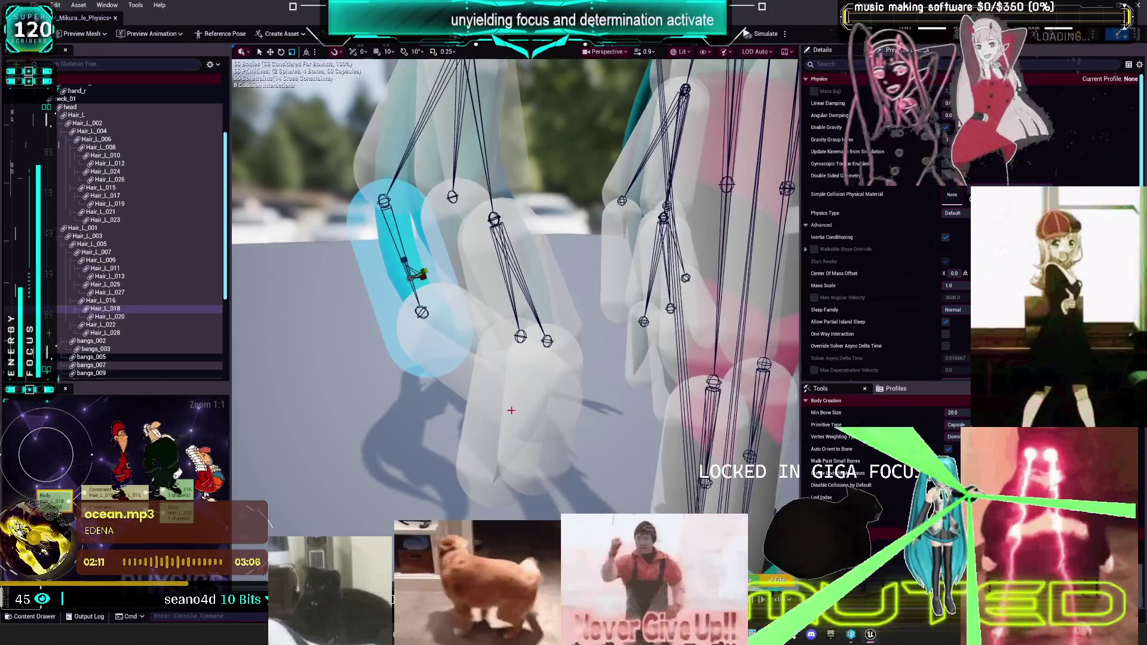
click(511, 410)
click(490, 437)
click(550, 458)
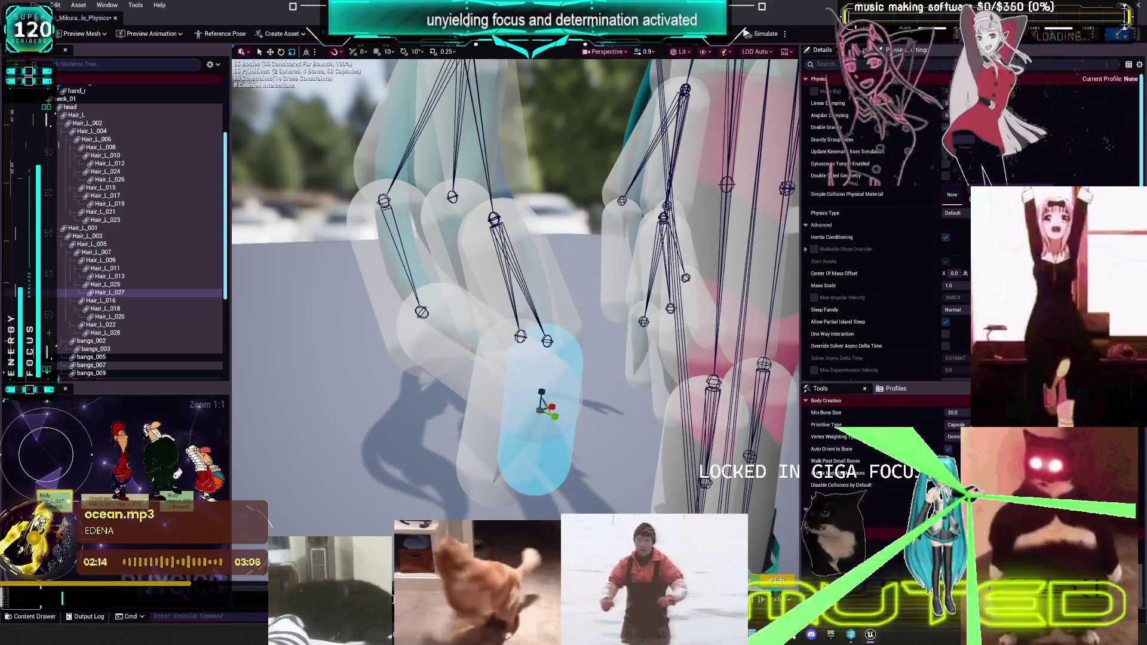
drag(577, 424, 606, 394)
click(449, 177)
mouse_move(449, 176)
mouse_down()
mouse_move(580, 240)
mouse_move(584, 292)
mouse_move(668, 501)
mouse_move(536, 218)
mouse_up()
click(580, 239)
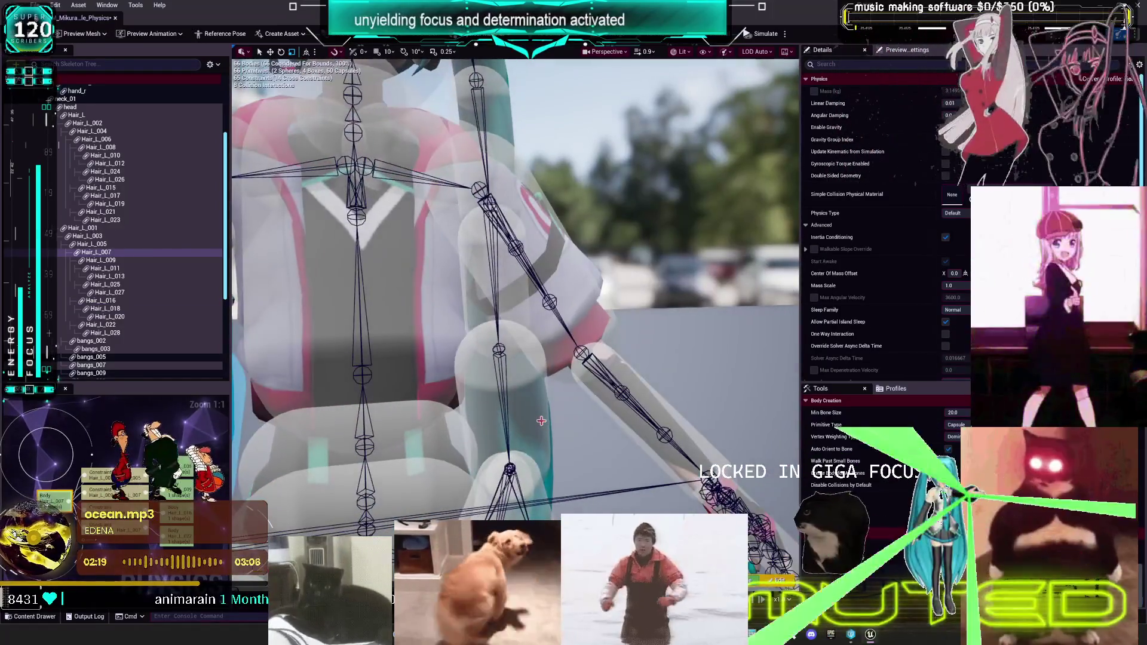
click(544, 422)
mouse_move(545, 423)
mouse_down()
mouse_move(566, 405)
mouse_move(389, 313)
mouse_up()
click(397, 299)
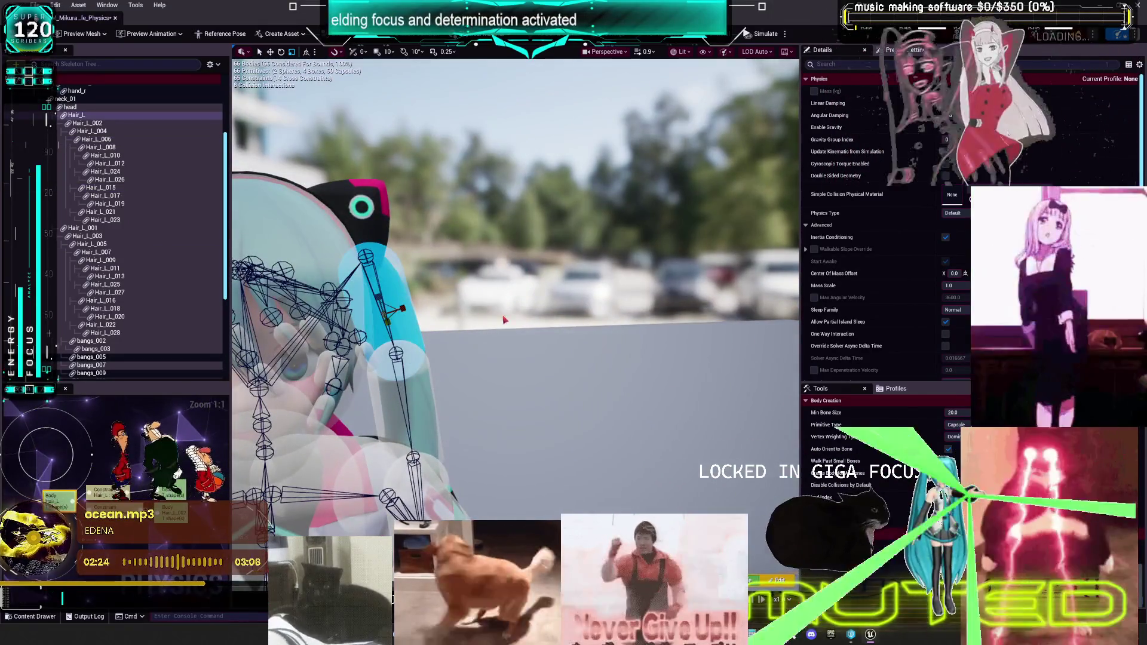
key(f)
mouse_move(514, 335)
mouse_down()
mouse_move(514, 358)
mouse_move(526, 346)
mouse_move(513, 328)
mouse_up()
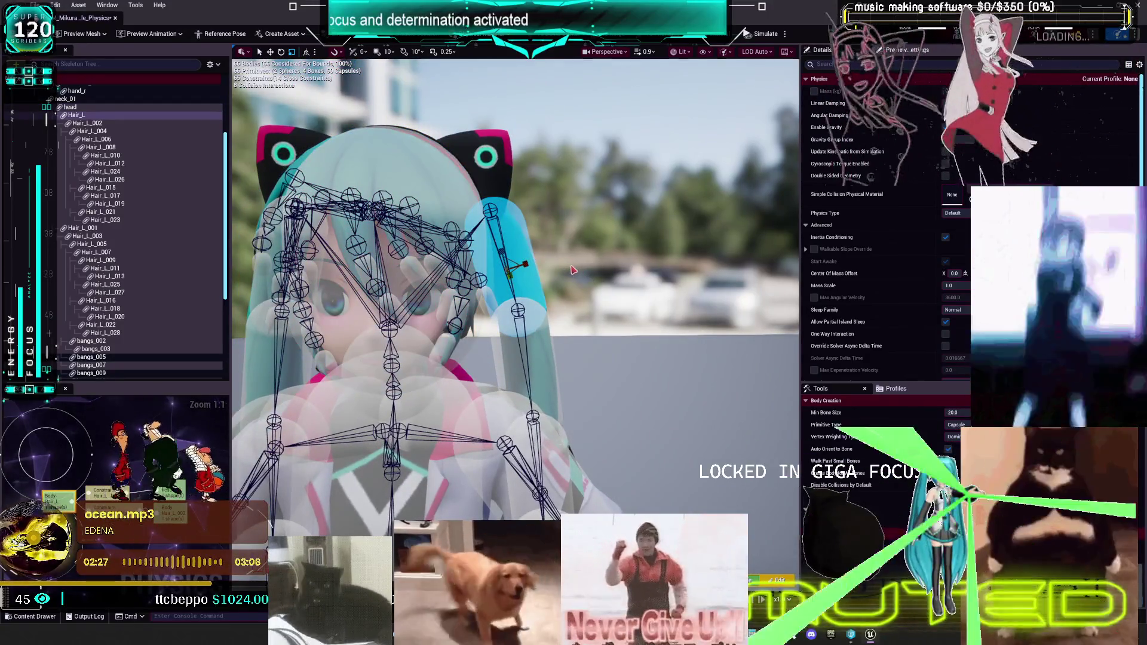
scroll(972, 156, down, 2)
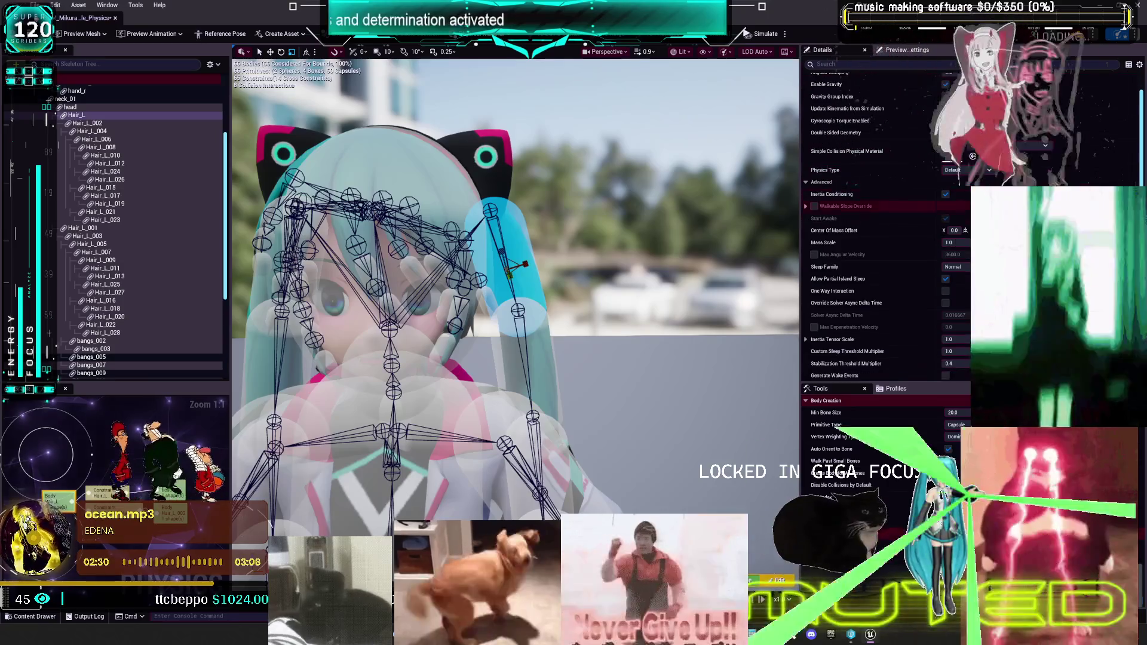
scroll(883, 227, up, 2)
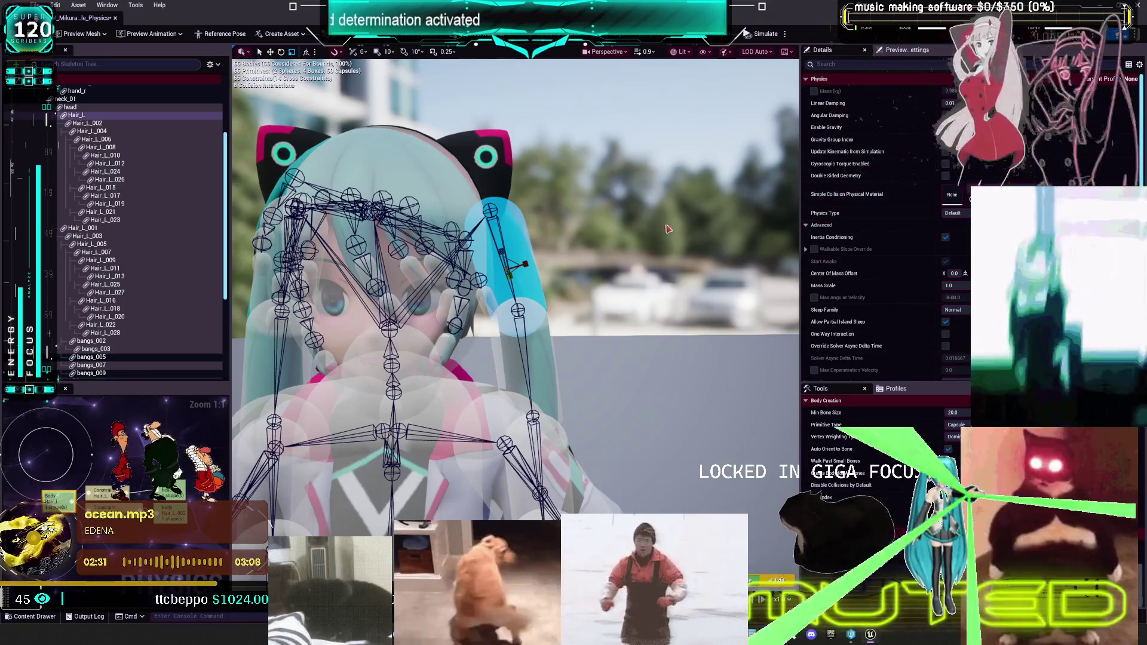
drag(618, 235, 618, 281)
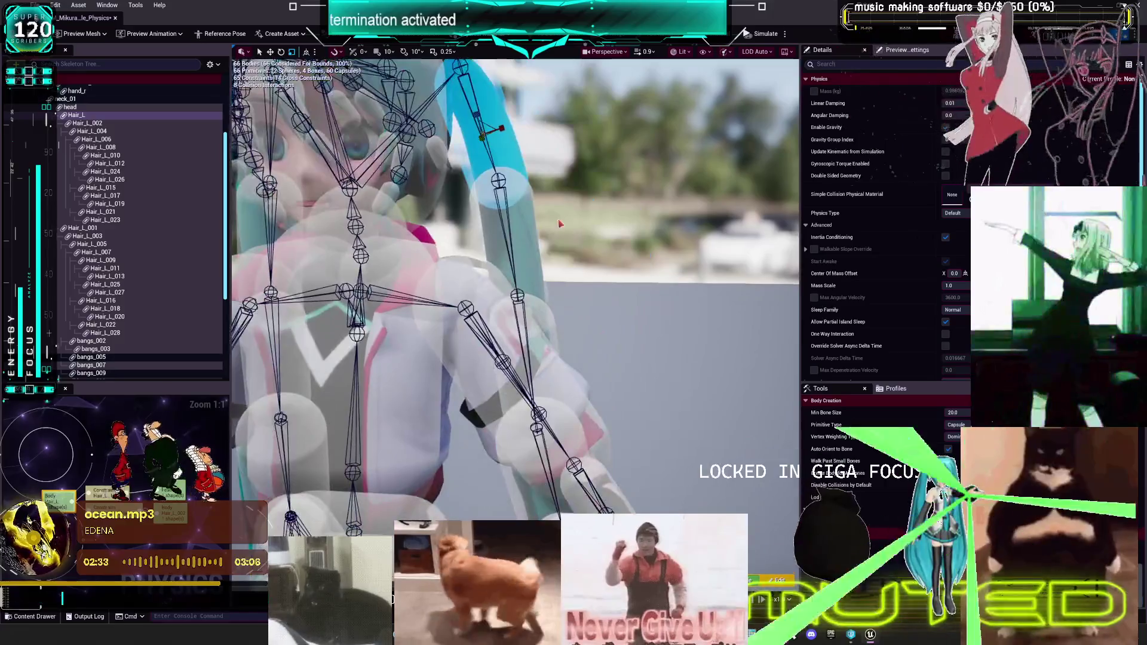
click(531, 232)
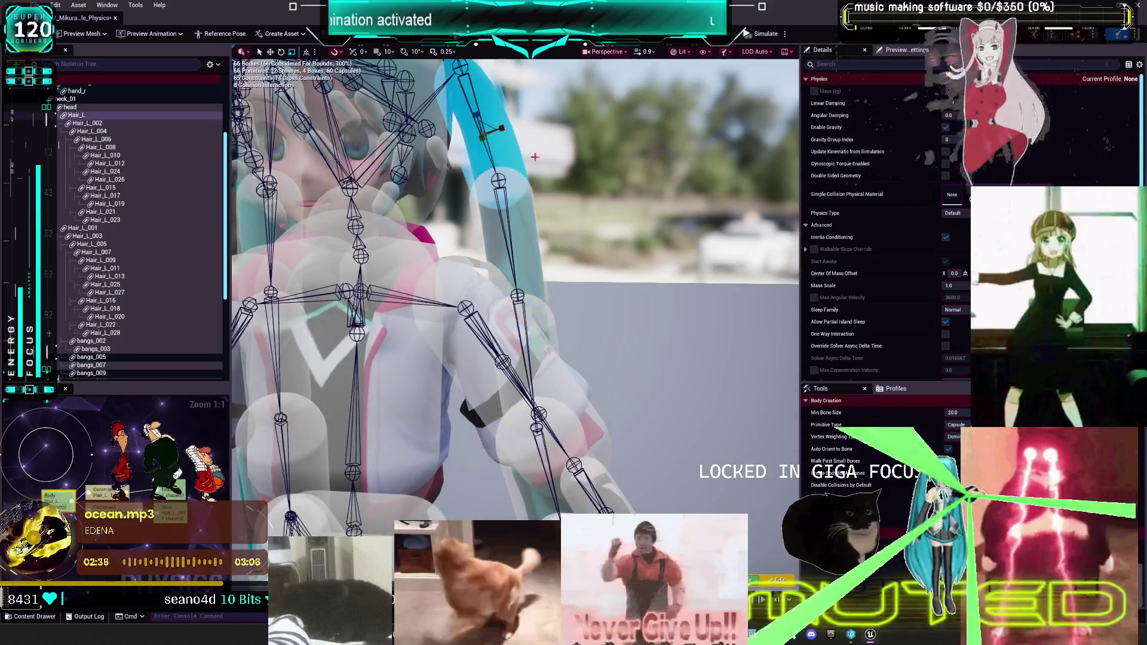
click(511, 162)
key(f)
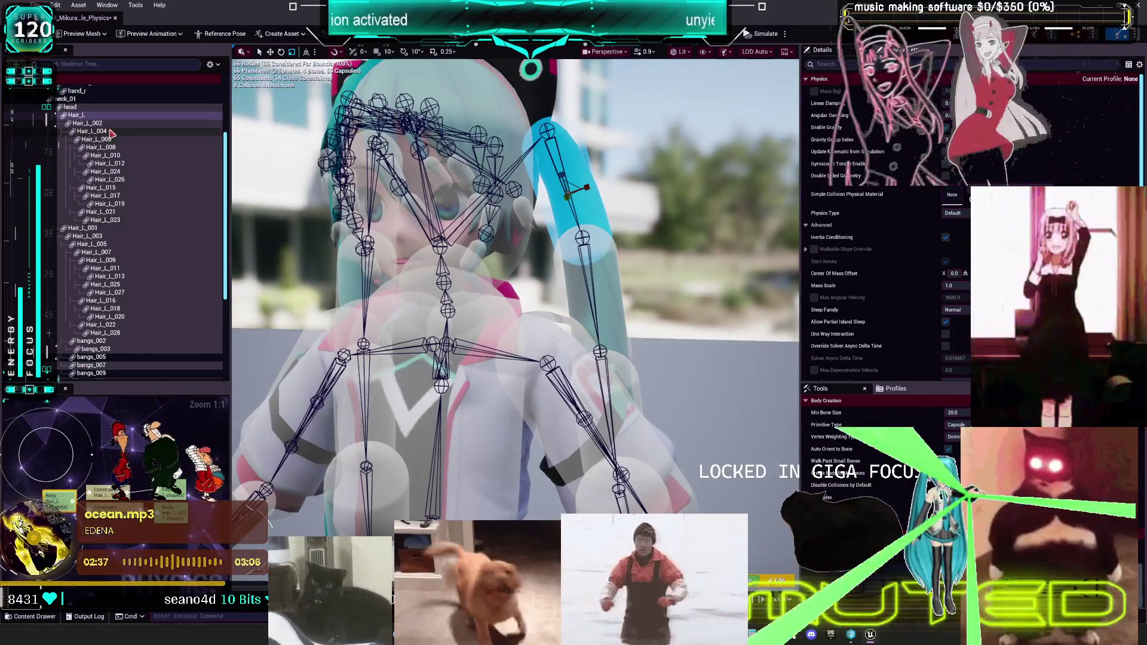
scroll(101, 257, down, 5)
scroll(111, 292, up, 1)
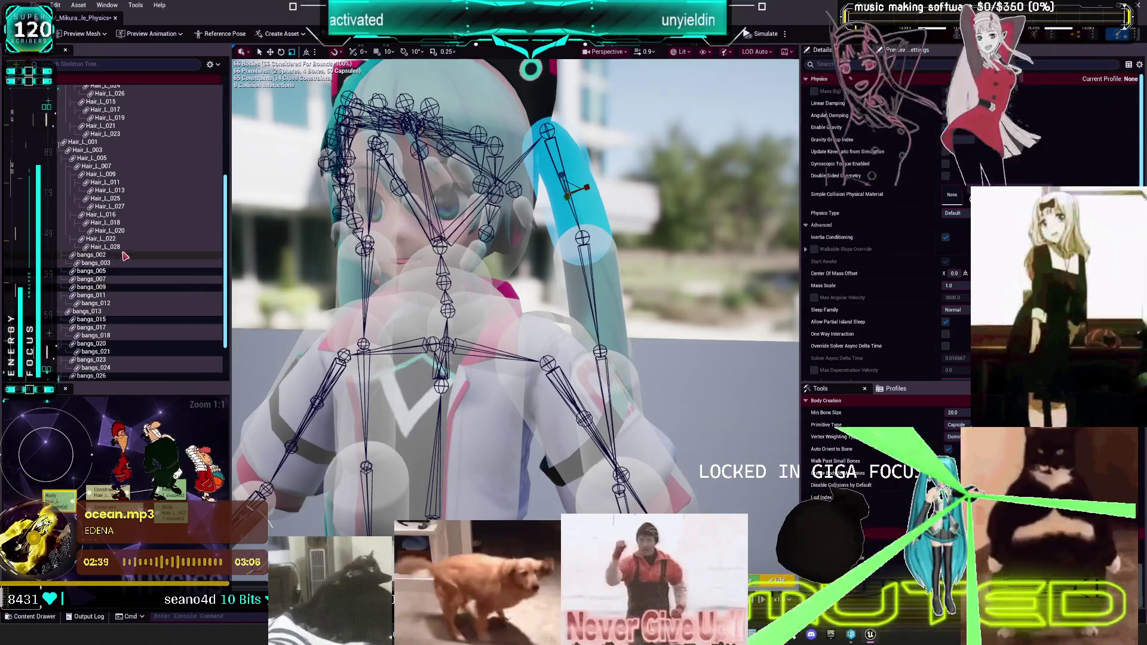
shift+click(106, 247)
click(813, 100)
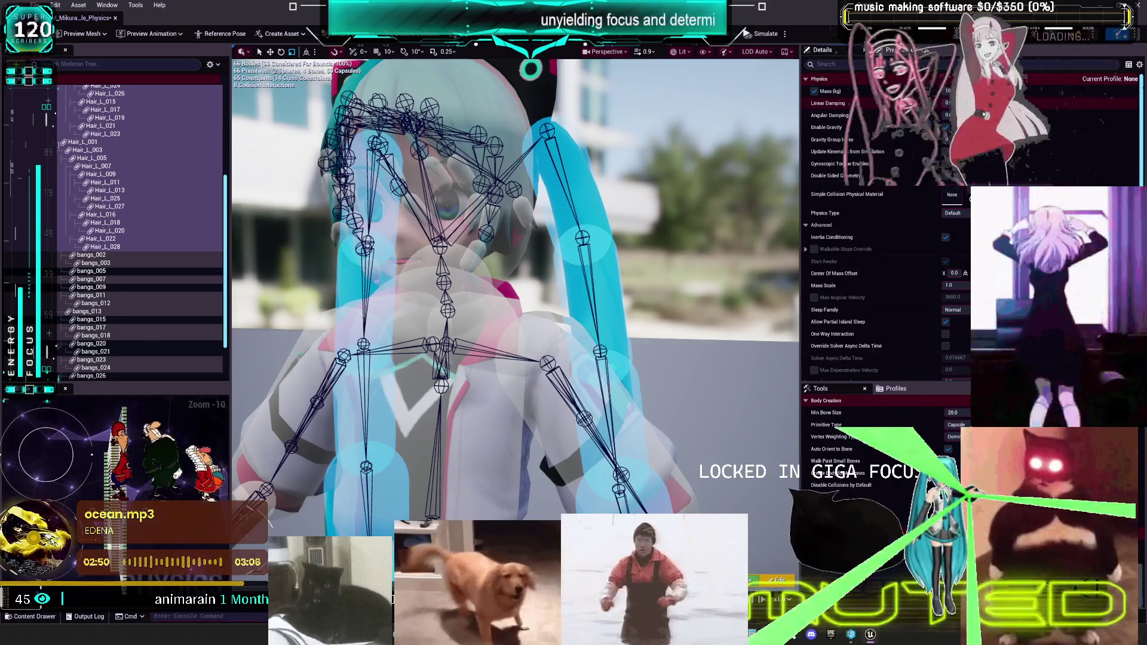
click(654, 138)
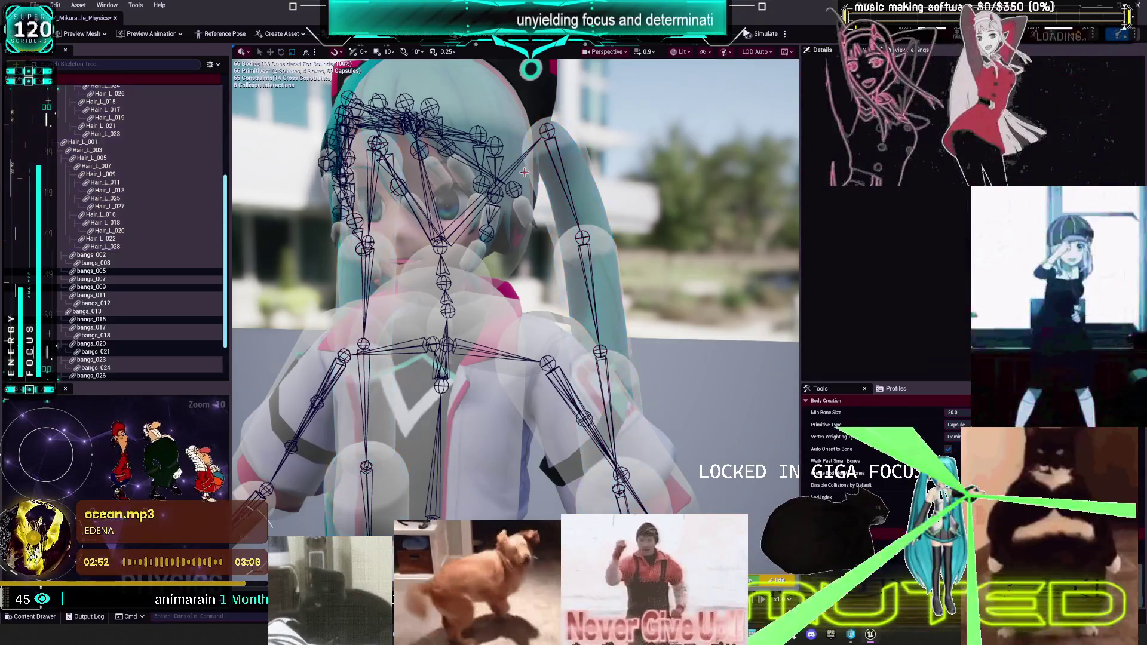
- Set the Hair_L body's mass to 0.4 kg
click(571, 197)
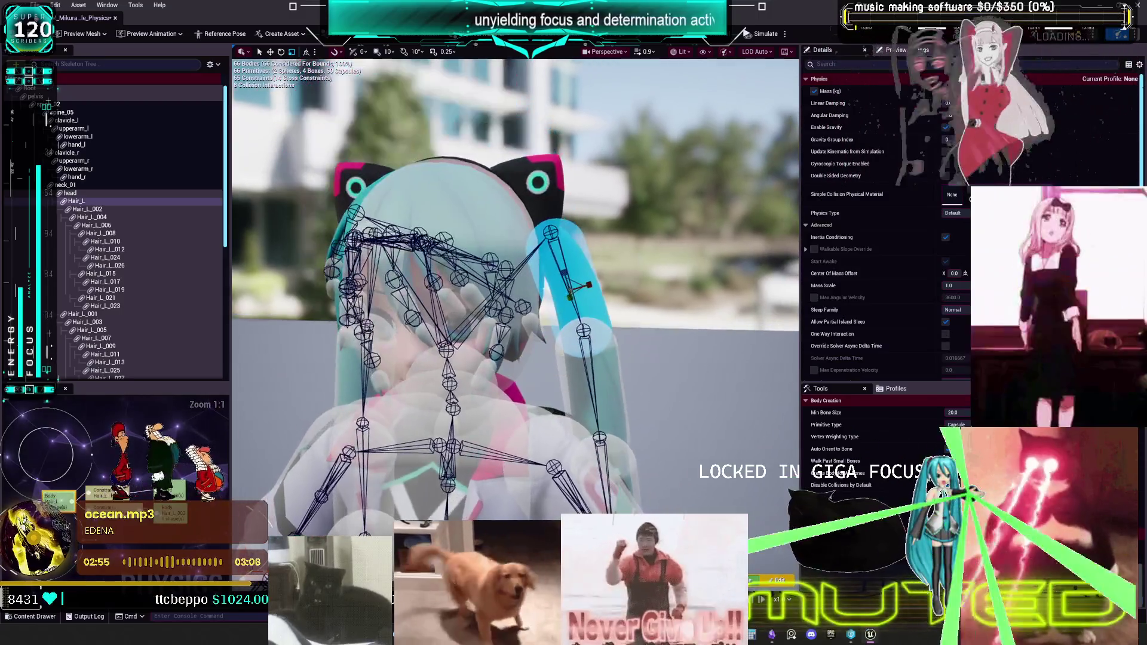
click(593, 253)
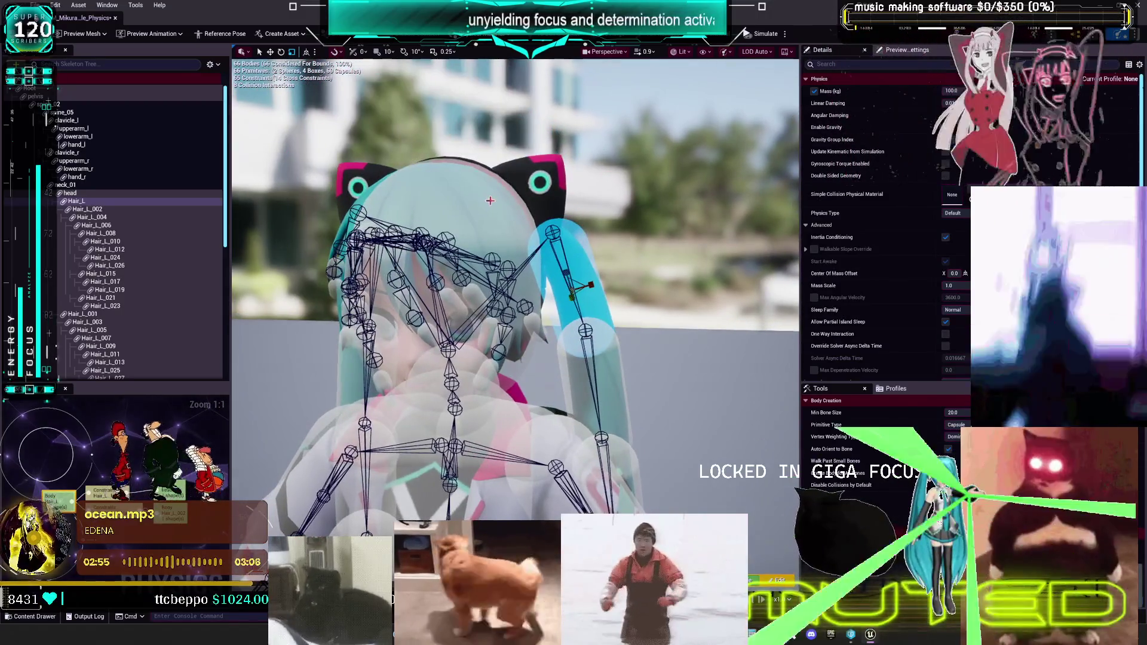
click(581, 254)
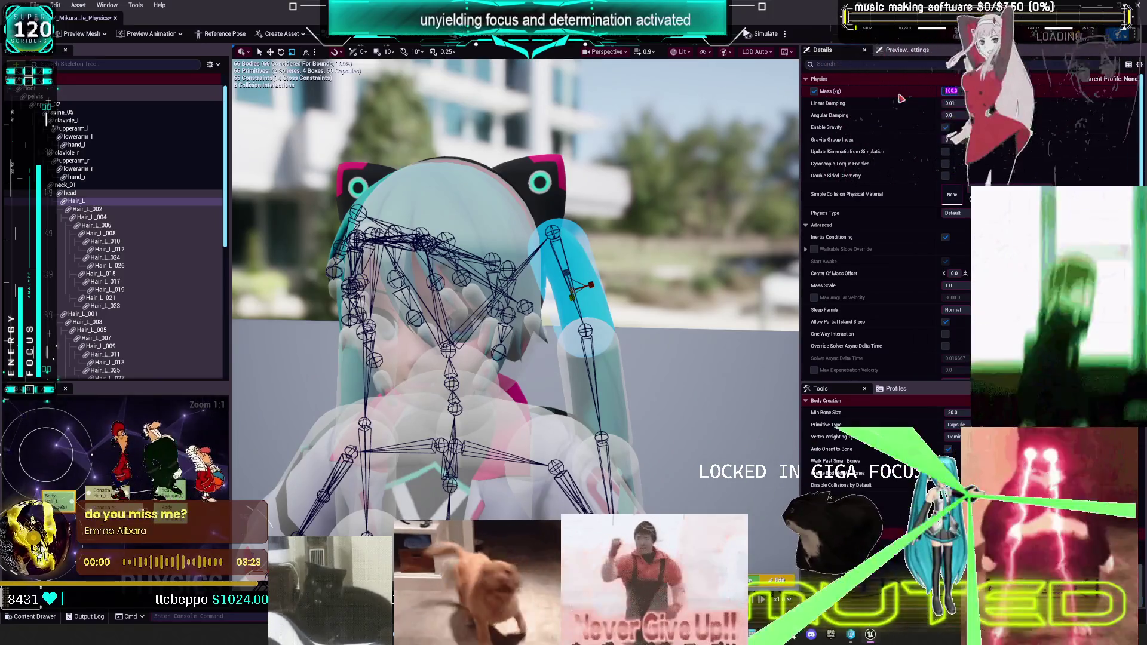
text(4)
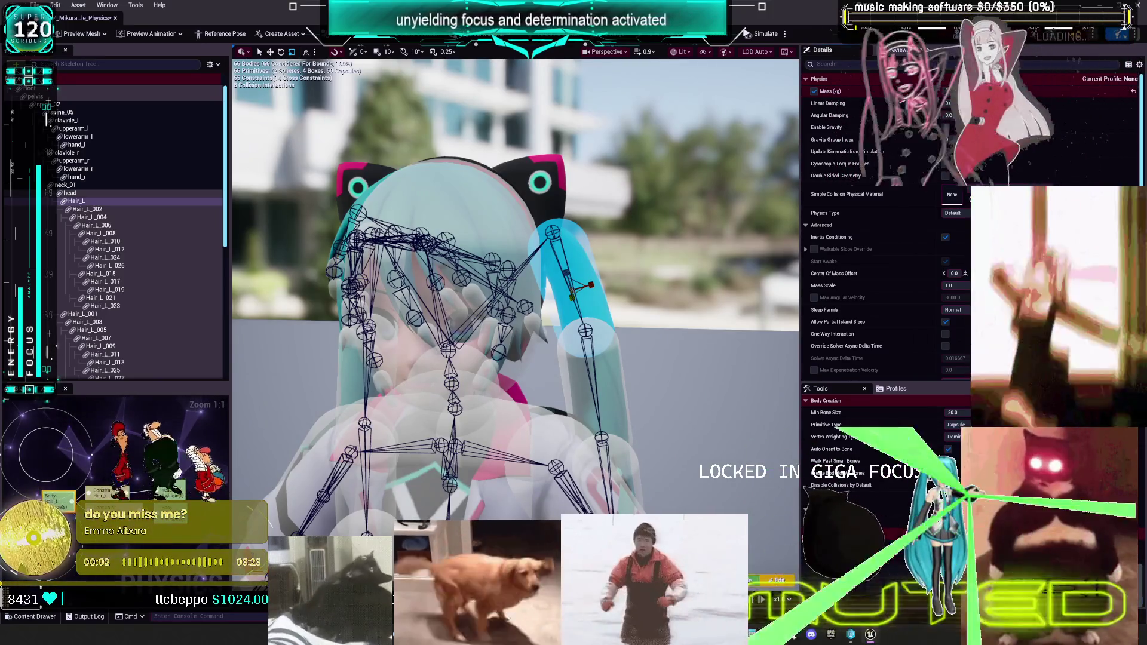
key(Return)
- Give the Hair_L_004 capsule a mass of 0.1 kg
click(614, 375)
click(946, 91)
drag(750, 277, 515, 305)
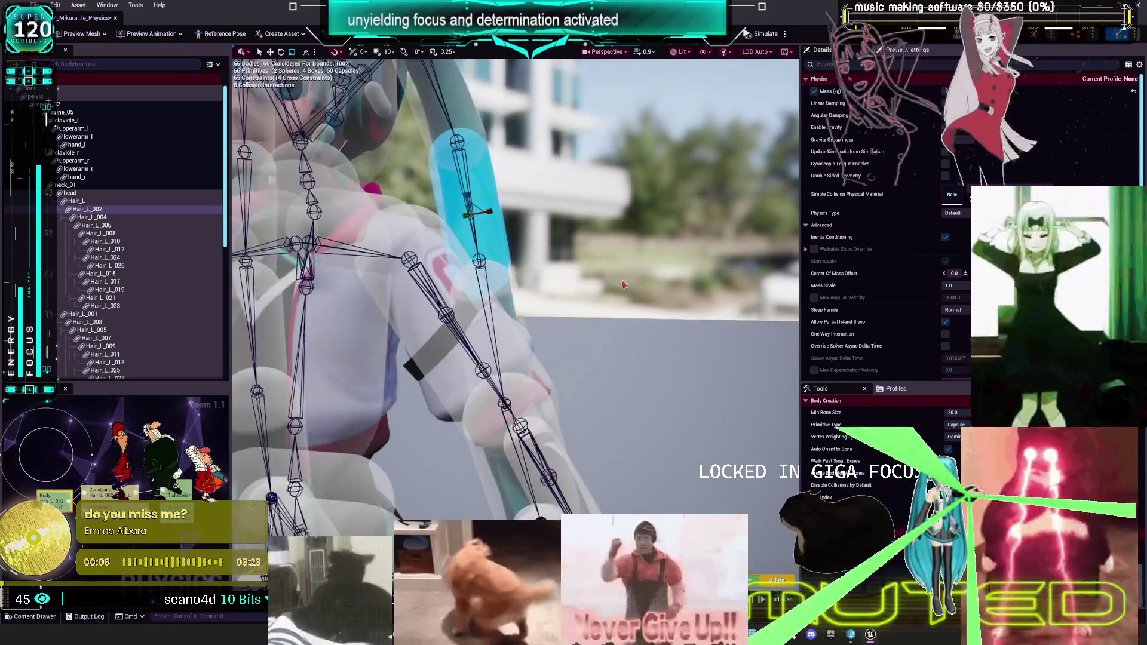
click(515, 306)
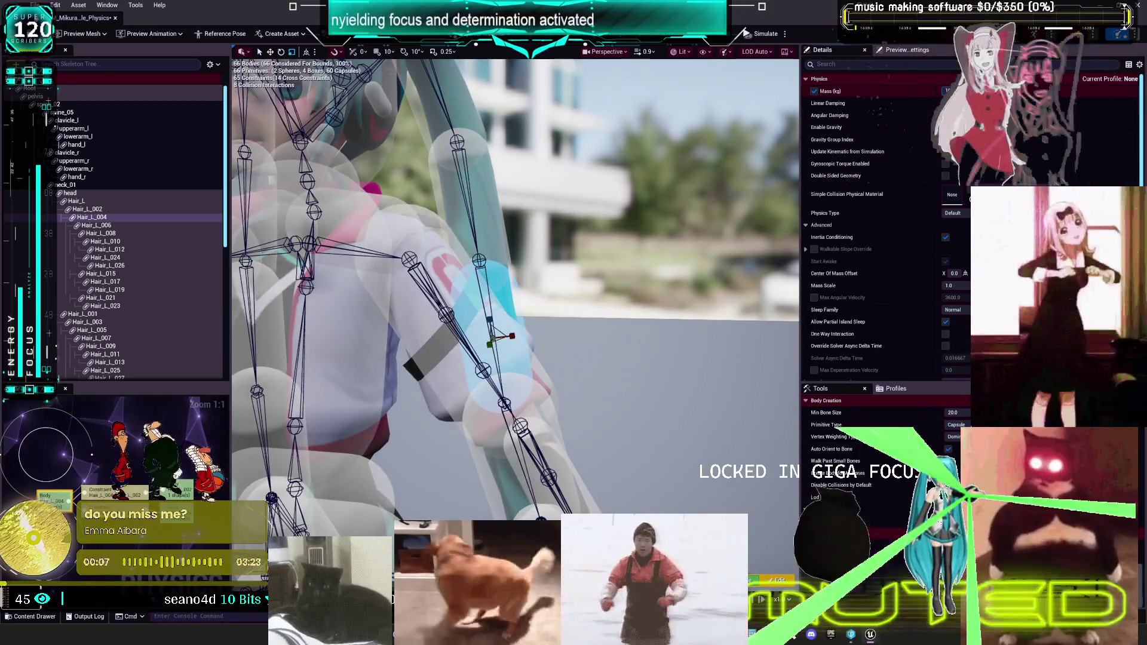
text(0.1)
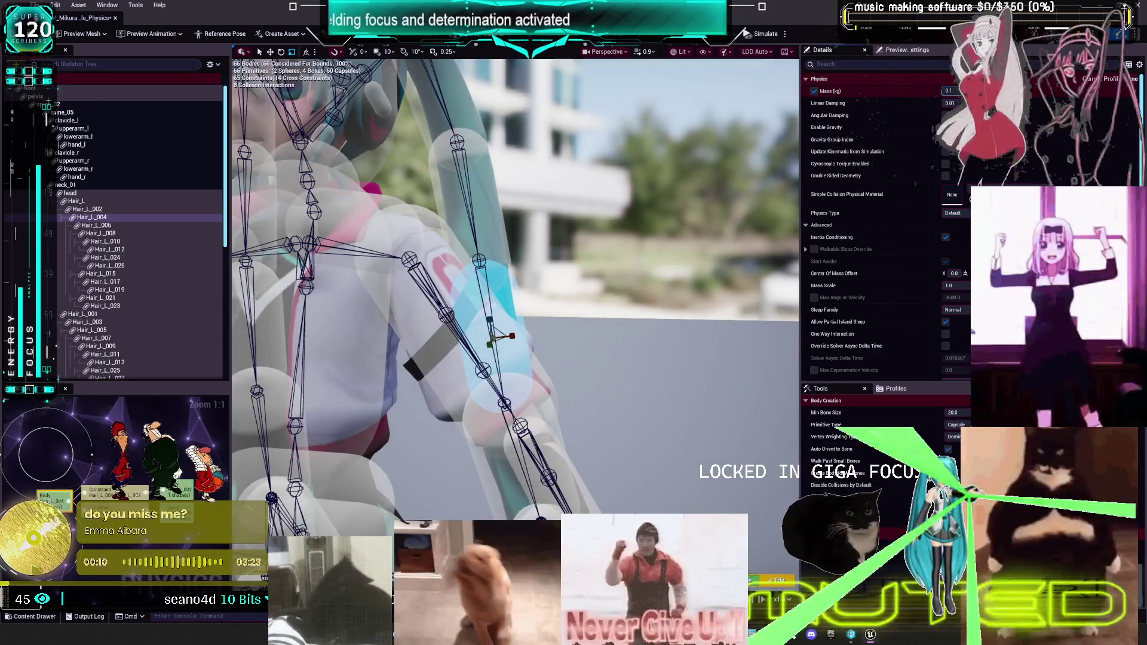
- Set the Hair_L_008, Hair_L_015 and Hair_L_021 capsules to a mass of 0.025 kg
drag(660, 335, 641, 371)
click(566, 396)
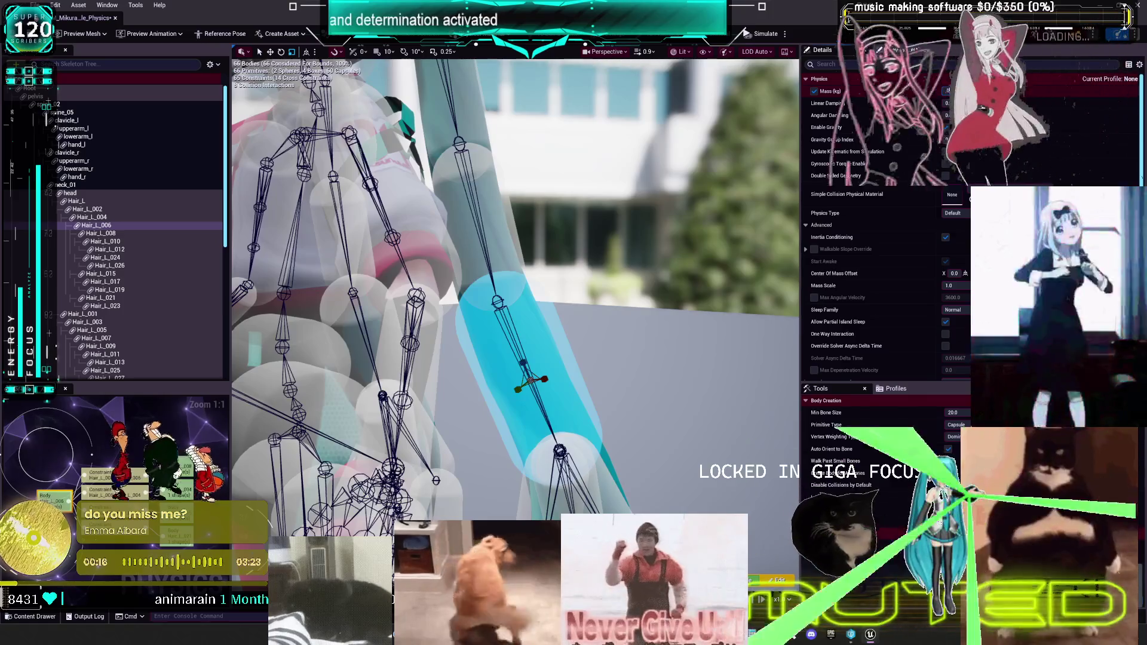
click(524, 231)
click(558, 330)
drag(558, 329, 592, 295)
click(592, 295)
ctrl+click(600, 296)
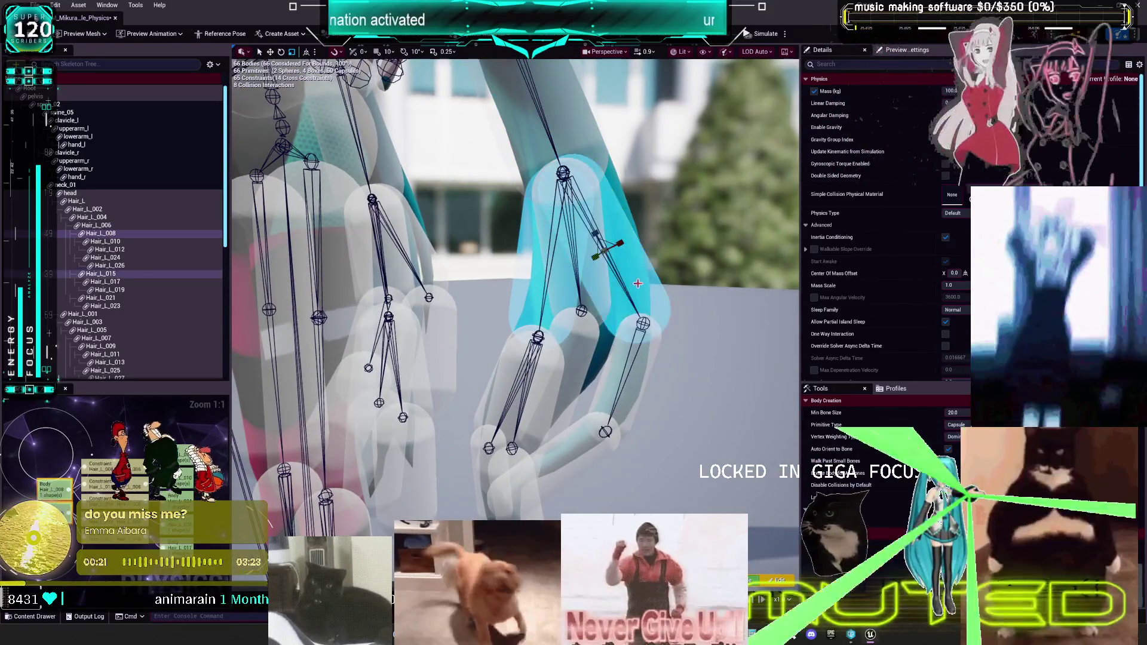
ctrl+click(589, 309)
text(.025)
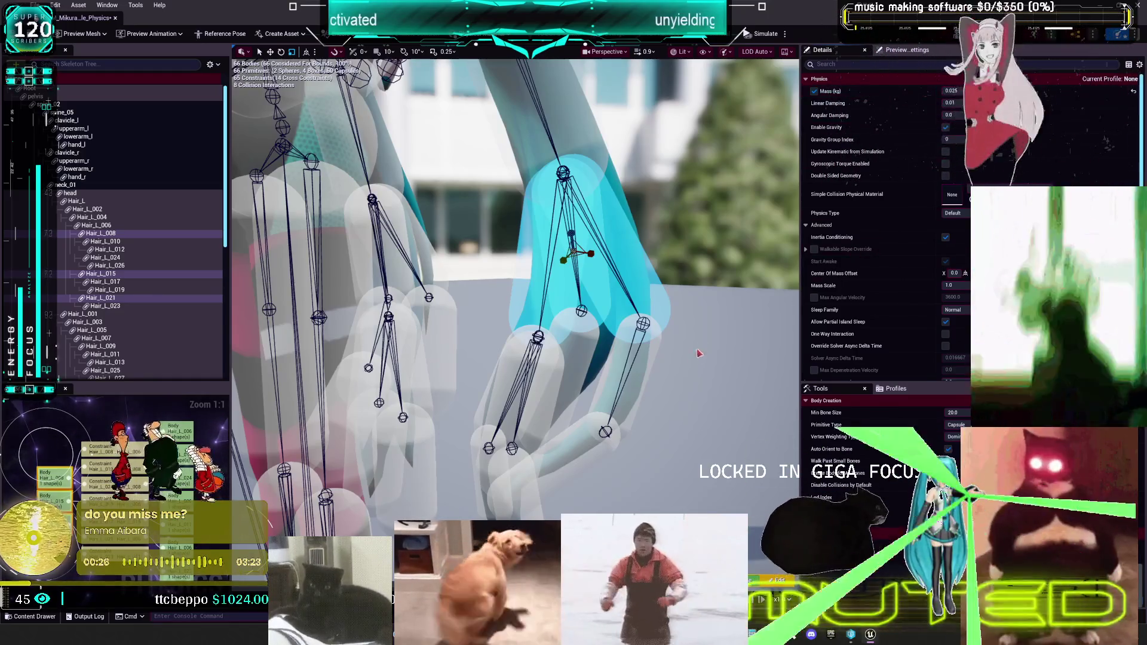
- Select and frame the Hair_L_024, _010, _023 and _017 capsules together
click(517, 395)
ctrl+click(541, 416)
ctrl+click(572, 374)
ctrl+click(634, 376)
key(f)
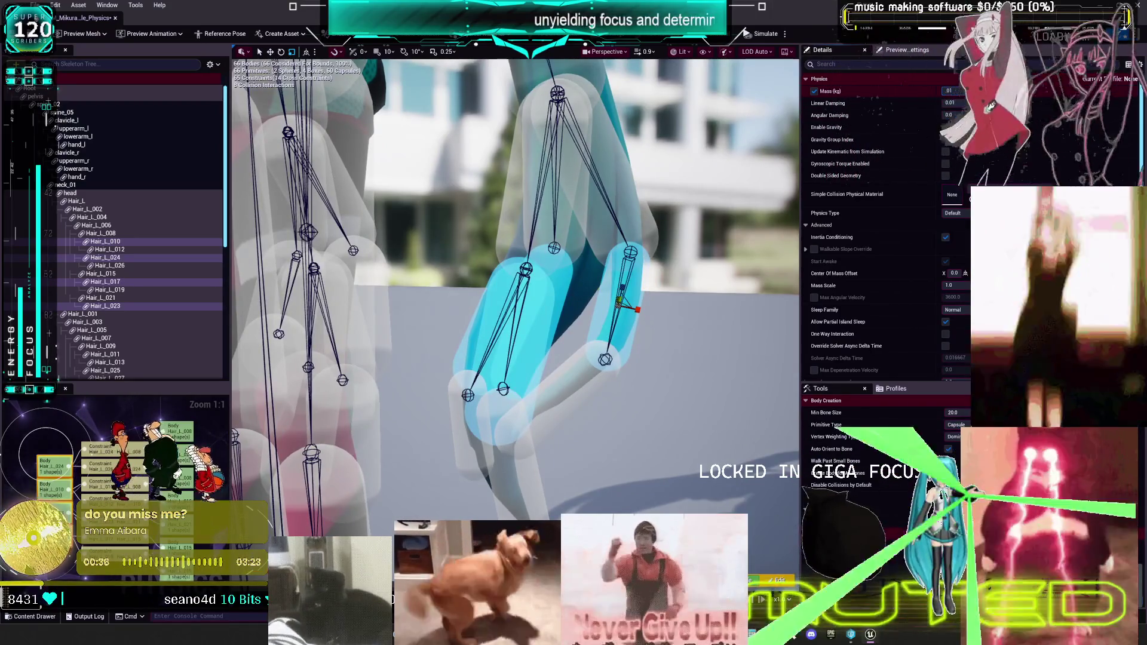
- Check the masses of the upper, right and lower left-hair capsules
click(577, 245)
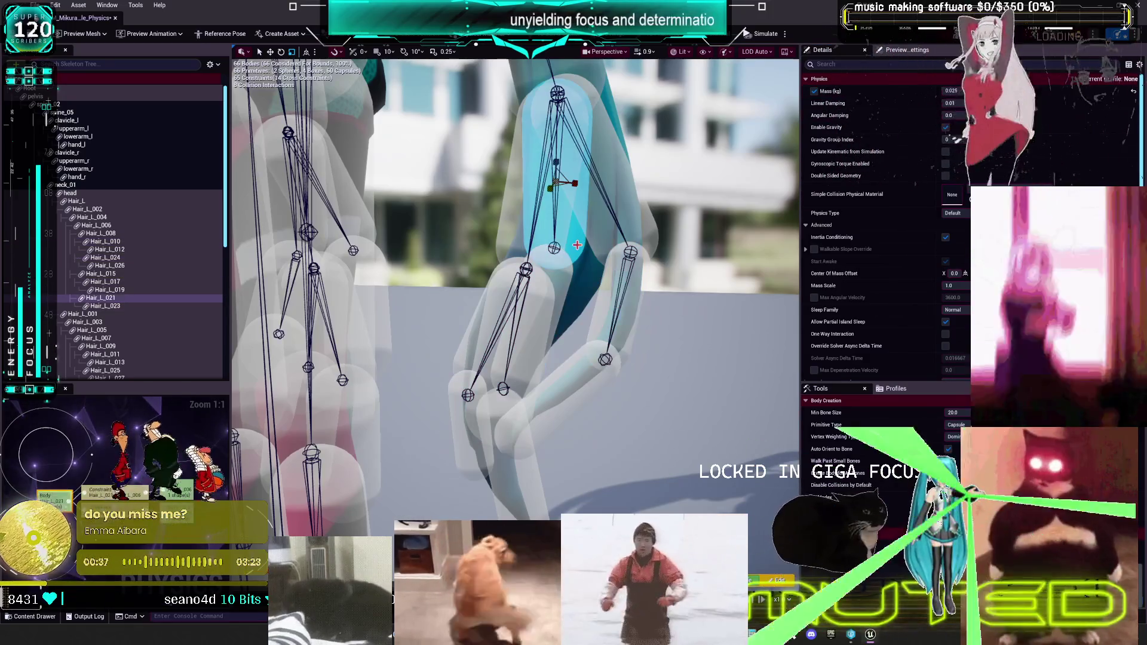
click(552, 395)
click(624, 322)
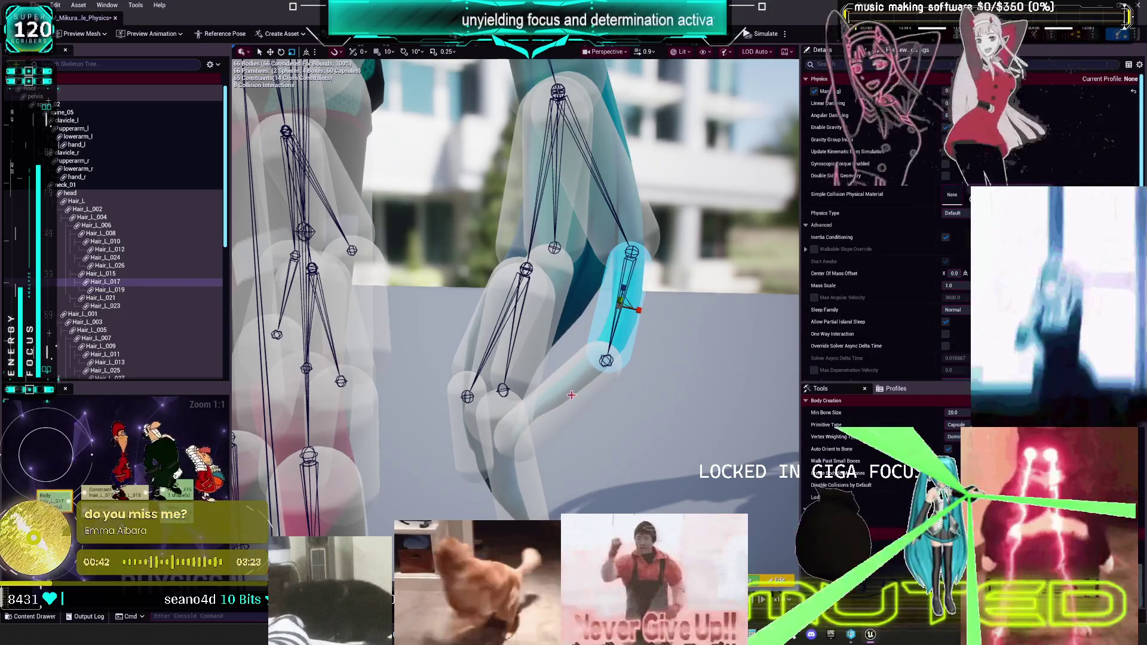
click(555, 376)
ctrl+click(507, 454)
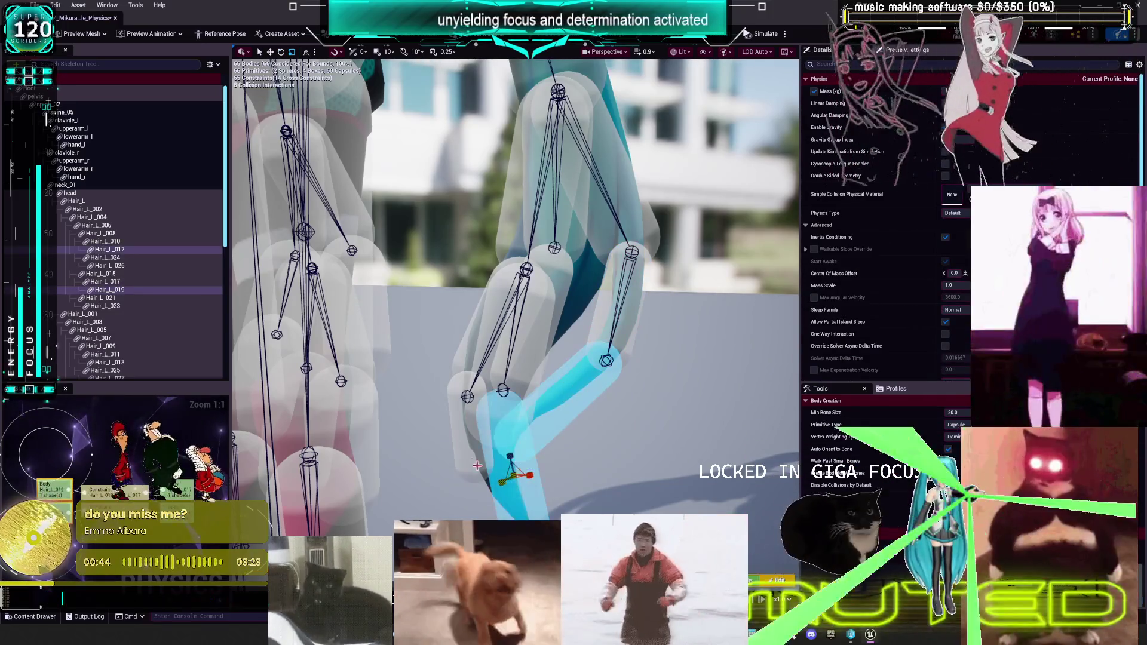
ctrl+click(472, 442)
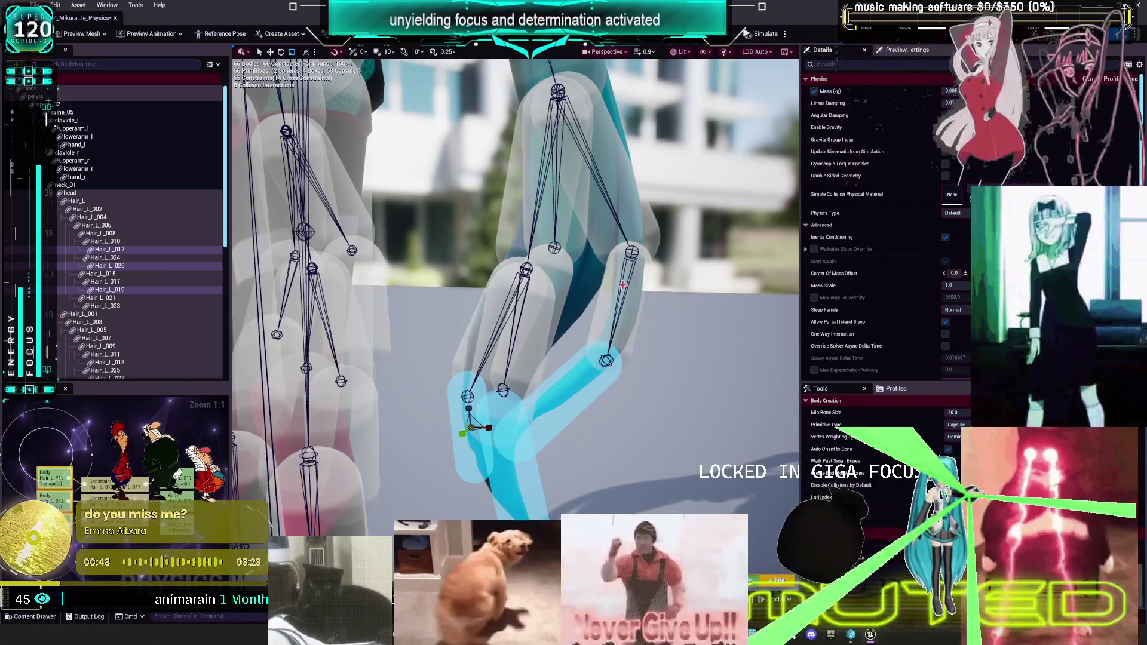
- Select the head body and simulate, letting the character collapse into a ragdoll heap
drag(675, 271, 655, 254)
scroll(514, 286, down, 10)
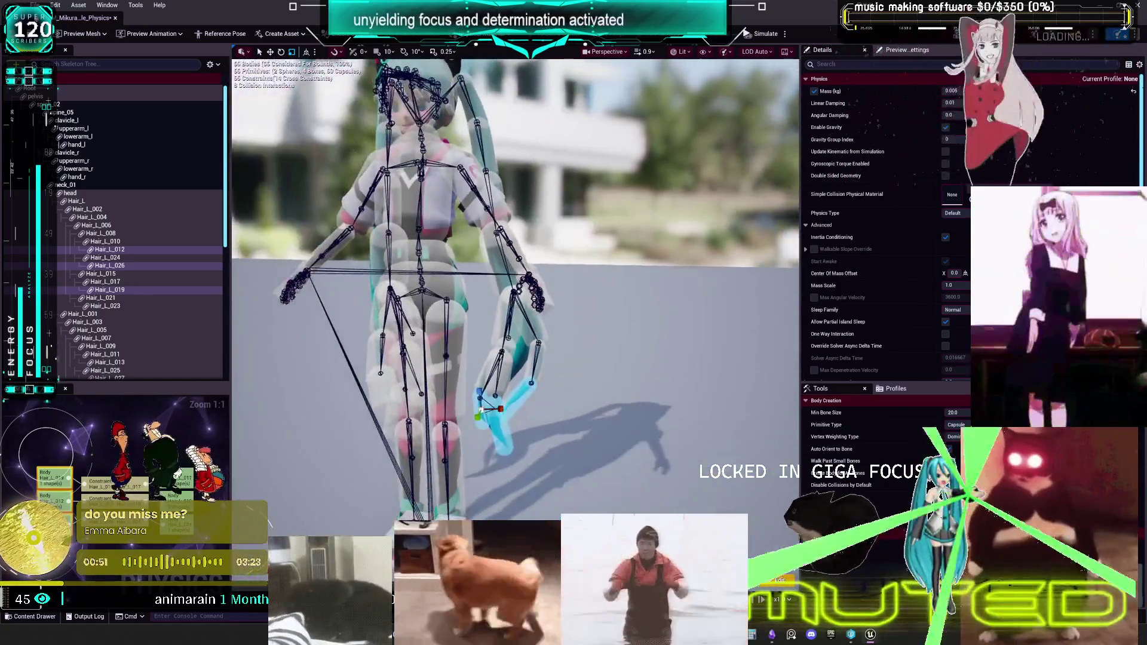
drag(513, 287, 334, 278)
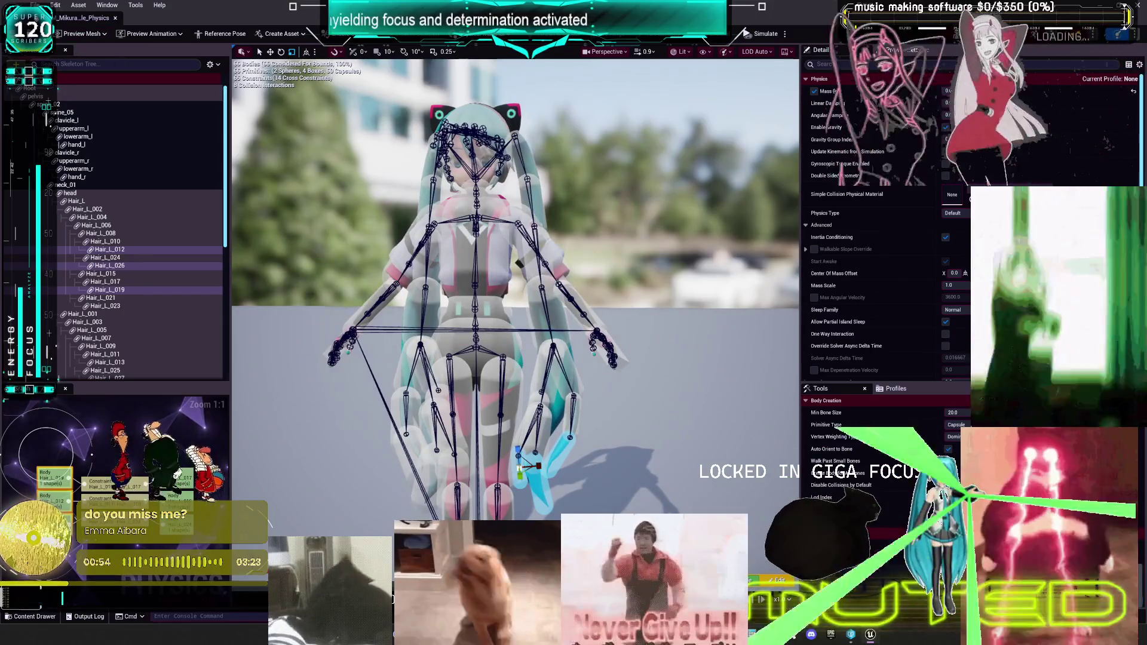
click(483, 149)
click(758, 37)
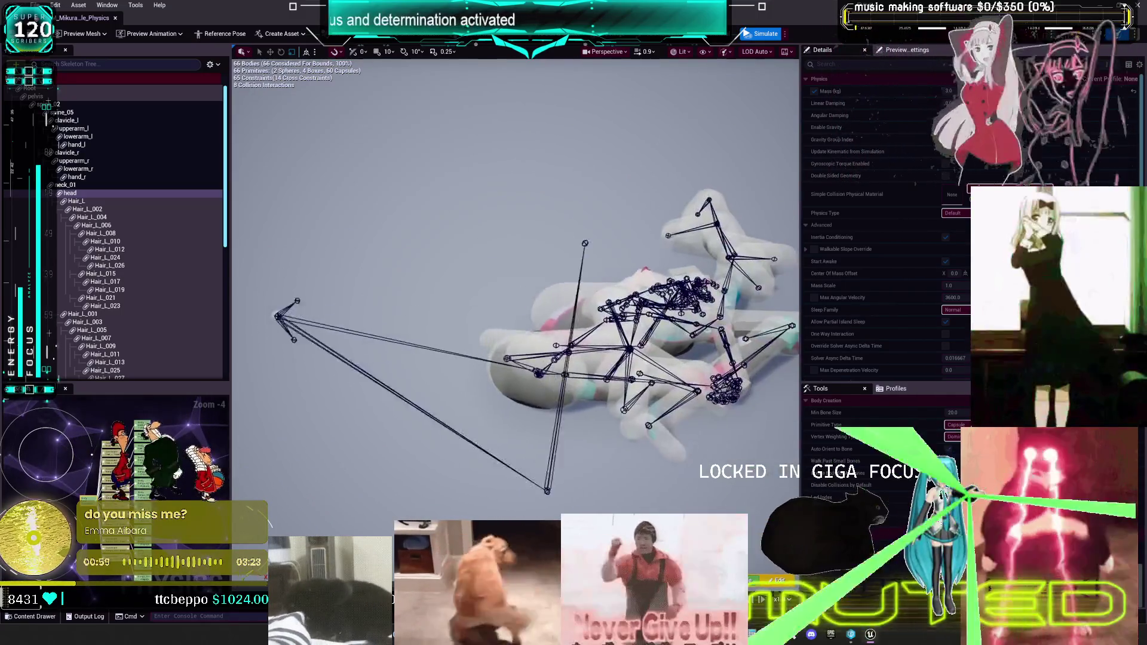
- Stop the simulation, zoom to the head, and select Hair_L then Hair_L_001
click(747, 34)
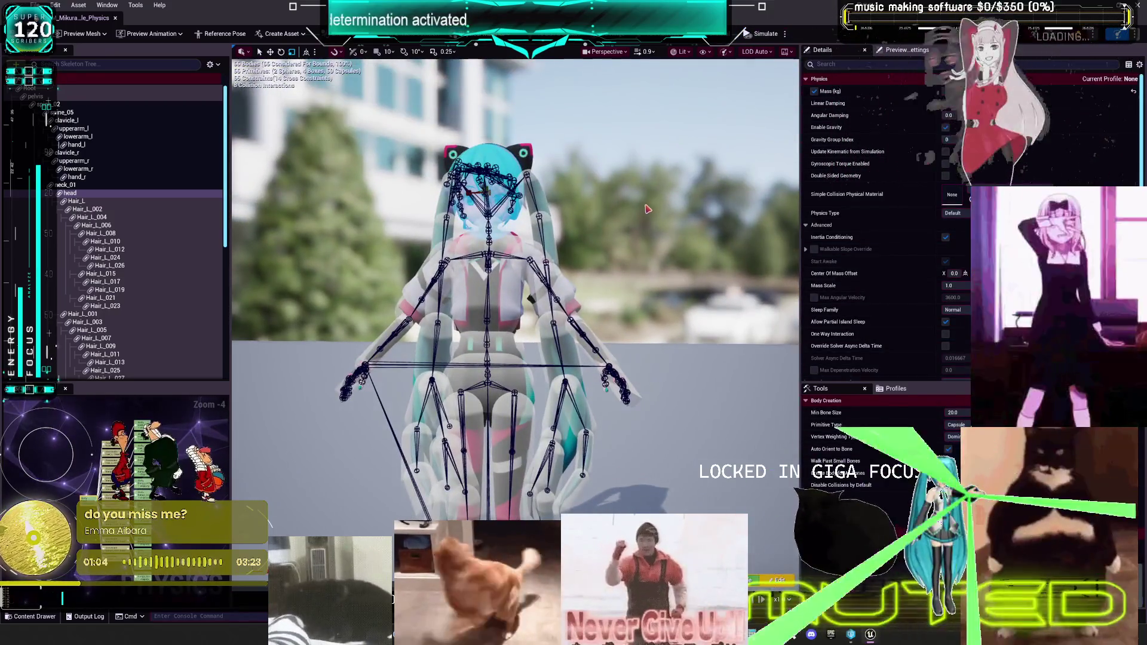
mouse_move(515, 279)
mouse_down()
mouse_move(582, 241)
mouse_move(490, 241)
mouse_up()
click(582, 241)
click(432, 238)
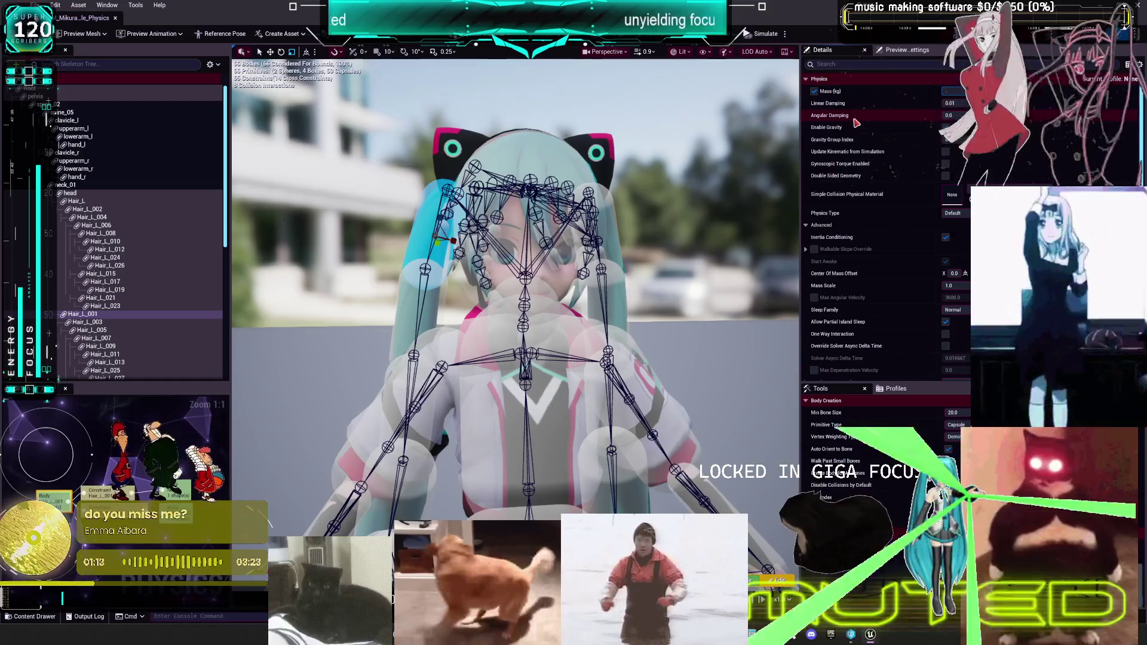
- Step through Hair_L_003, _005, _007 and _009, checking each body's mass
key(Down)
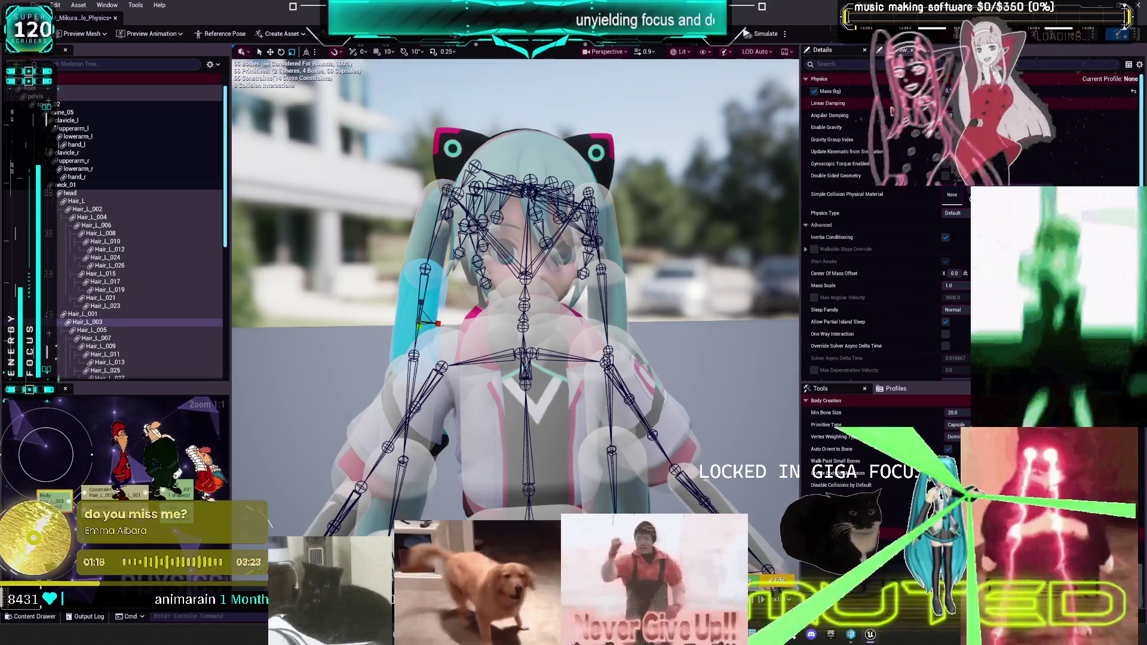
key(f)
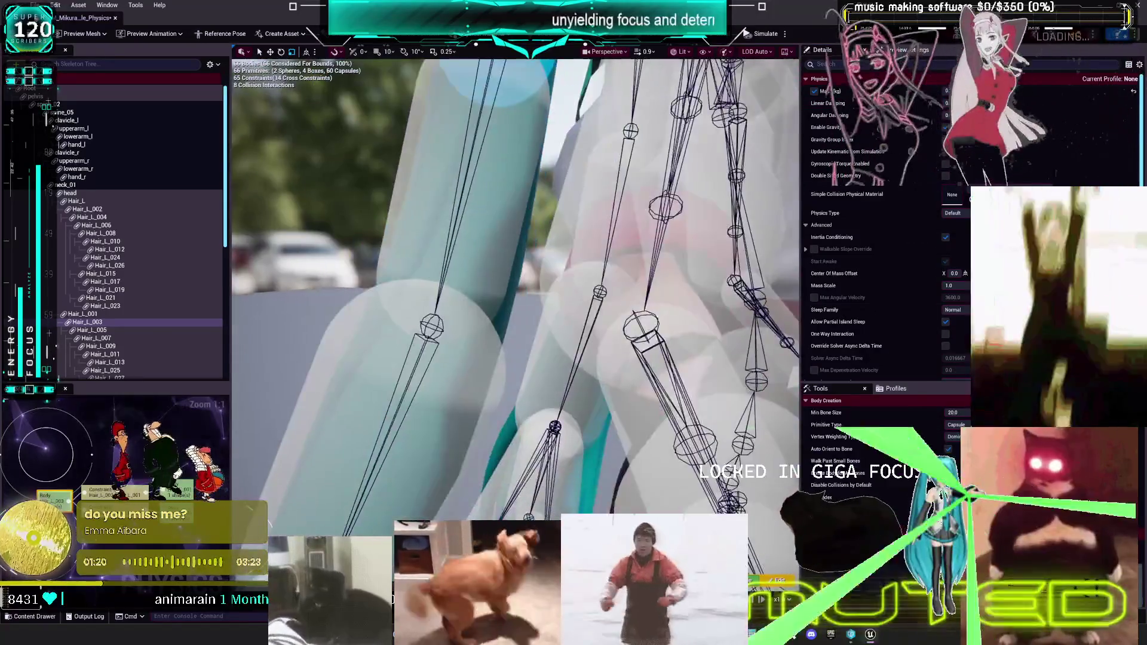
key(Down)
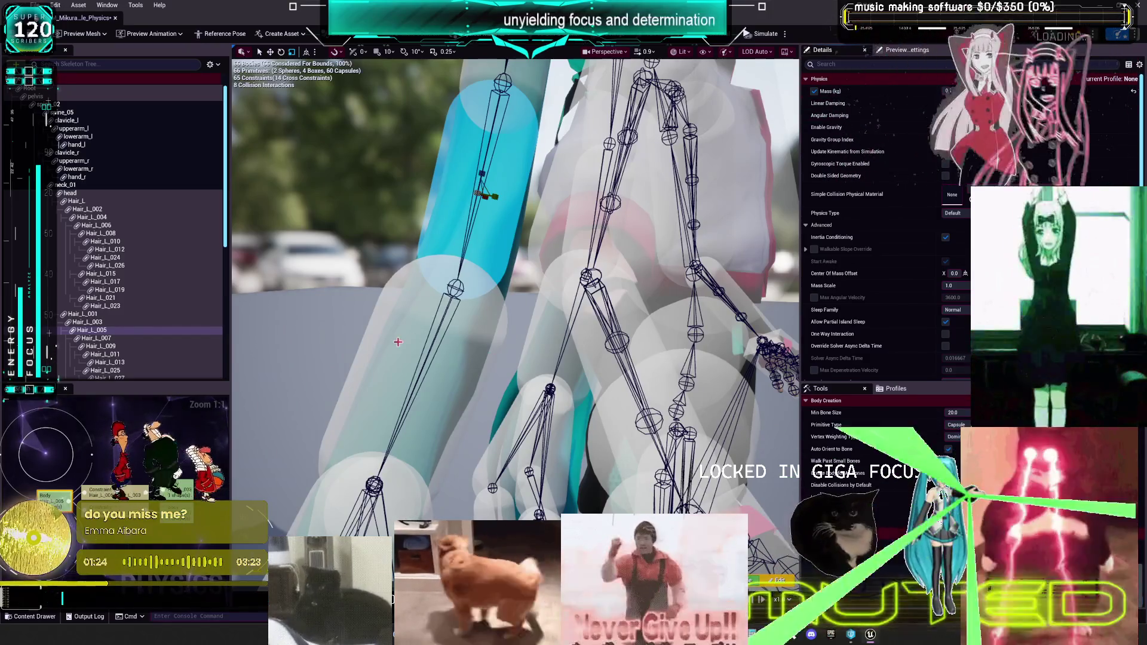
click(96, 338)
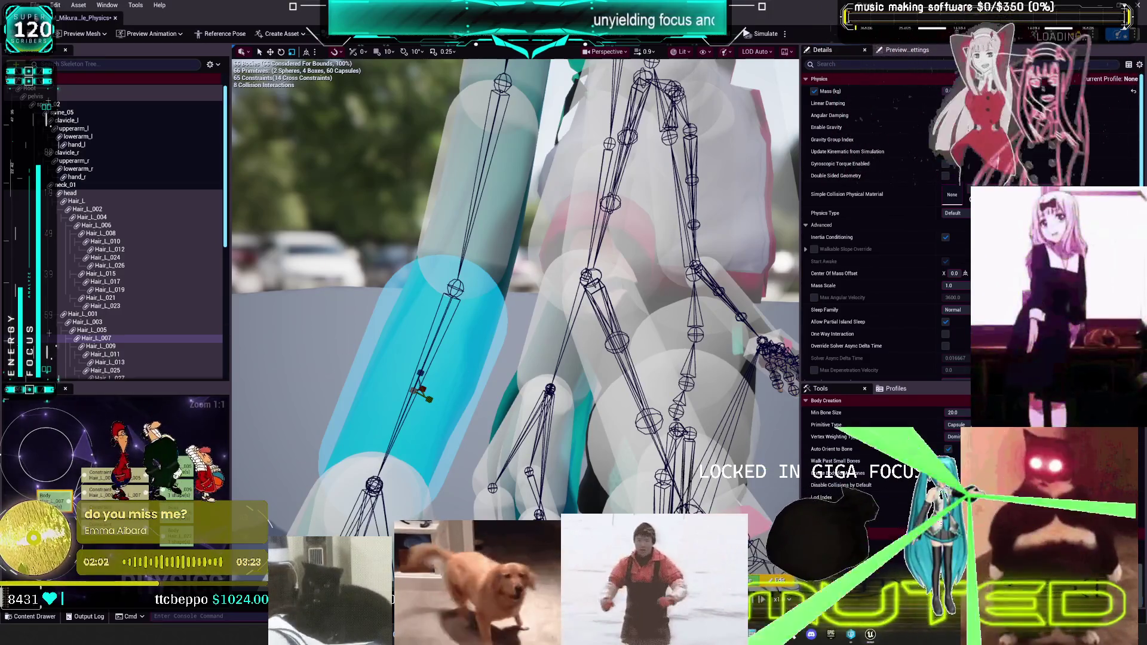
mouse_move(543, 362)
mouse_down()
mouse_move(520, 356)
mouse_move(546, 365)
mouse_up()
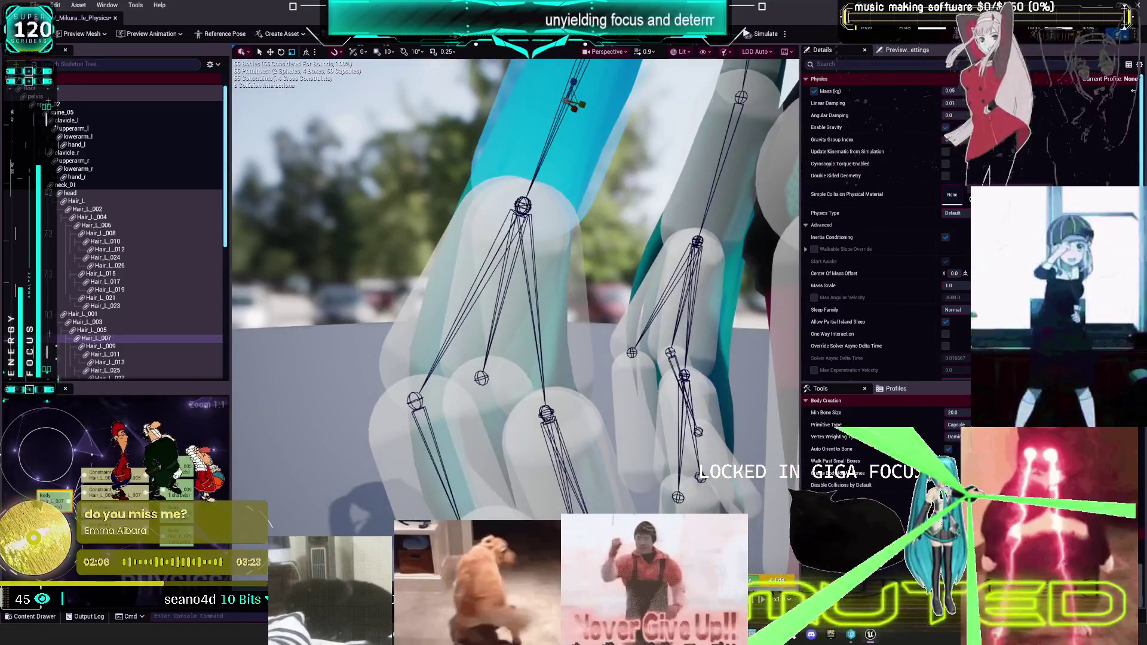
click(454, 274)
drag(454, 275, 478, 280)
- Select the lower hair capsules Hair_L_018, _028, _025 and _011
drag(515, 406, 517, 409)
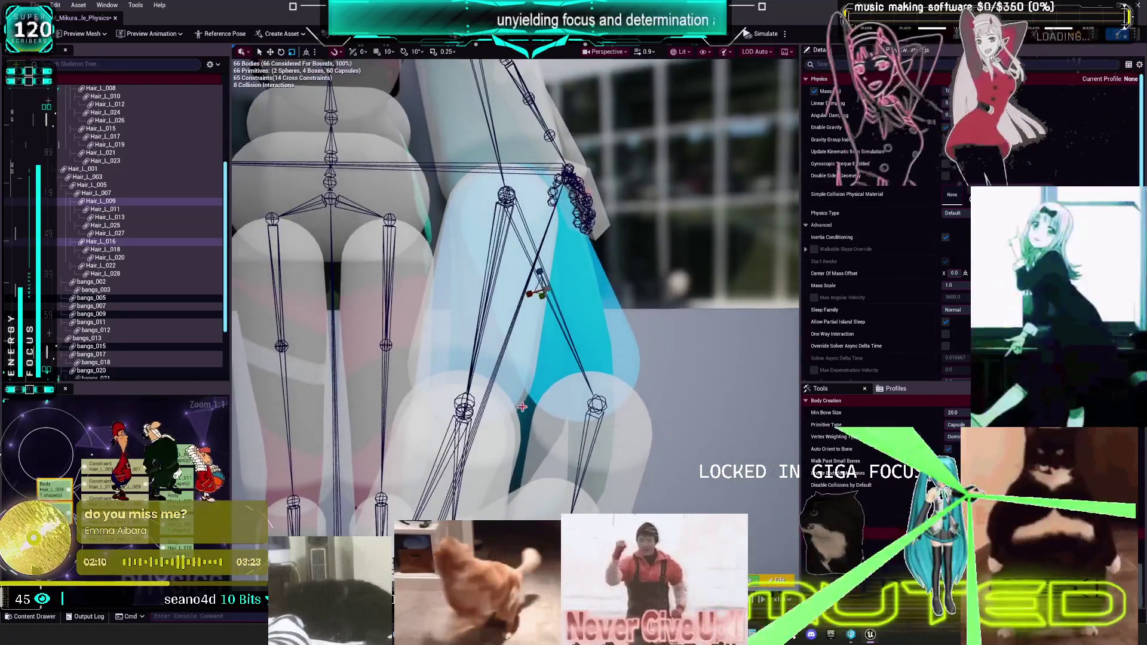
ctrl+click(524, 399)
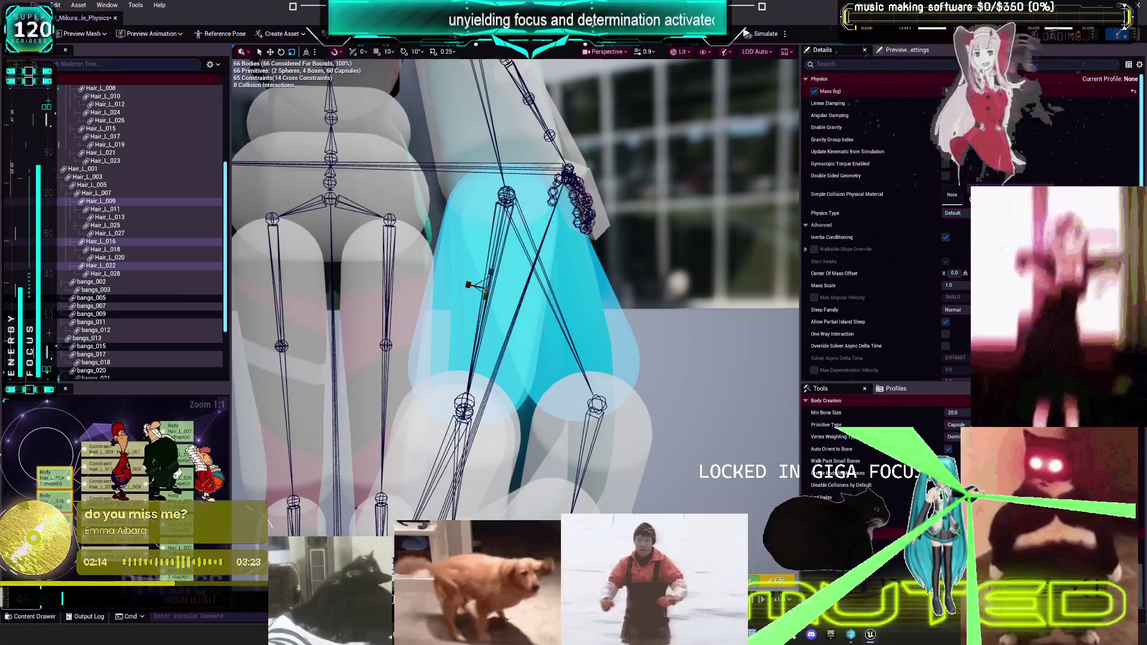
click(660, 269)
mouse_move(661, 269)
mouse_down()
mouse_move(602, 391)
mouse_move(620, 398)
mouse_up()
click(602, 391)
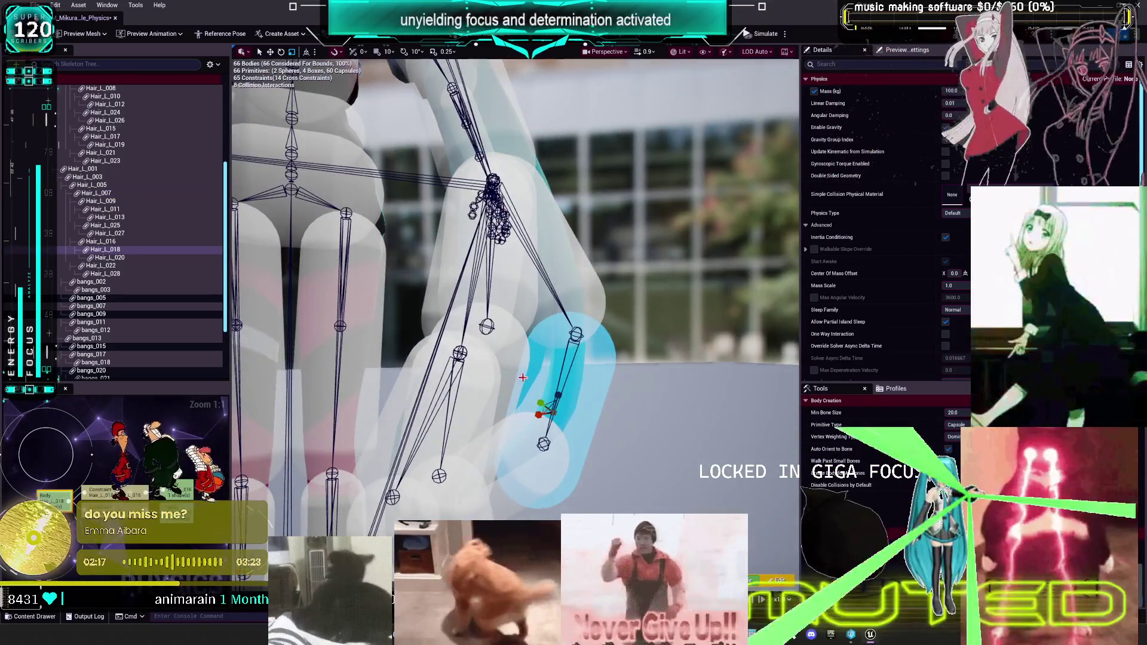
ctrl+click(507, 383)
ctrl+click(478, 368)
drag(477, 368, 406, 347)
drag(454, 383, 501, 418)
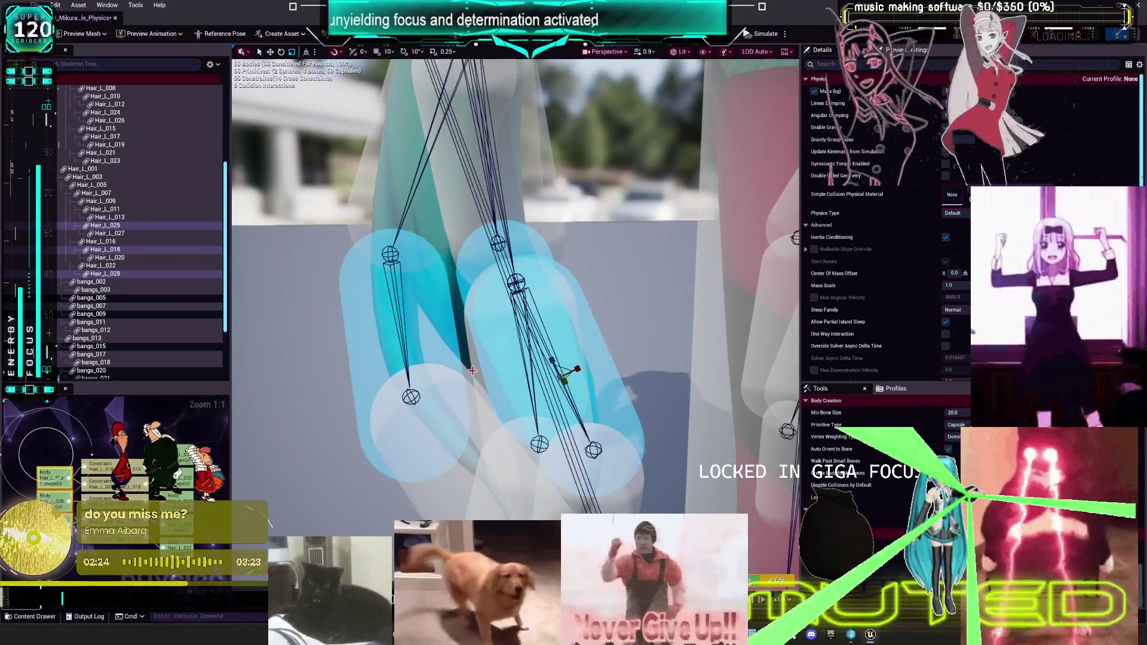
ctrl+click(480, 360)
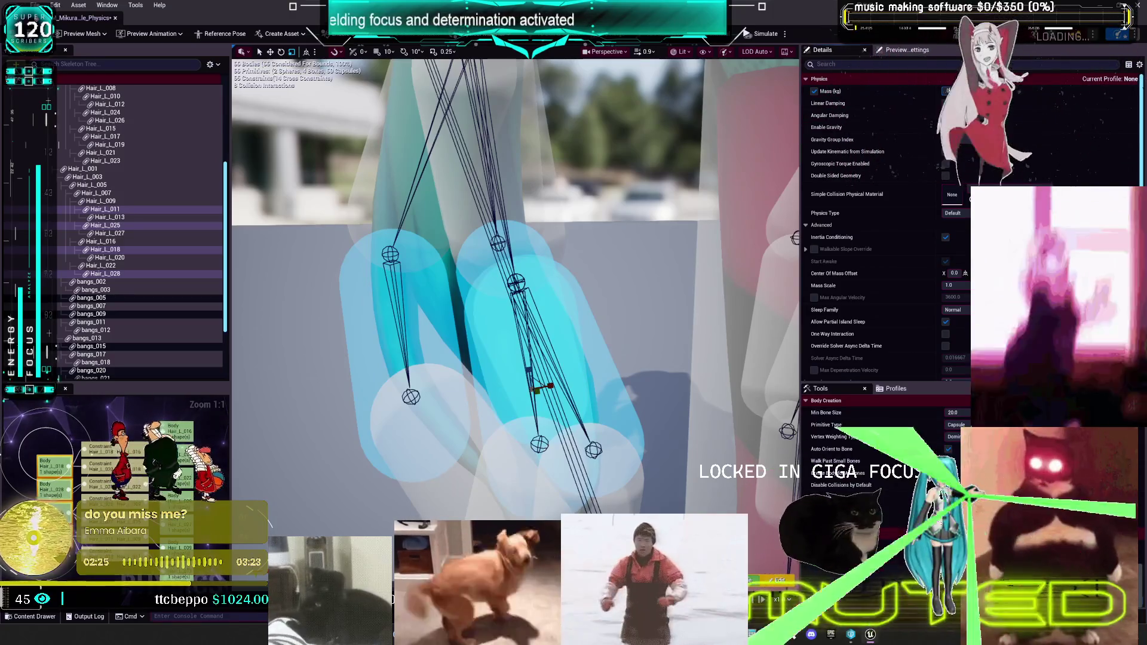
- Lower the mass of Hair_L_020, _013 and _027, then deselect to view the whole character
drag(618, 309, 394, 337)
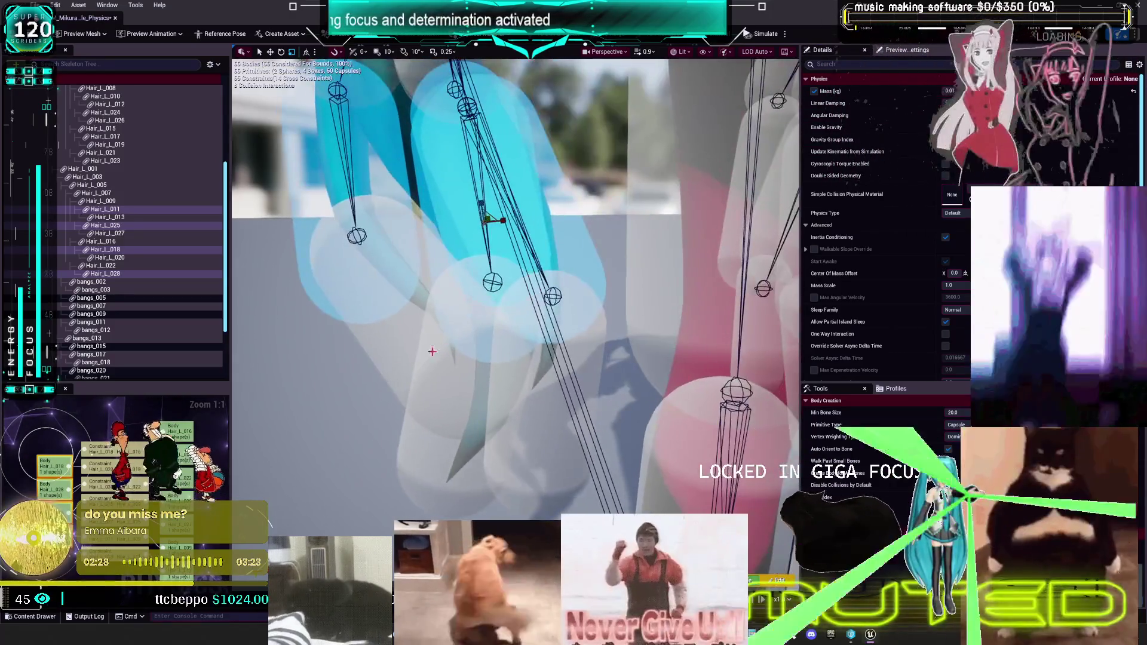
click(395, 342)
ctrl+click(442, 488)
ctrl+click(561, 430)
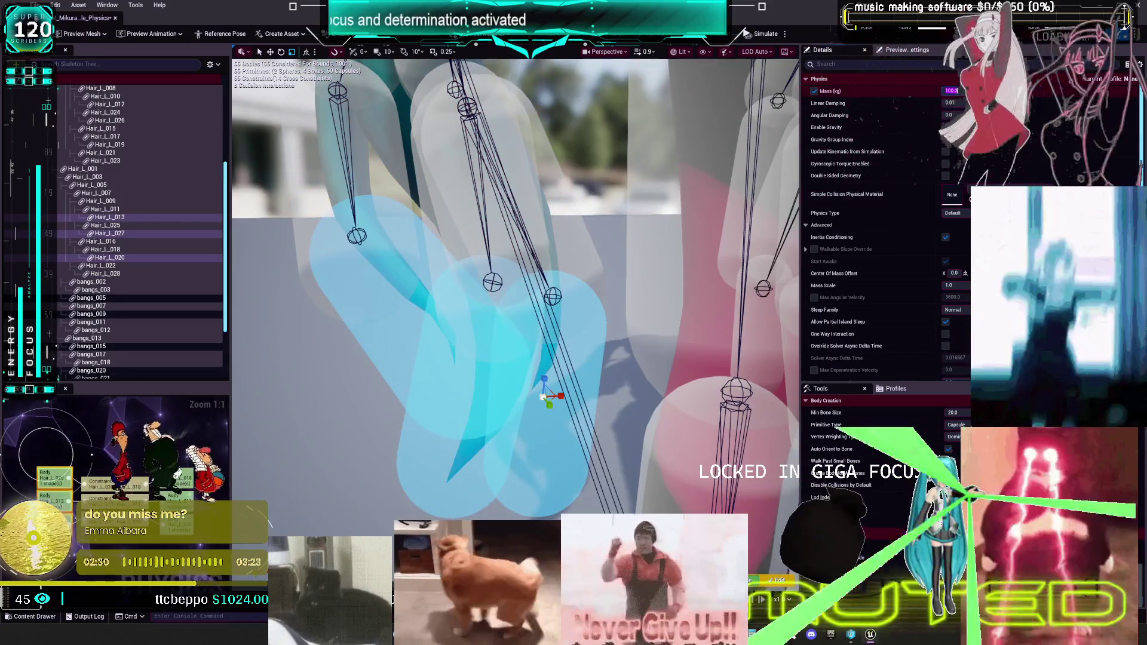
text(0)
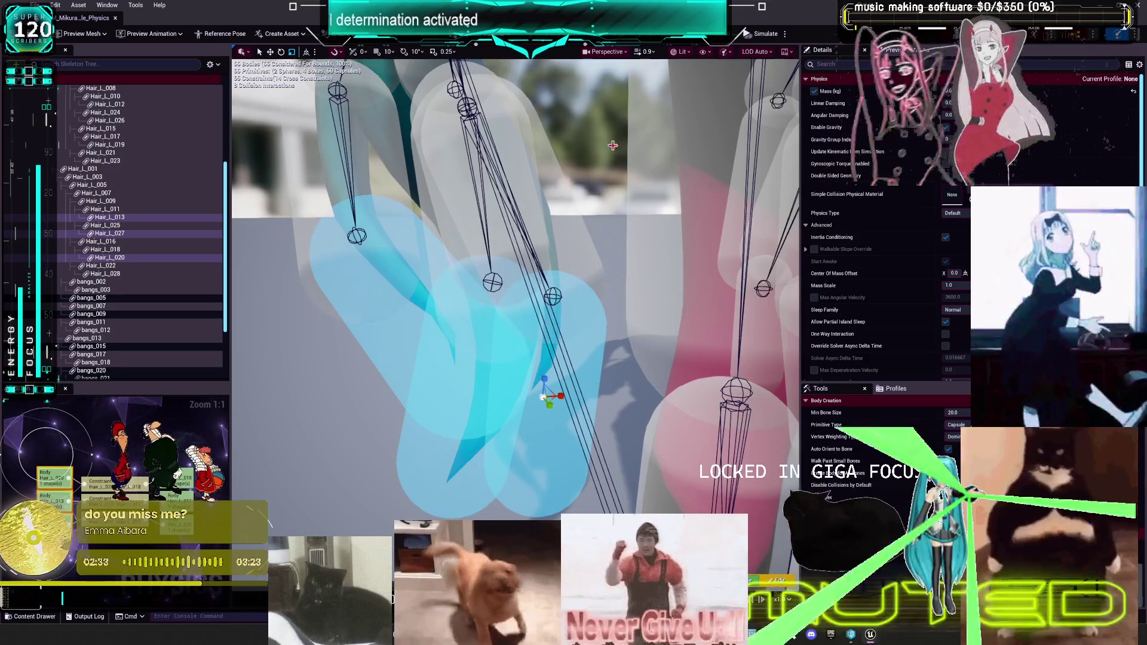
scroll(648, 241, down, 10)
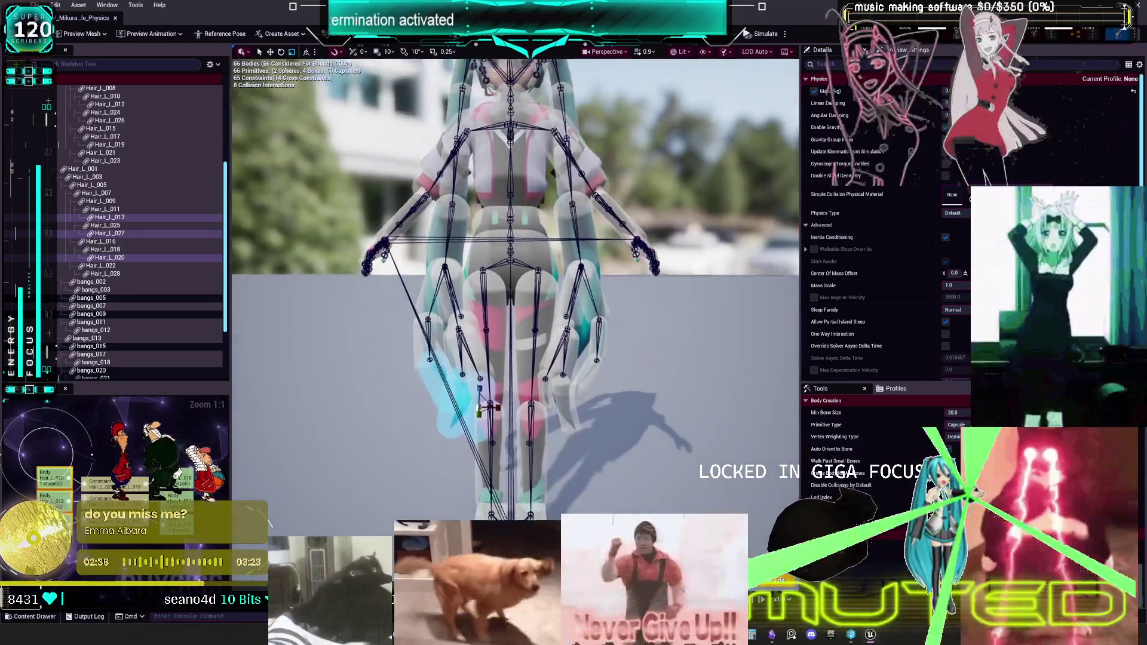
scroll(513, 273, up, 5)
click(356, 178)
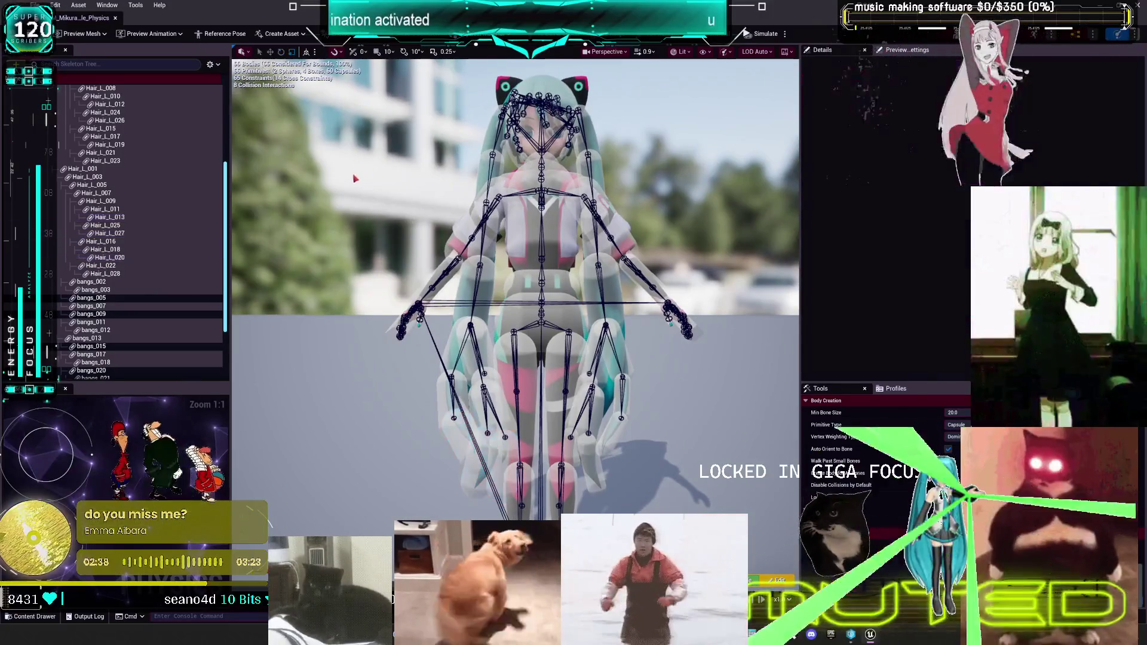
- Select the spine_05 body, then select every body in the Skeleton Tree with Ctrl+A
mouse_move(356, 179)
mouse_down()
mouse_move(363, 110)
mouse_move(363, 196)
mouse_up()
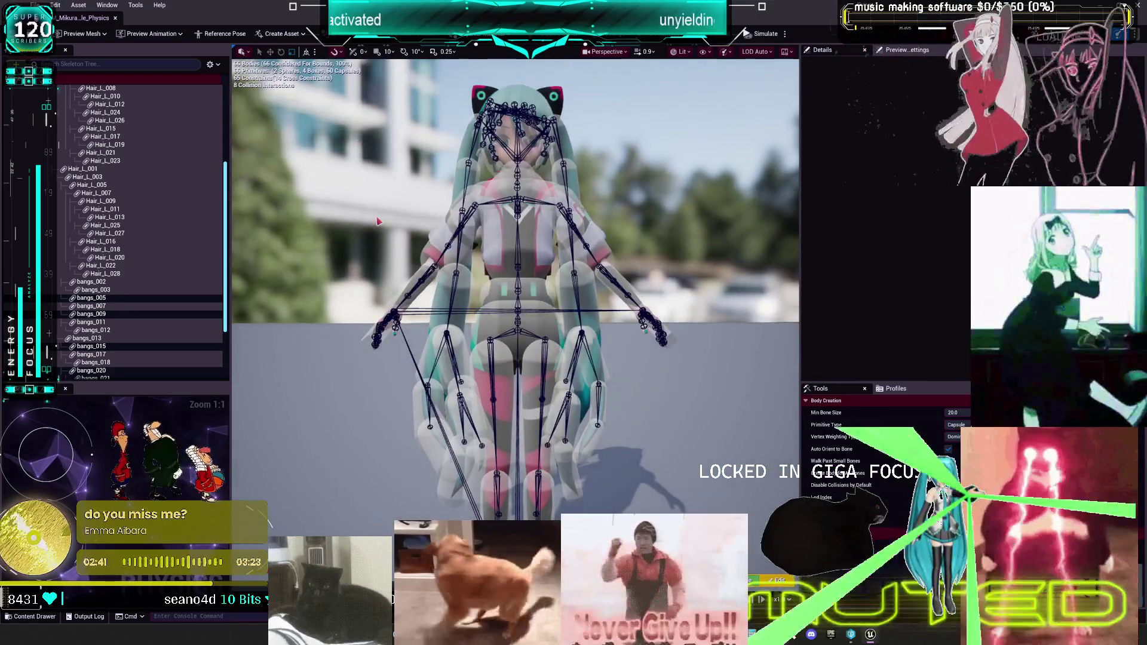
click(526, 262)
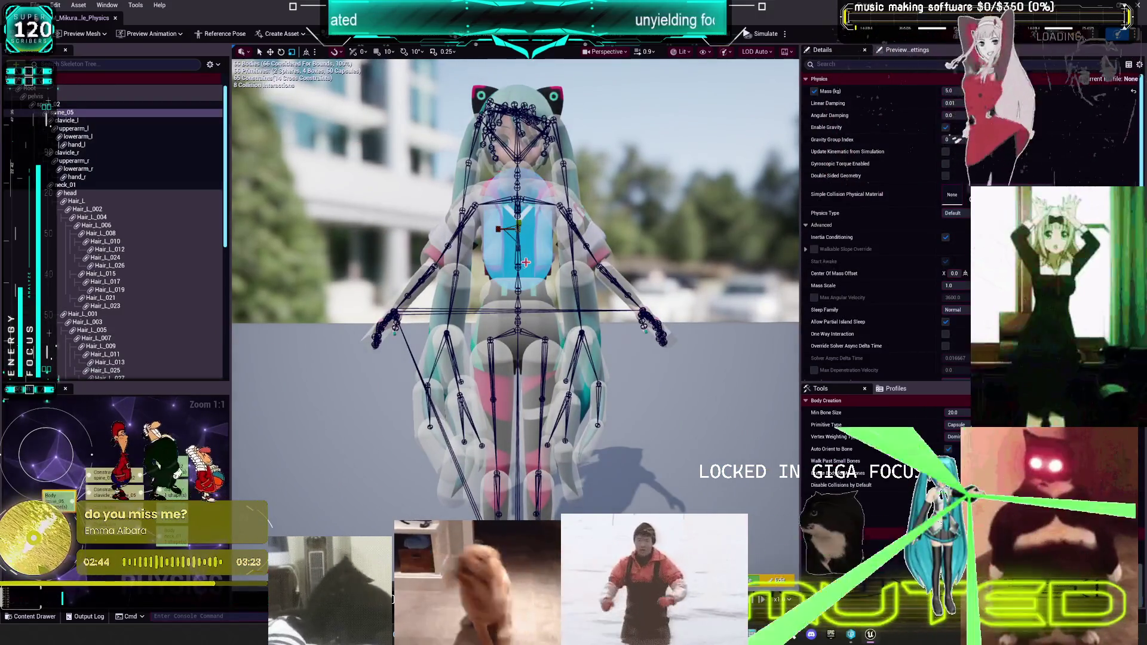
click(89, 135)
key(ctrl+a)
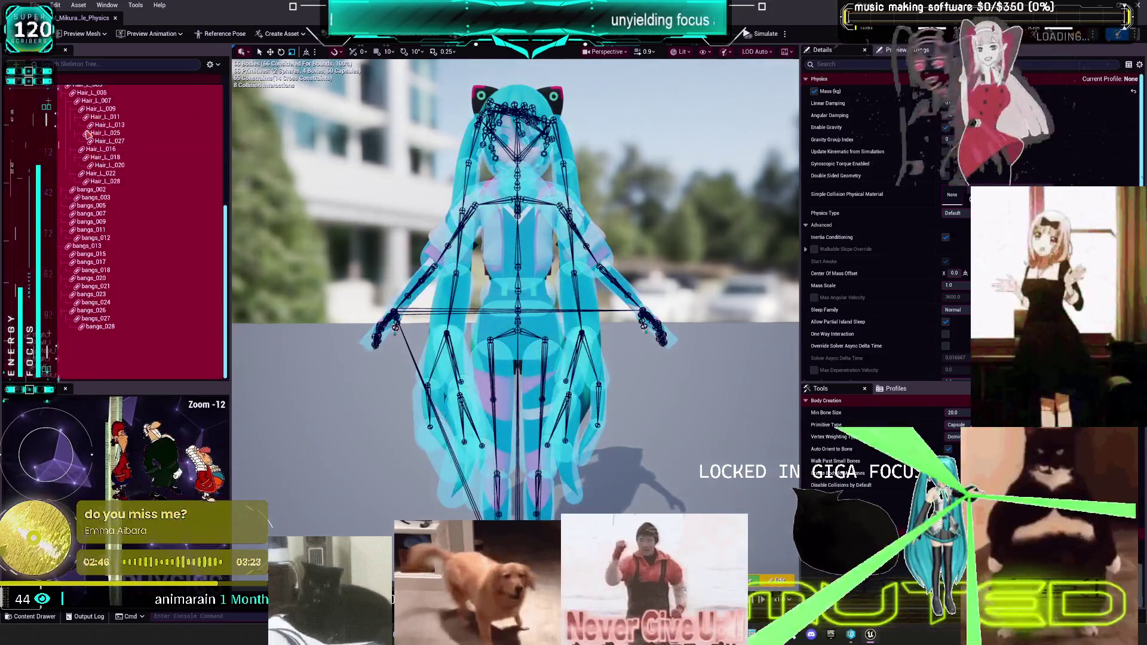